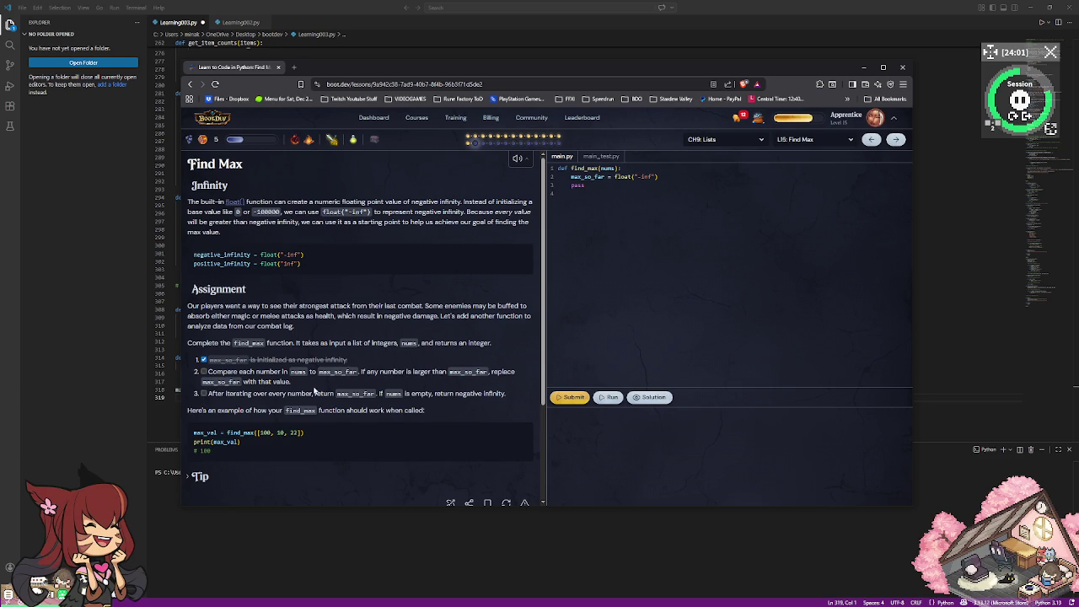
Add the loop header for i in range(nums) on a new line after max_so_far.
click(656, 176)
click(666, 176)
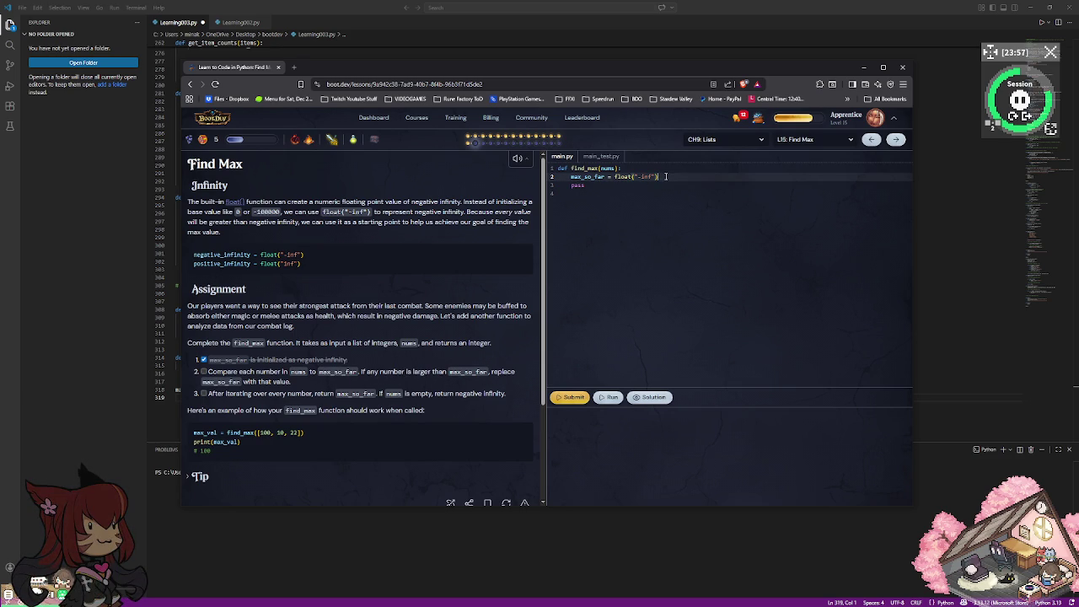
key(Return)
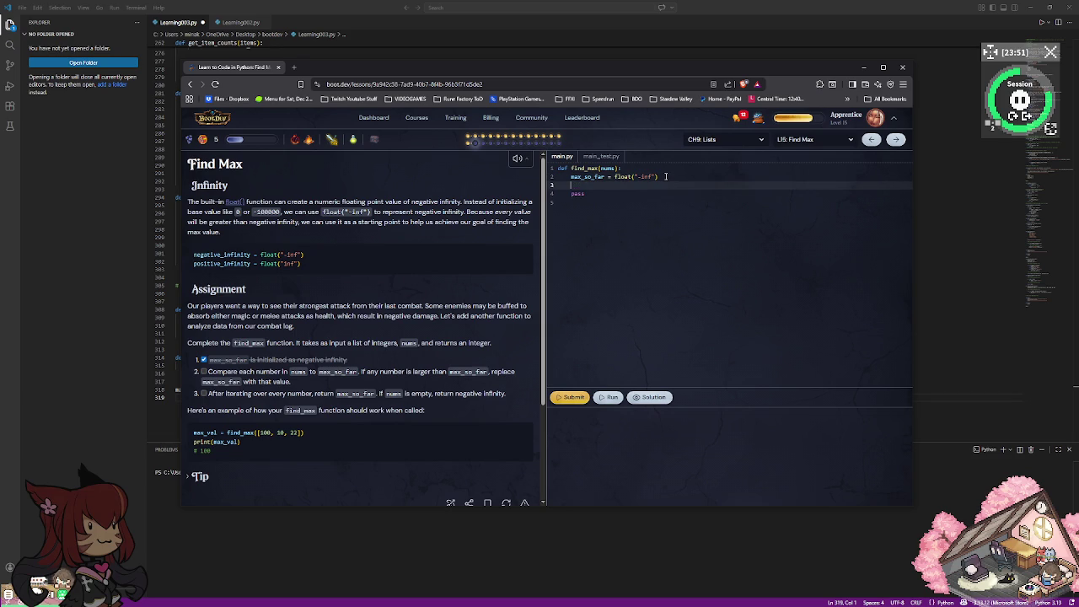
text(for)
text(i)
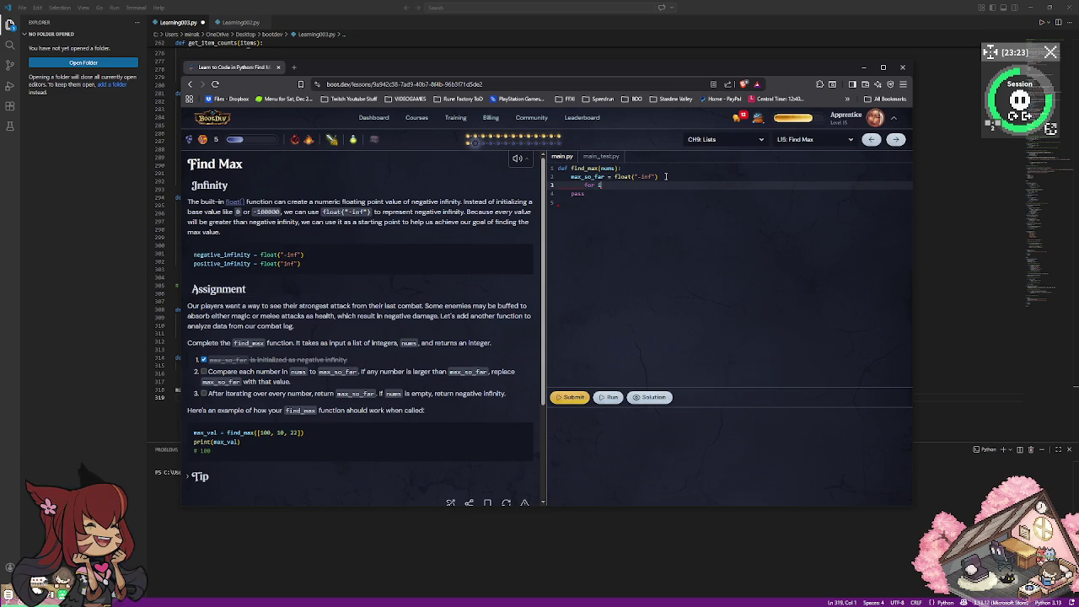
text( in)
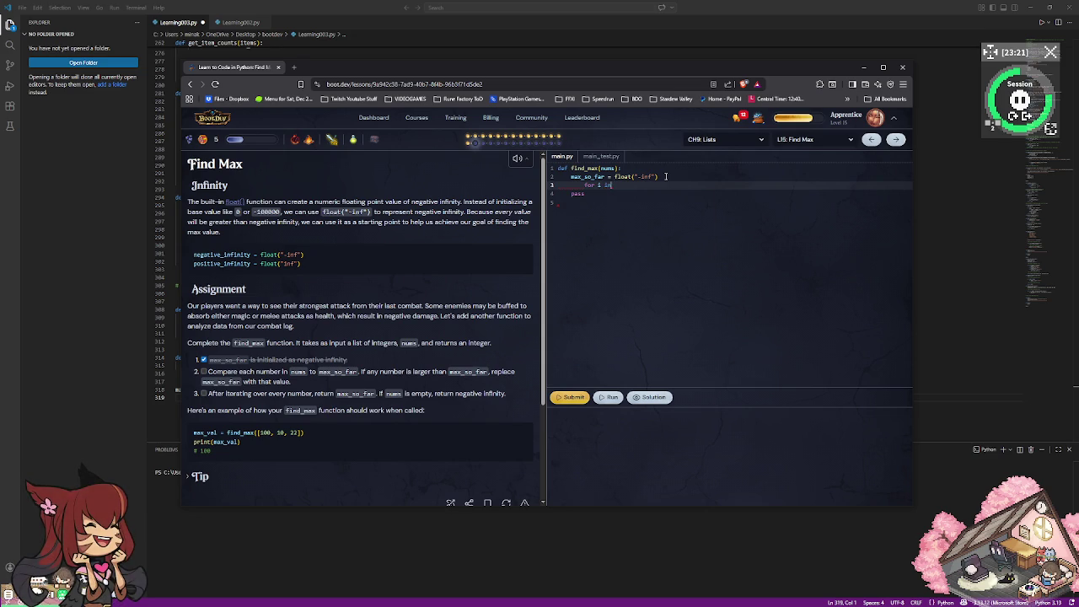
key(BackSpace)
key(BackSpace)
key(BackSpace)
key(BackSpace)
key(BackSpace)
key(BackSpace)
text(for i in )
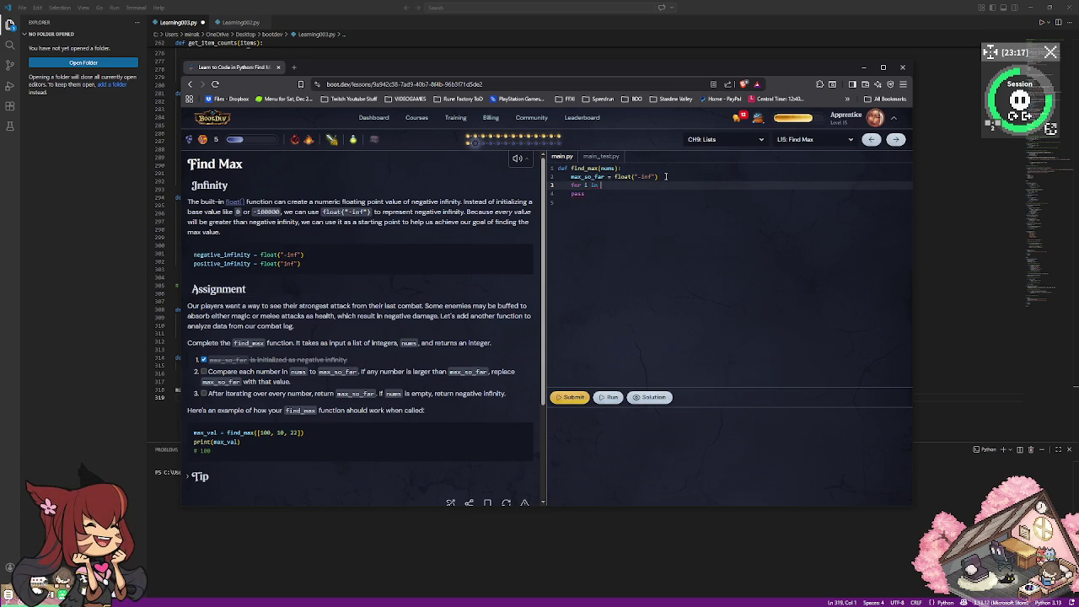
text(range)
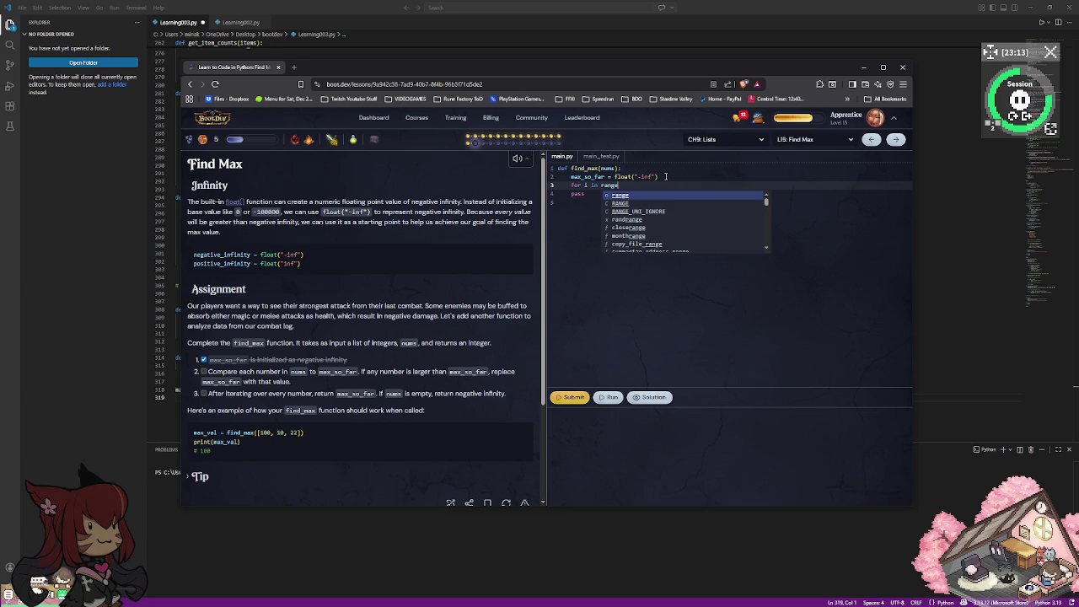
text(()
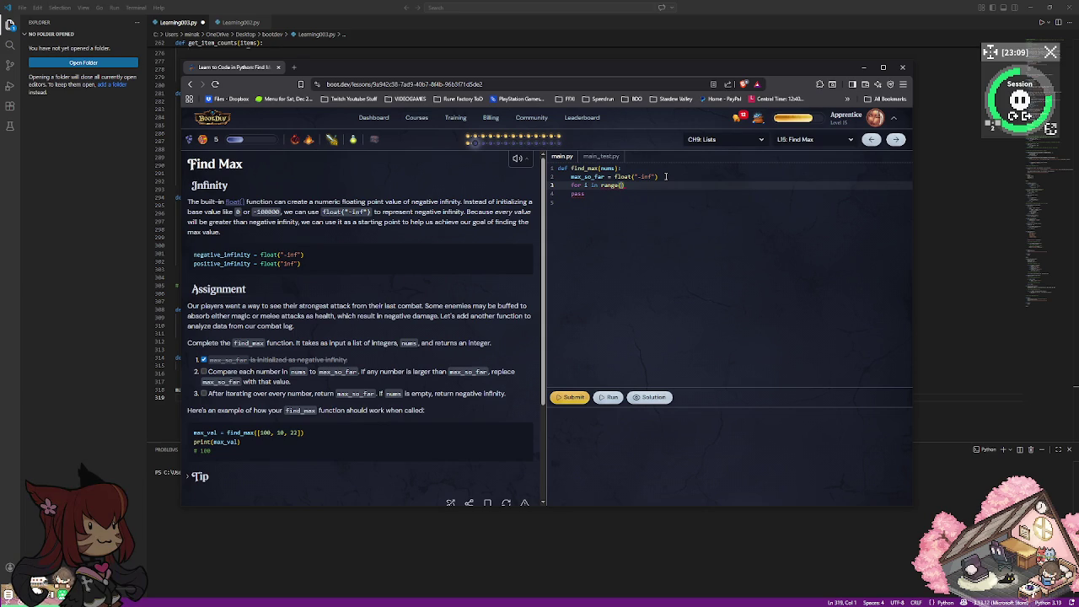
text(nums)
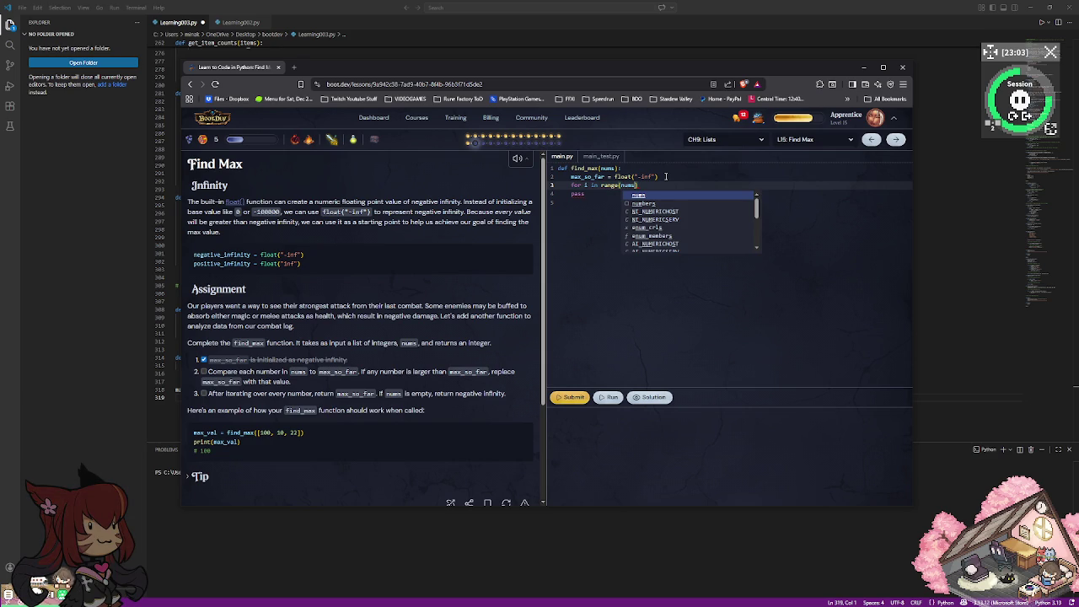
key(Escape)
End the header with a colon and begin the body with if nums[i] > max_so_far.
key(Down)
key(Up)
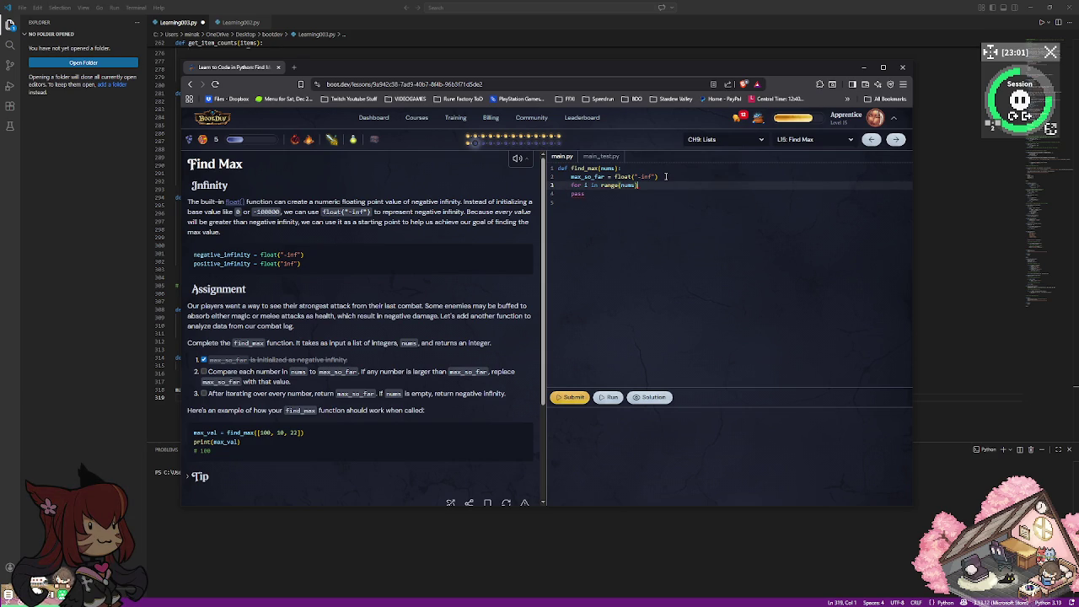
text(:)
key(Return)
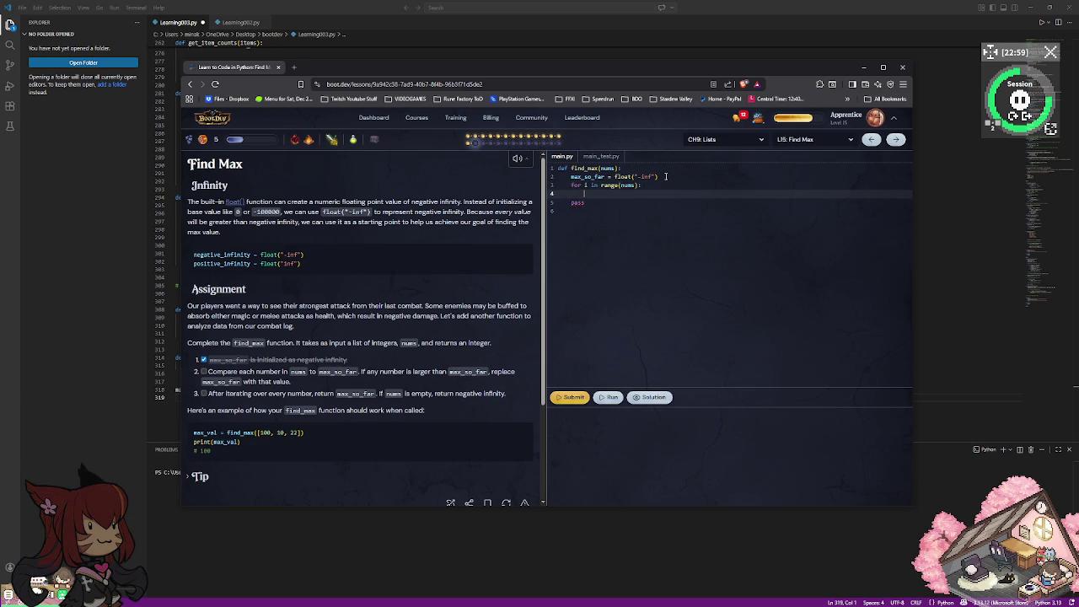
text(if n)
text(ums[i] )
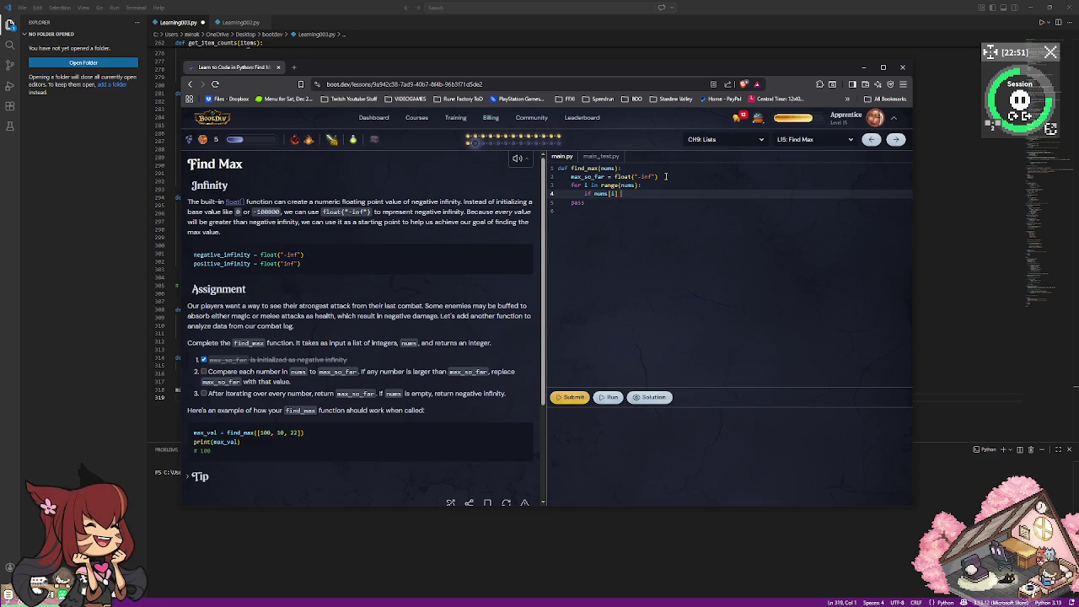
text(> )
text(max_so_far)
Complete the condition as if nums[i] > max_so_far: and open its indented body.
key(Return)
key(Left)
text(:)
key(Return)
key(Delete)
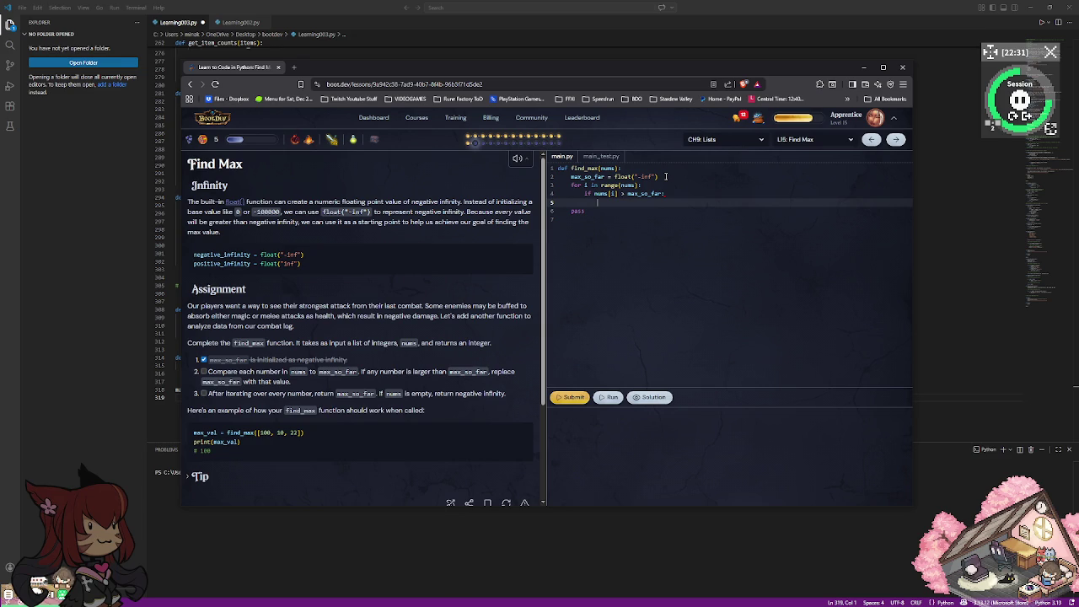
Assign max_so_far = i inside the if and delete the leftover pass line.
text(max_so)
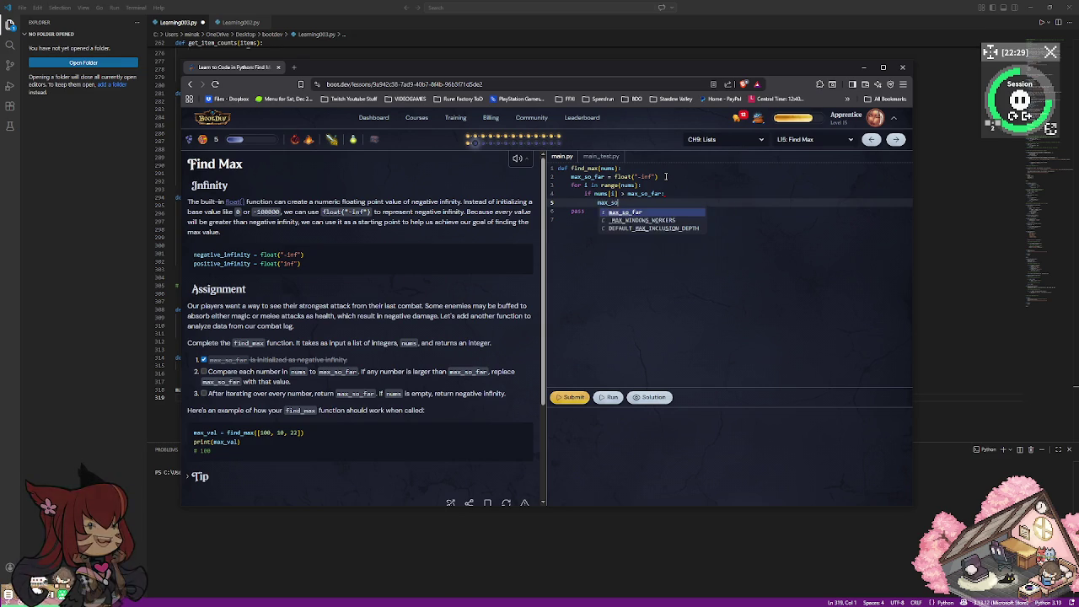
text(_far)
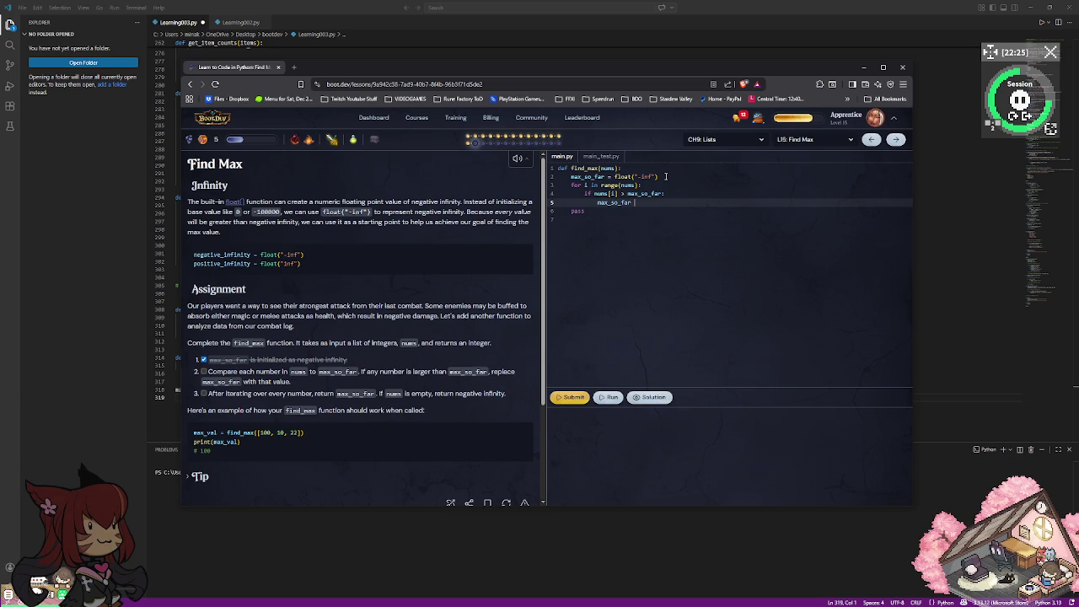
key(BackSpace)
text(=)
text( n)
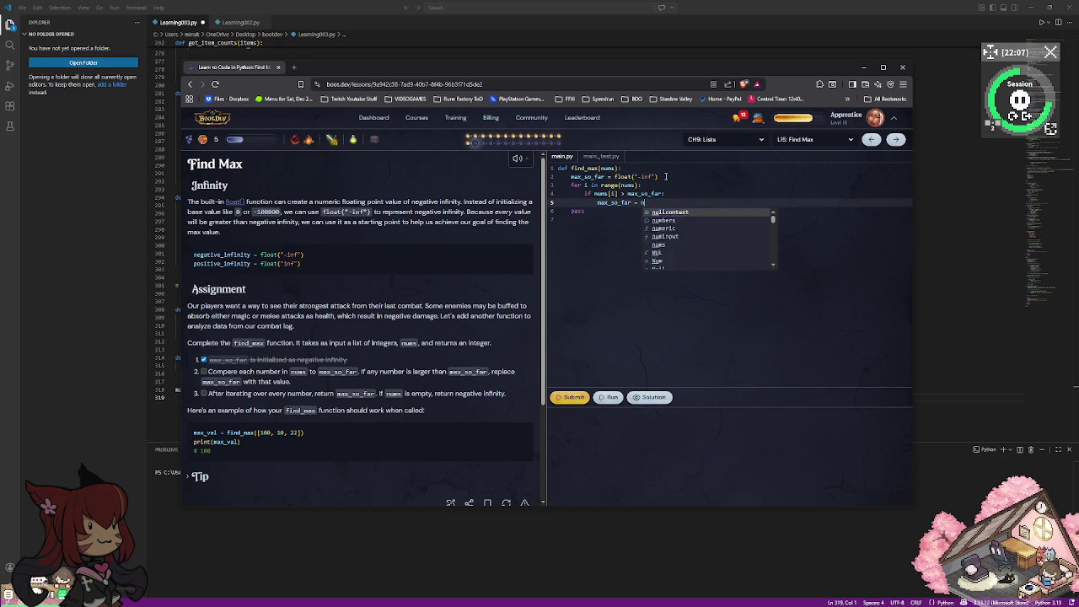
key(BackSpace)
text(i)
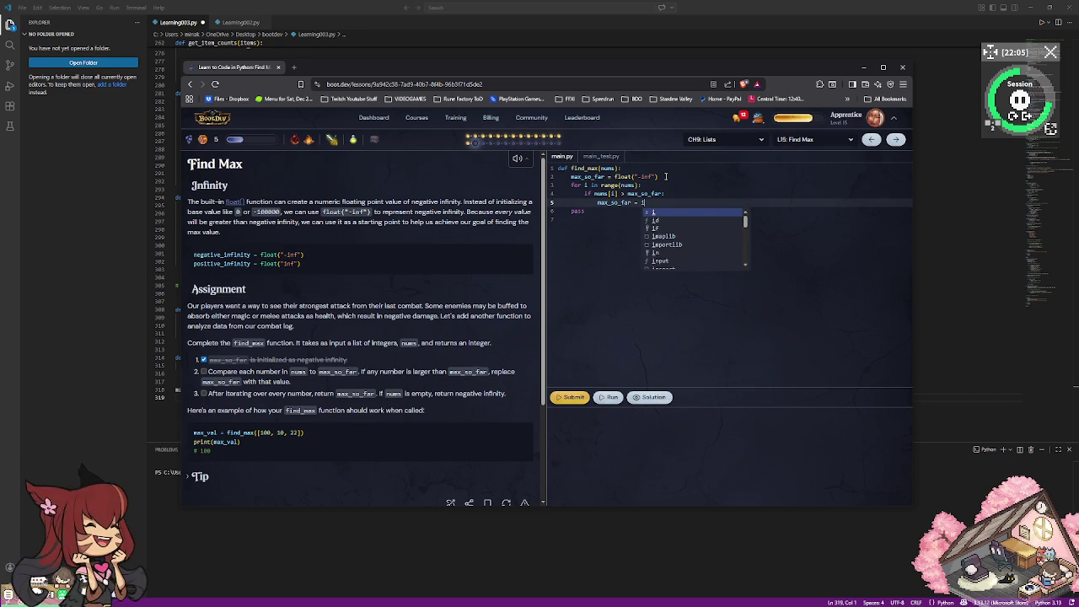
key(Escape)
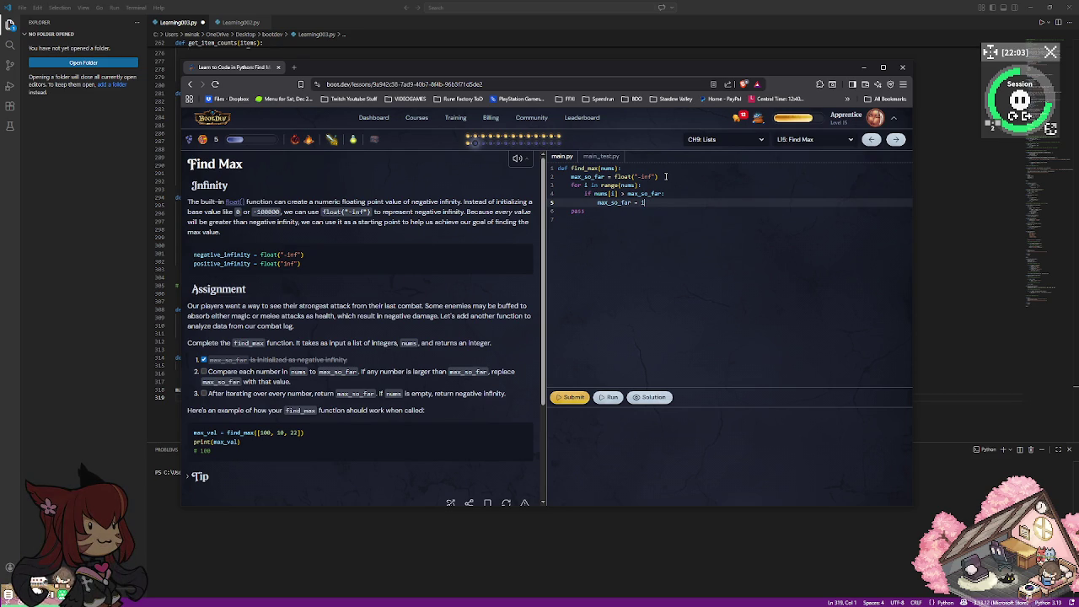
key(Down)
key(BackSpace)
key(BackSpace)
key(BackSpace)
key(BackSpace)
key(BackSpace)
Add a new line after the if block, outdented to function-body level.
scroll(321, 335, down, 1)
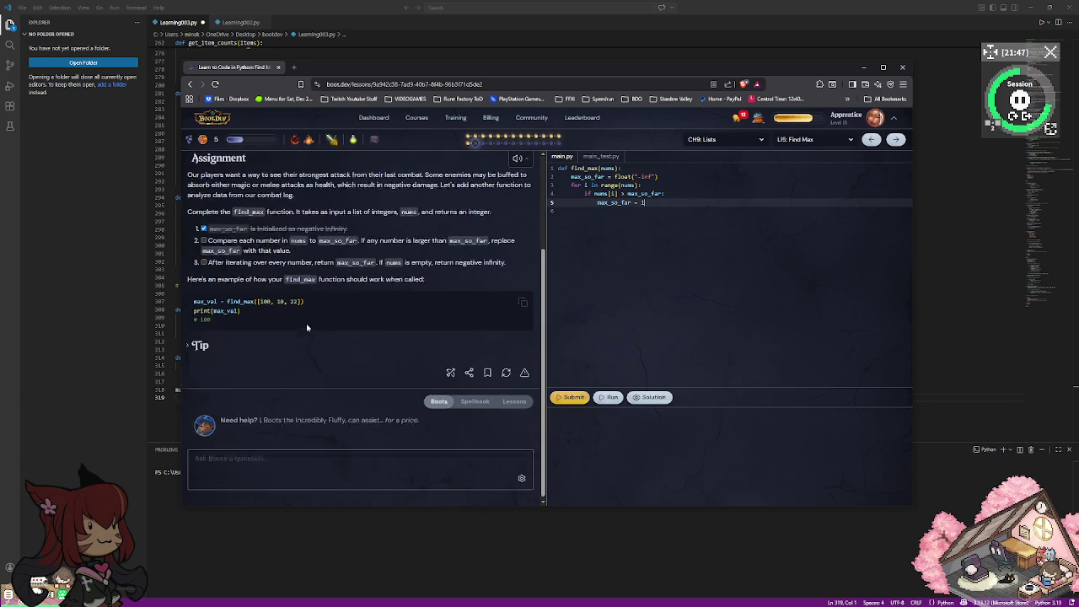
click(700, 223)
key(Up)
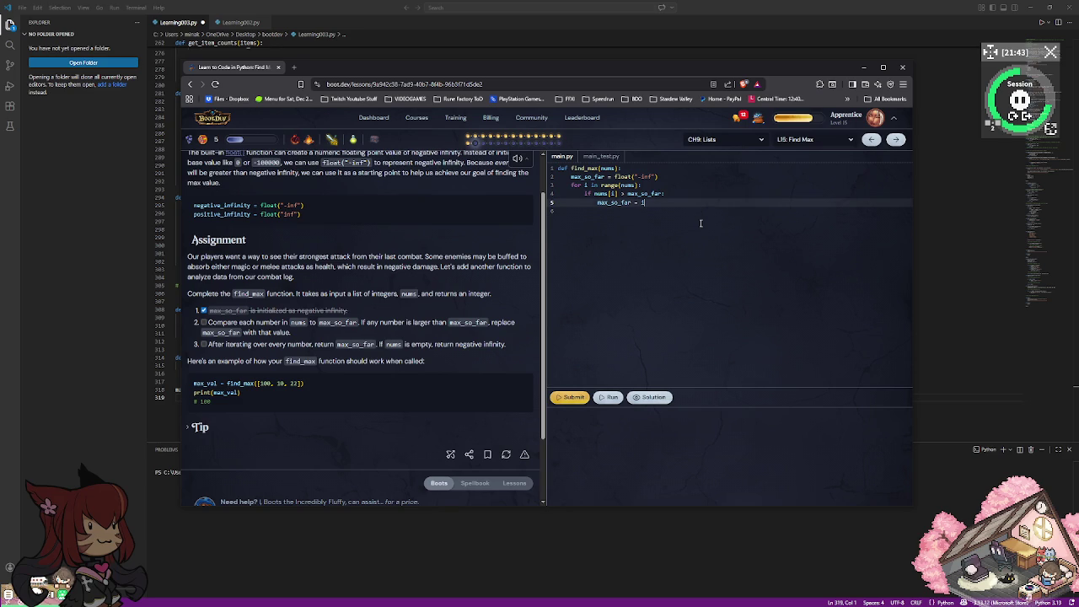
key(Return)
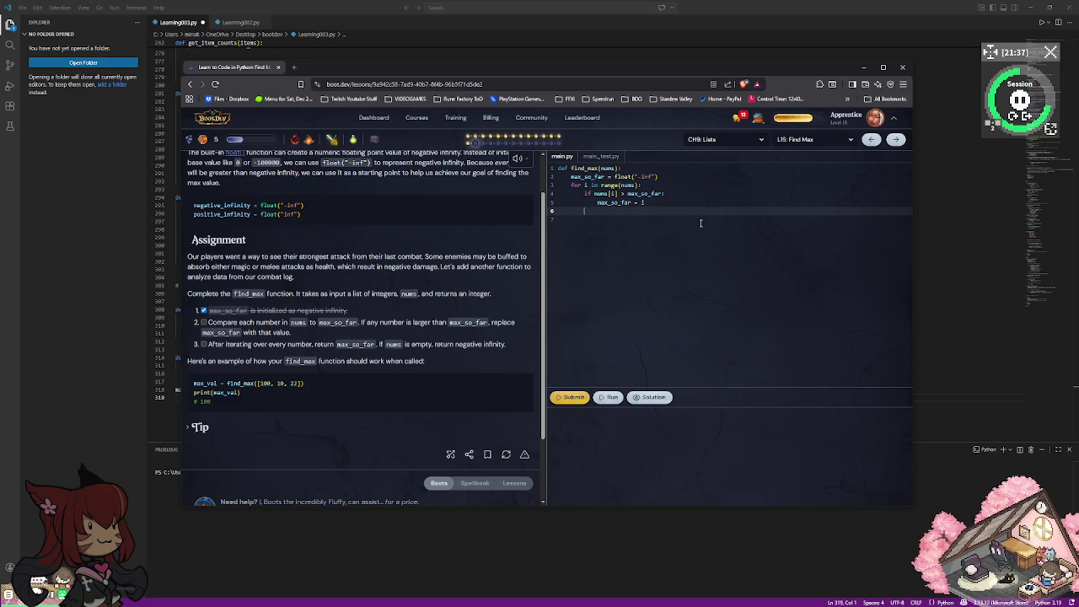
key(BackSpace)
key(Up)
key(Up)
key(Up)
key(Right)
key(Right)
key(Right)
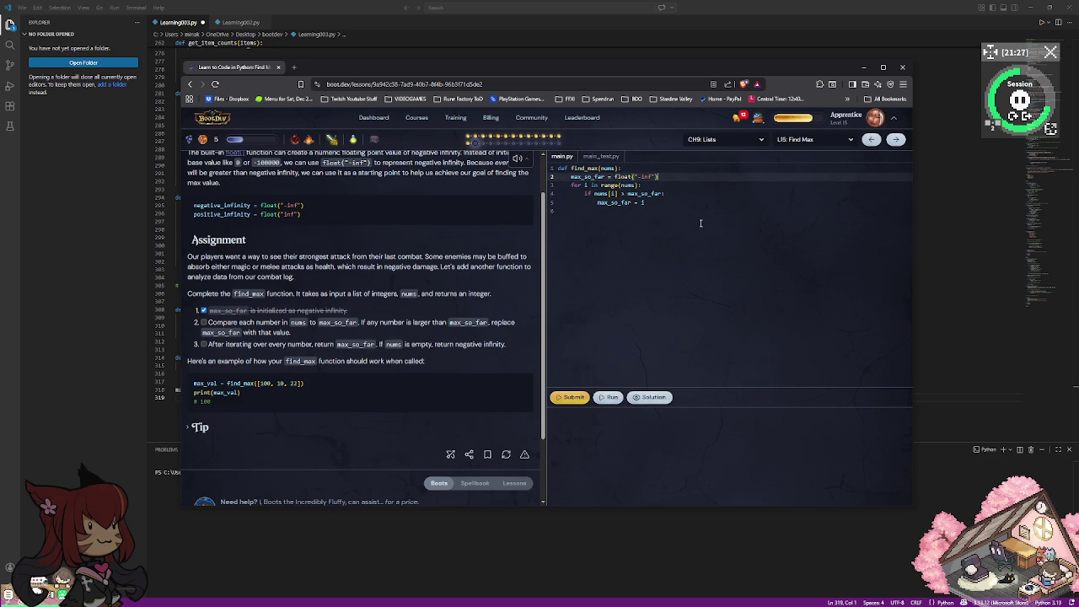
key(Down)
key(Down)
key(Down)
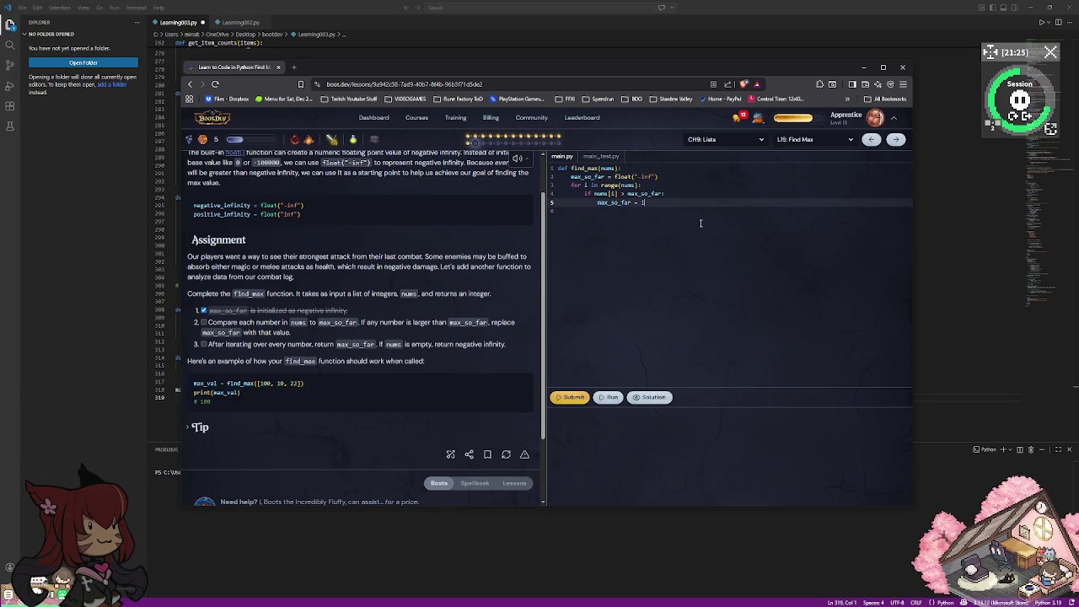
key(Return)
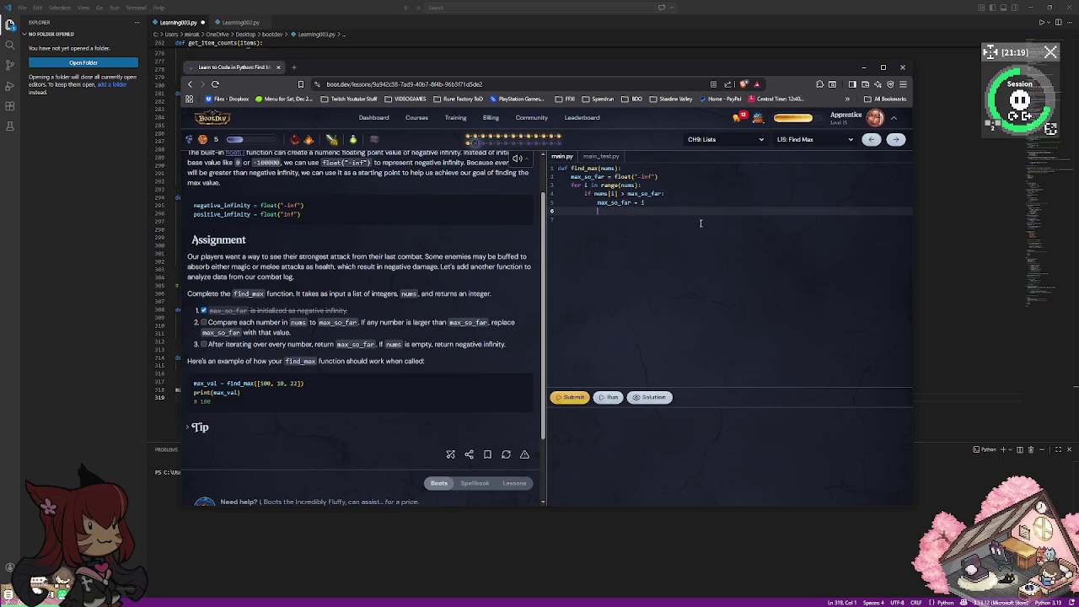
key(BackSpace)
key(BackSpace)
Write return max_so_far and run the code, which raises a TypeError.
text(return)
key(Escape)
text(max_so_fa)
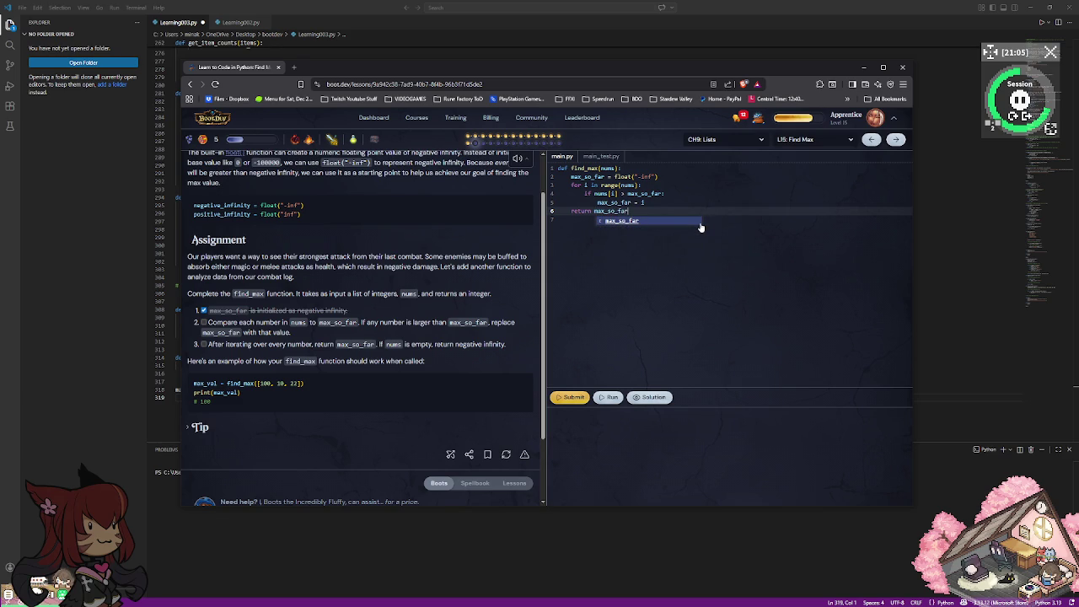
text(r)
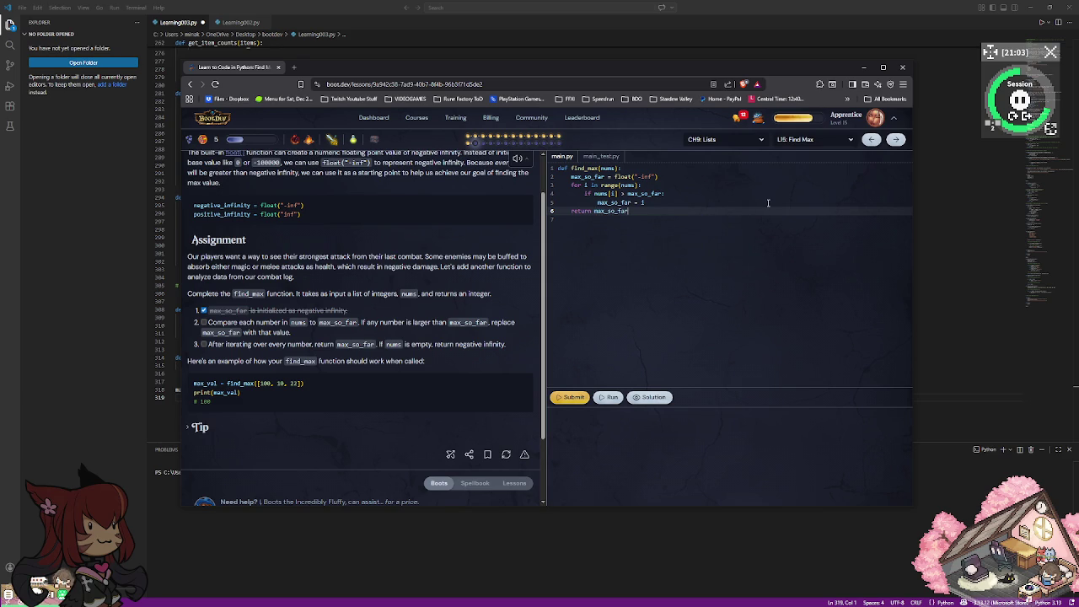
click(607, 398)
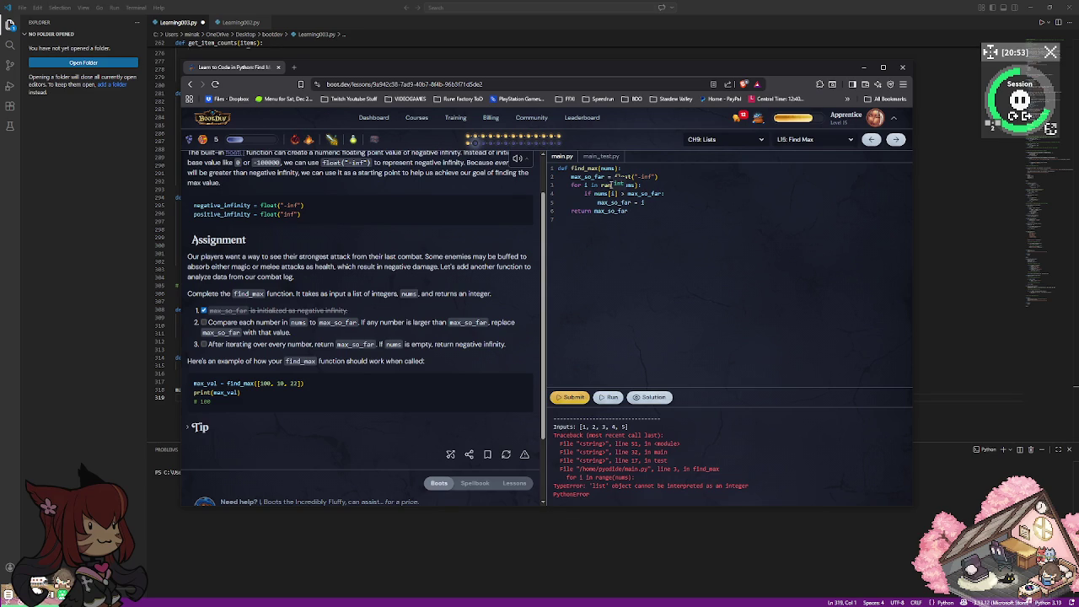
Rename the loop variable to max and compare nums[max] against max_so_far.
click(587, 185)
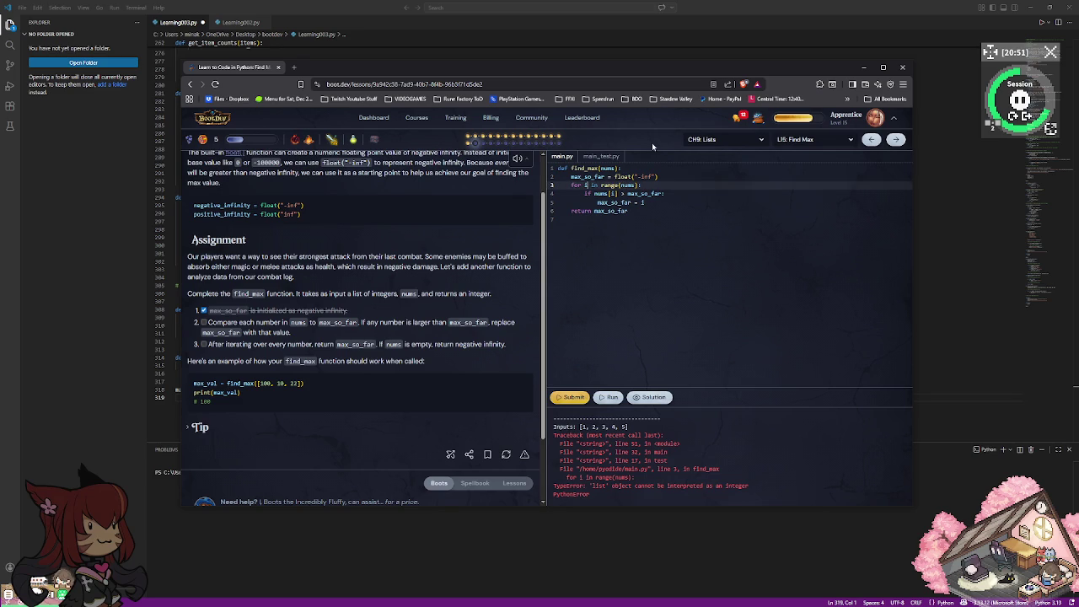
key(BackSpace)
text(n)
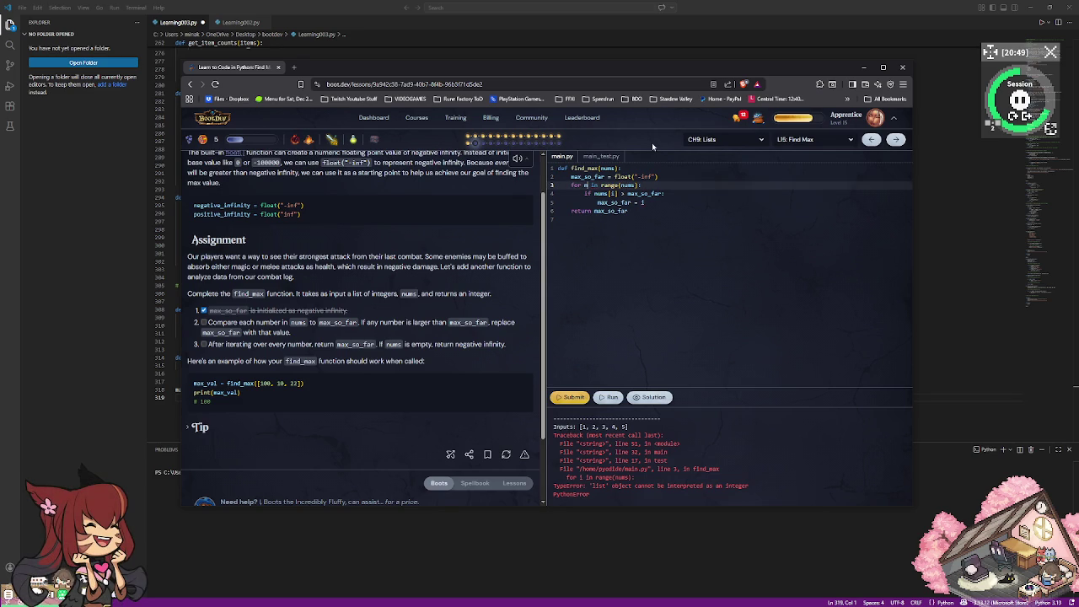
text(ax)
key(Down)
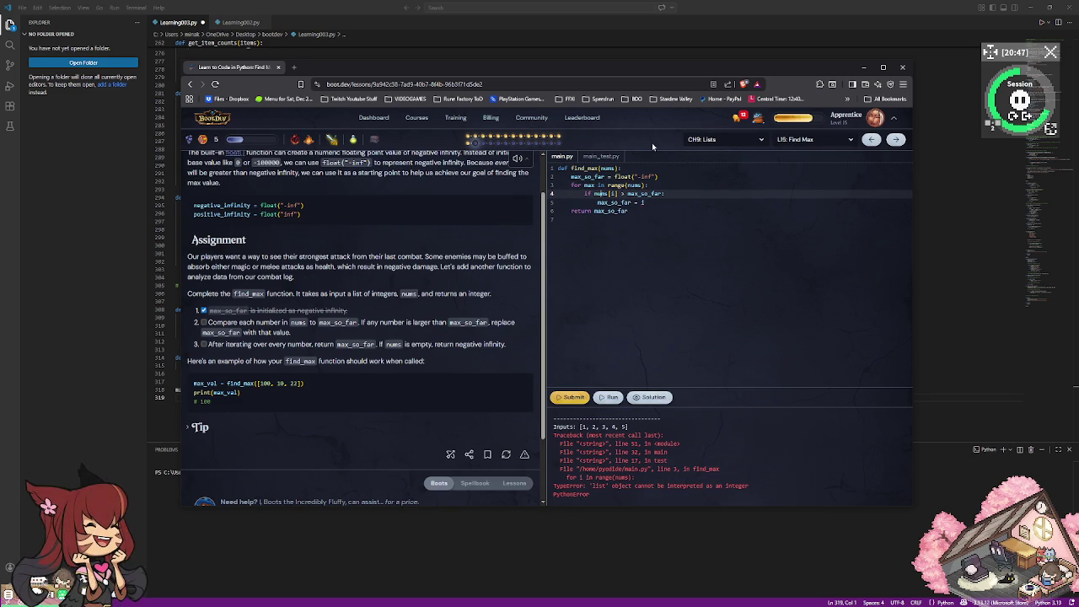
key(BackSpace)
key(BackSpace)
key(BackSpace)
text(ma)
key(BackSpace)
key(BackSpace)
text([max)
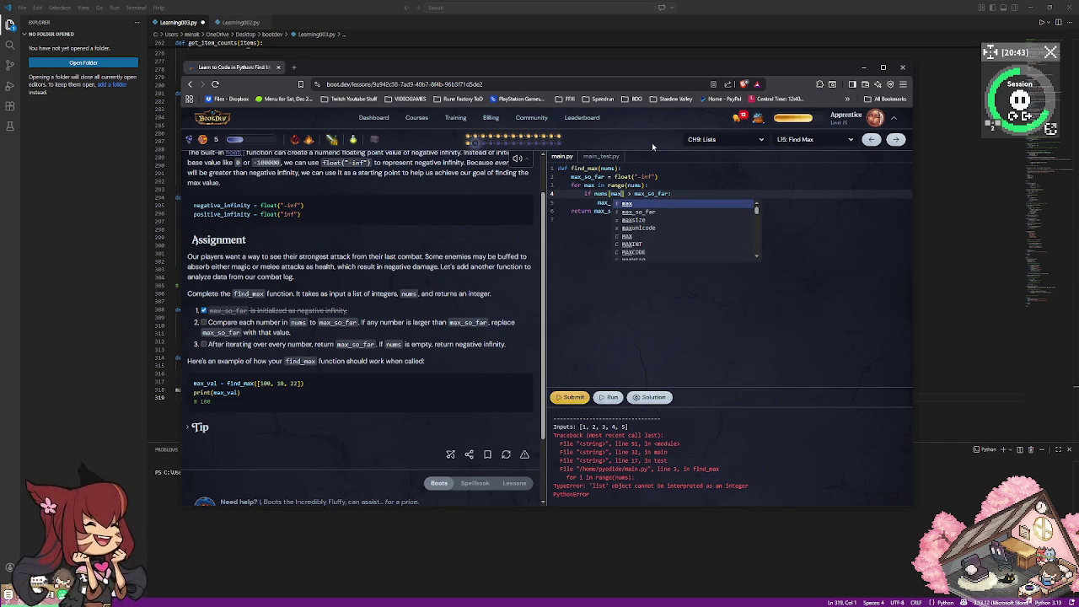
key(Escape)
Change the assignment to max_so_far = max and run the code.
click(655, 203)
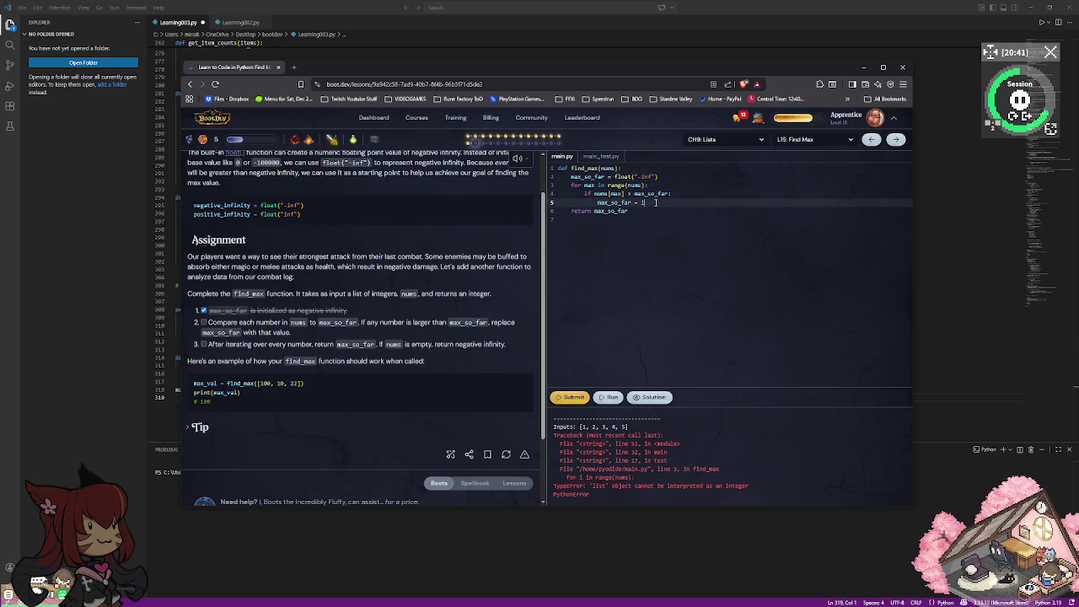
key(BackSpace)
text(ma)
text(x)
key(Escape)
key(Down)
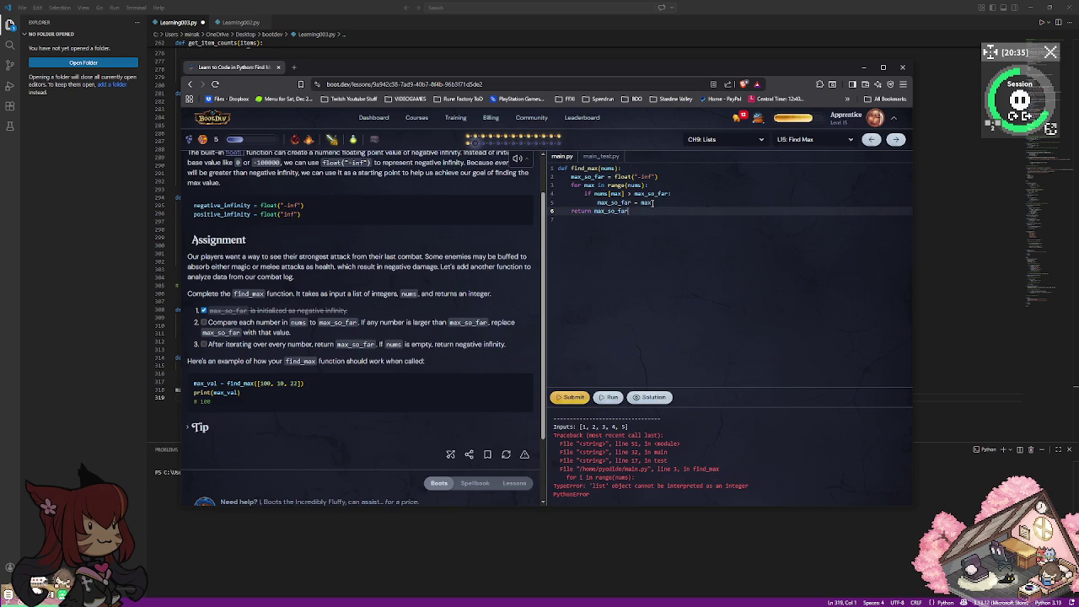
click(614, 398)
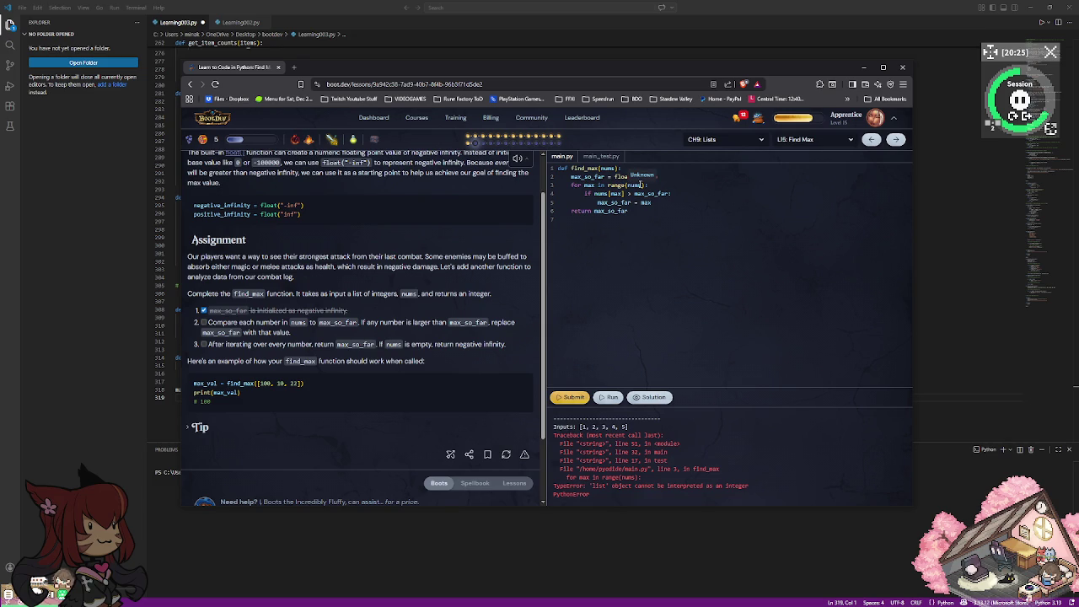
Replace nums with 1 in the range call and rerun: 0 passed, 2 failed.
click(643, 185)
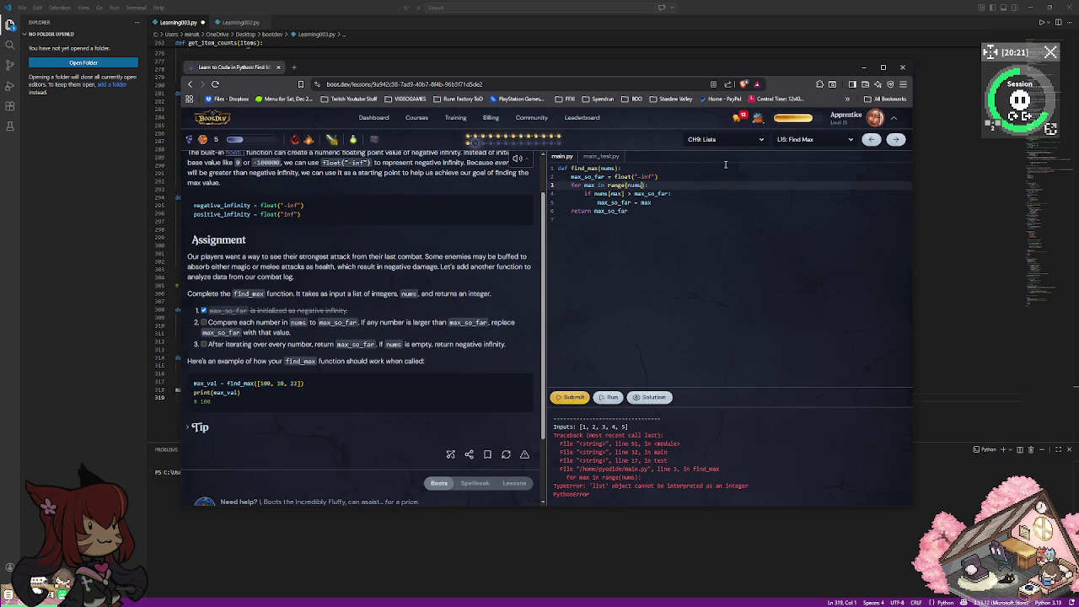
key(BackSpace)
key(BackSpace)
key(BackSpace)
key(BackSpace)
key(Down)
key(Up)
text(1)
click(607, 398)
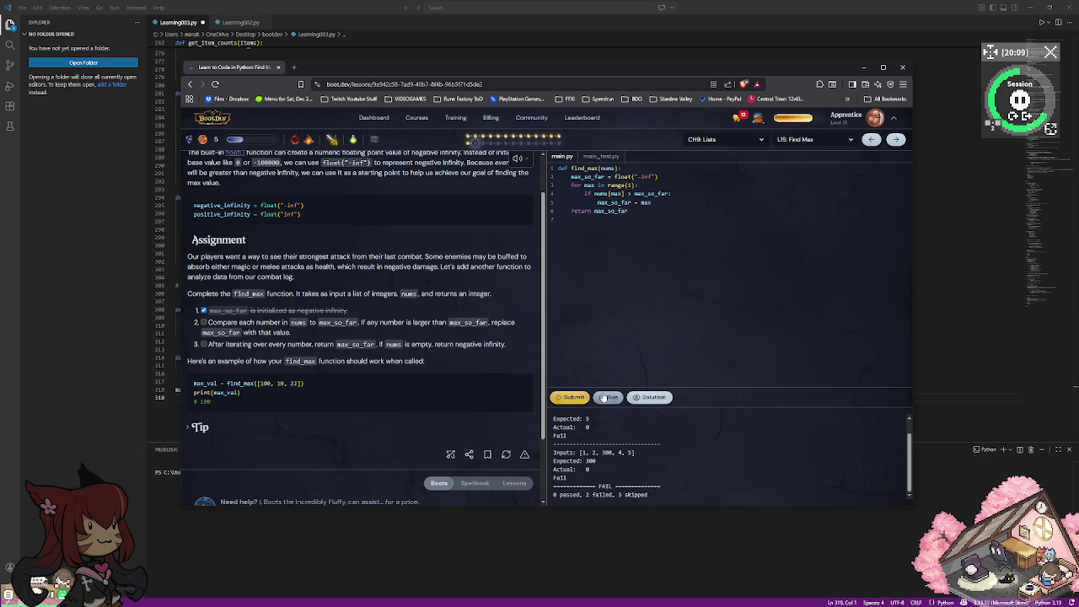
Rename the loop variable back to i and index the comparison with [i].
scroll(615, 429, up, 1)
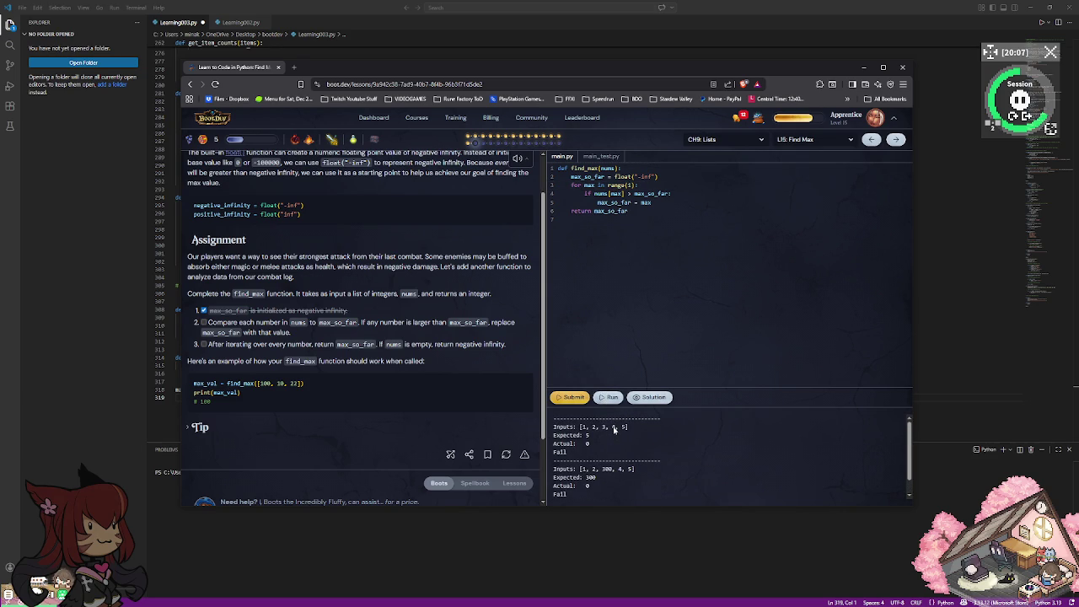
scroll(614, 429, down, 1)
scroll(615, 429, up, 1)
click(629, 185)
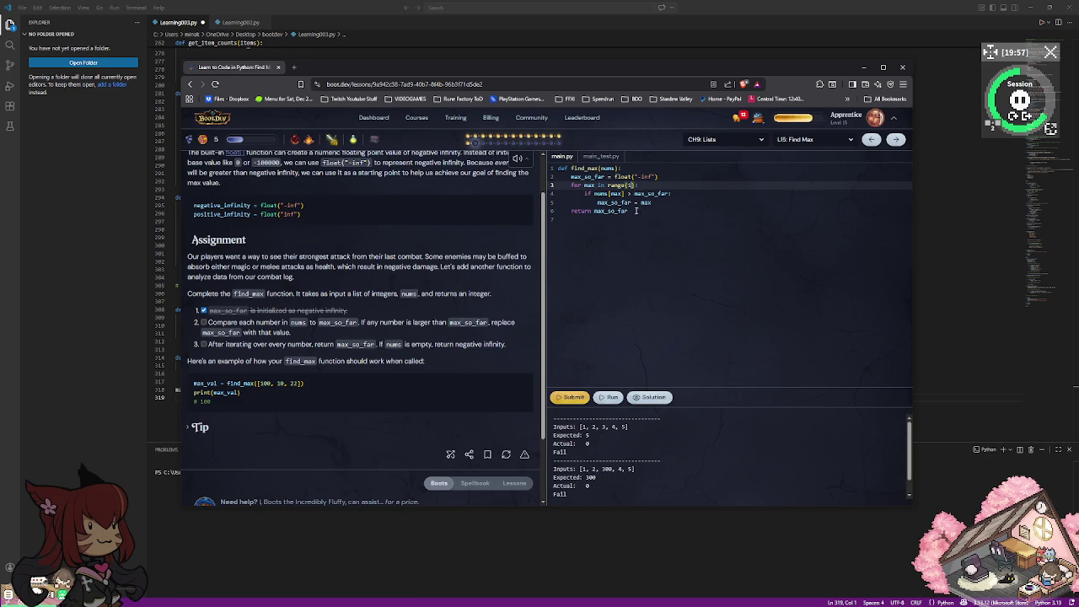
double_click(591, 185)
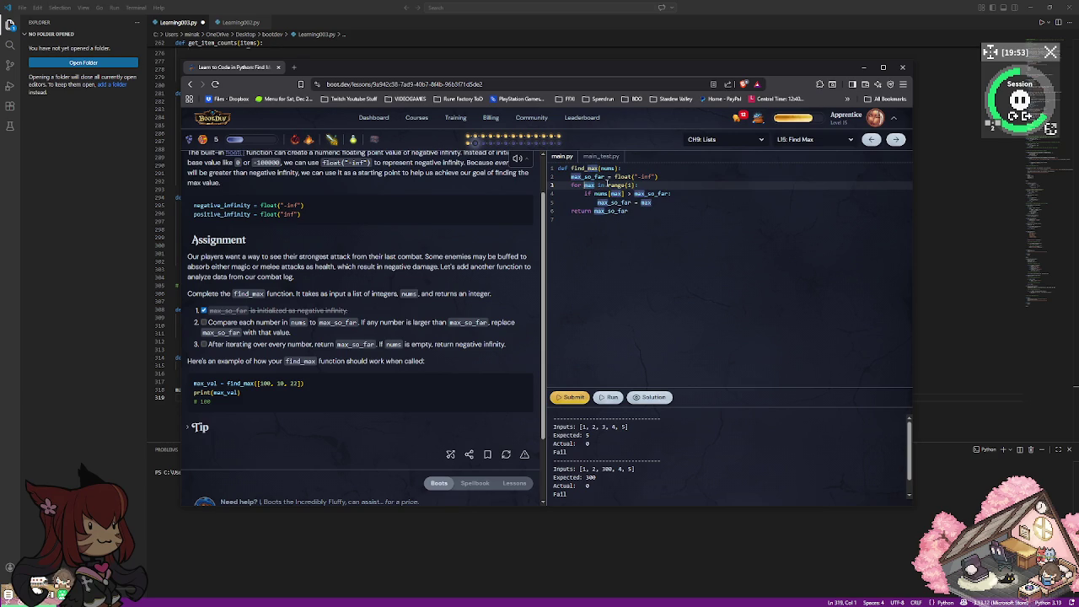
text(i)
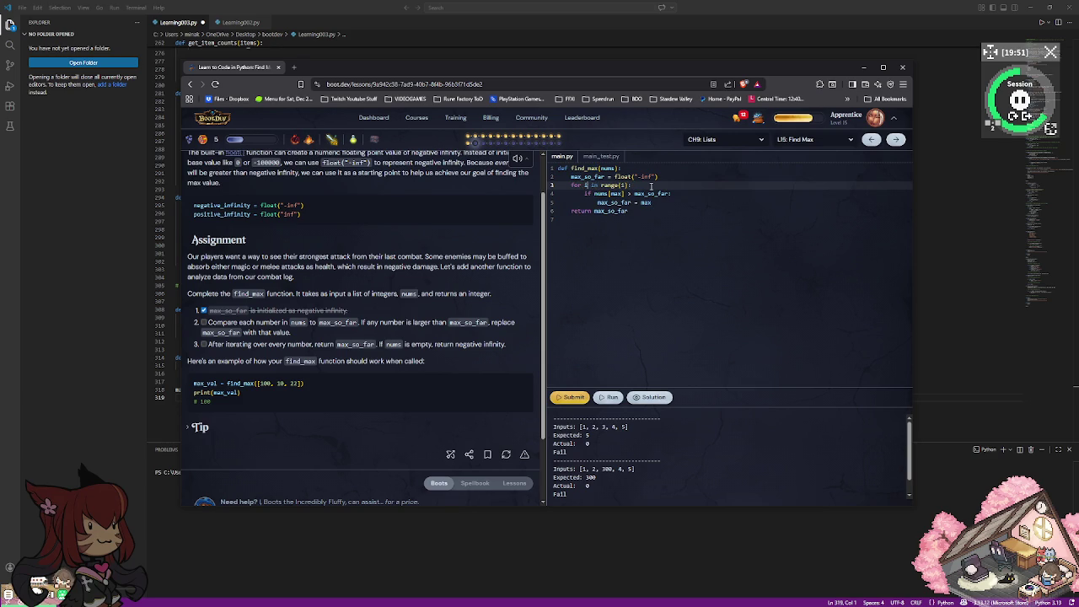
key(Down)
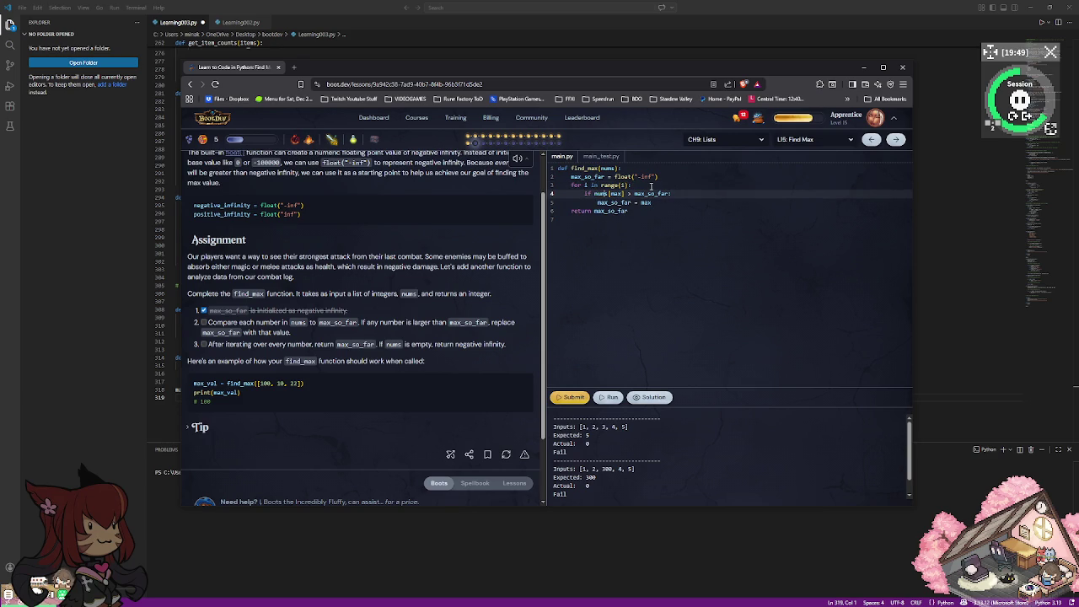
key(Delete)
key(Delete)
key(Delete)
text(i)
Change the range argument to max, compare max[i], and assign max_so_far = i.
click(652, 185)
key(BackSpace)
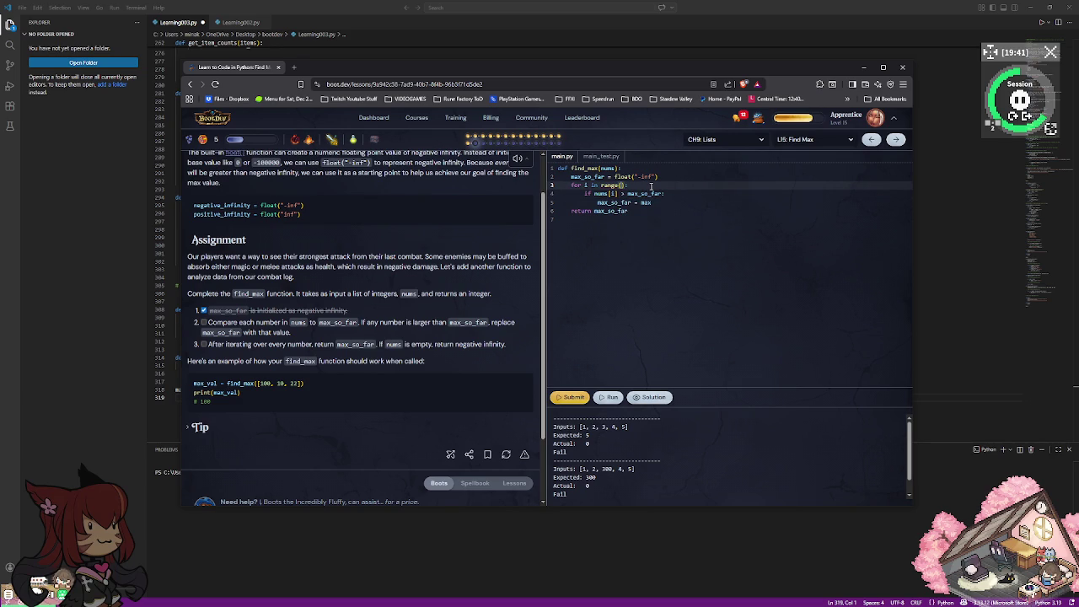
text(nge(m)
text(ax)
key(Escape)
key(Down)
key(BackSpace)
key(BackSpace)
key(BackSpace)
key(BackSpace)
text(max)
key(Escape)
key(Down)
text(max_so_far = max)
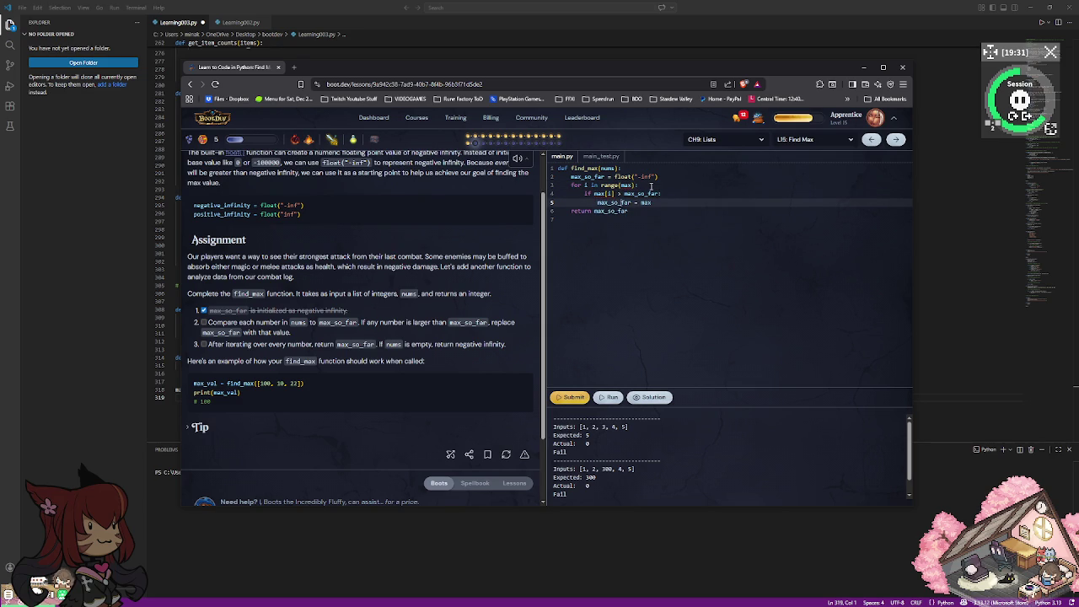
key(BackSpace)
key(BackSpace)
key(BackSpace)
text(i)
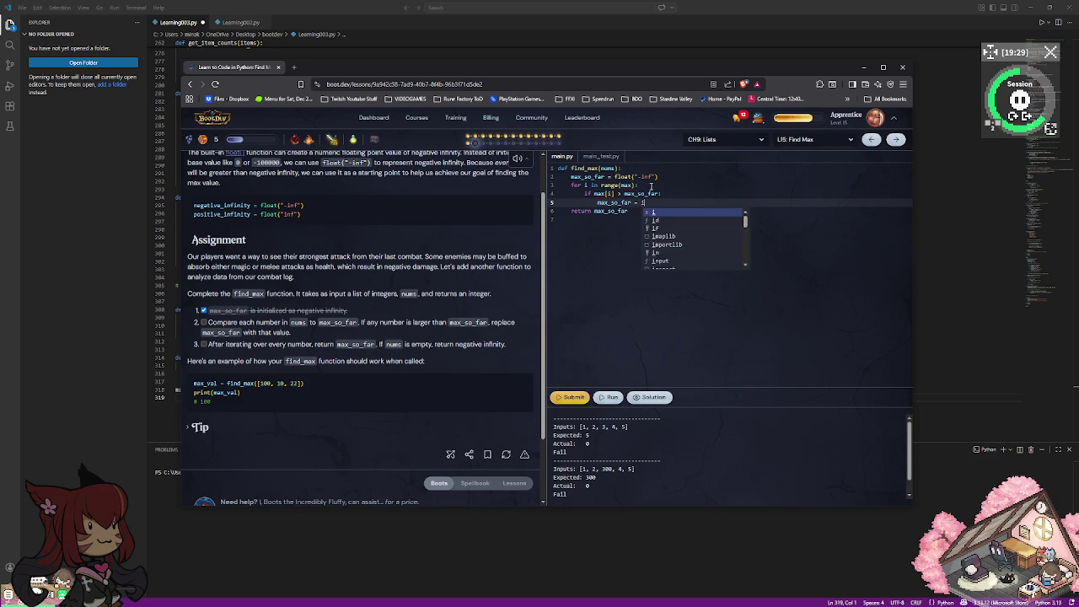
click(684, 331)
Set the loop to range(1, nums), compare nums[i], and rerun, getting the 'list' TypeError.
click(663, 203)
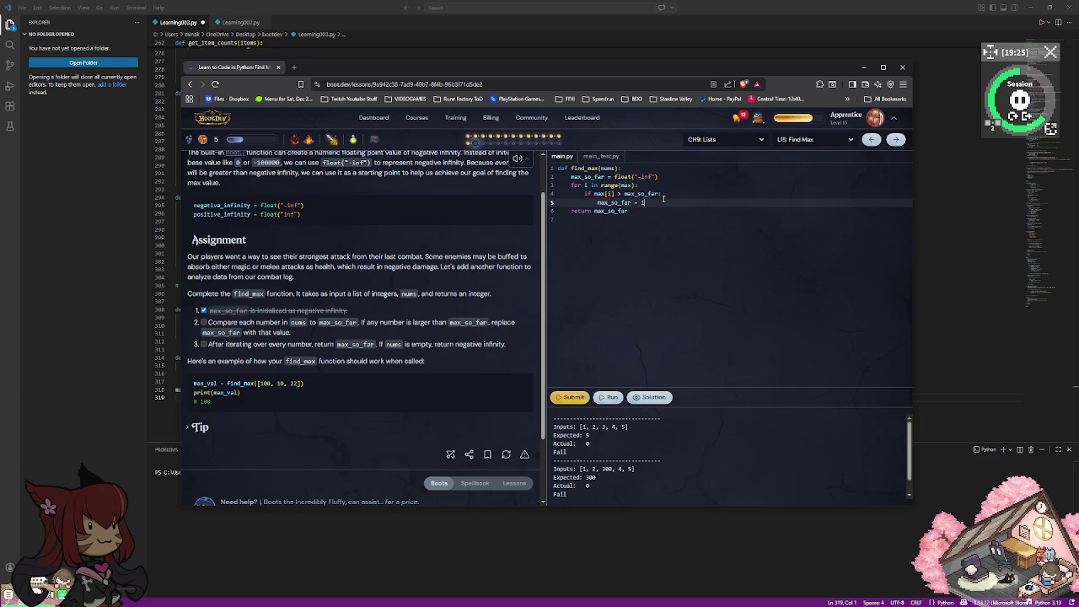
click(634, 185)
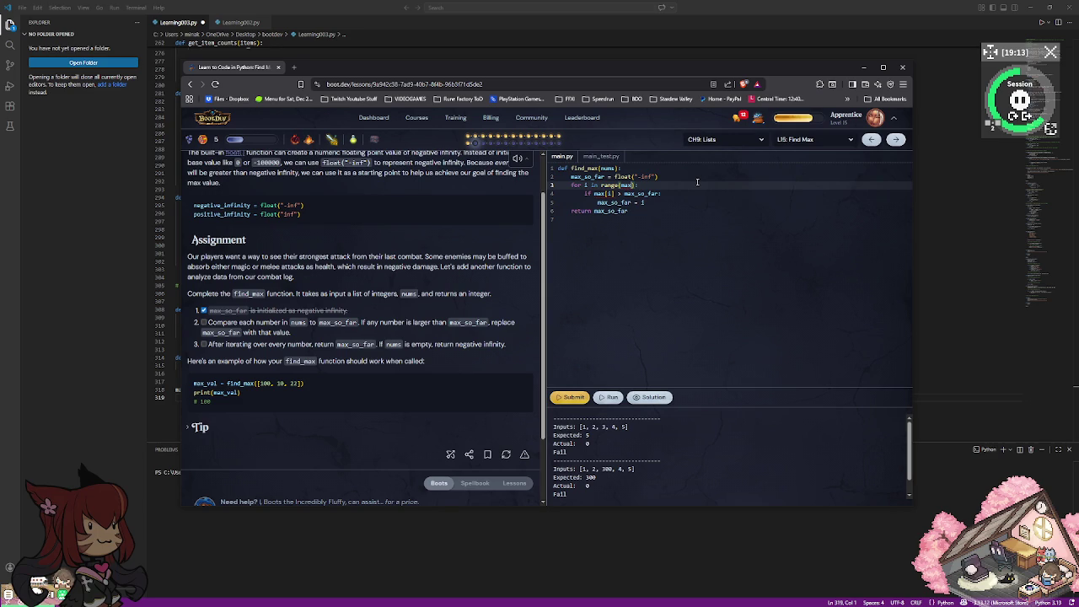
key(BackSpace)
key(BackSpace)
key(BackSpace)
text(n)
key(Escape)
key(BackSpace)
text(1, nums)
key(Escape)
key(Down)
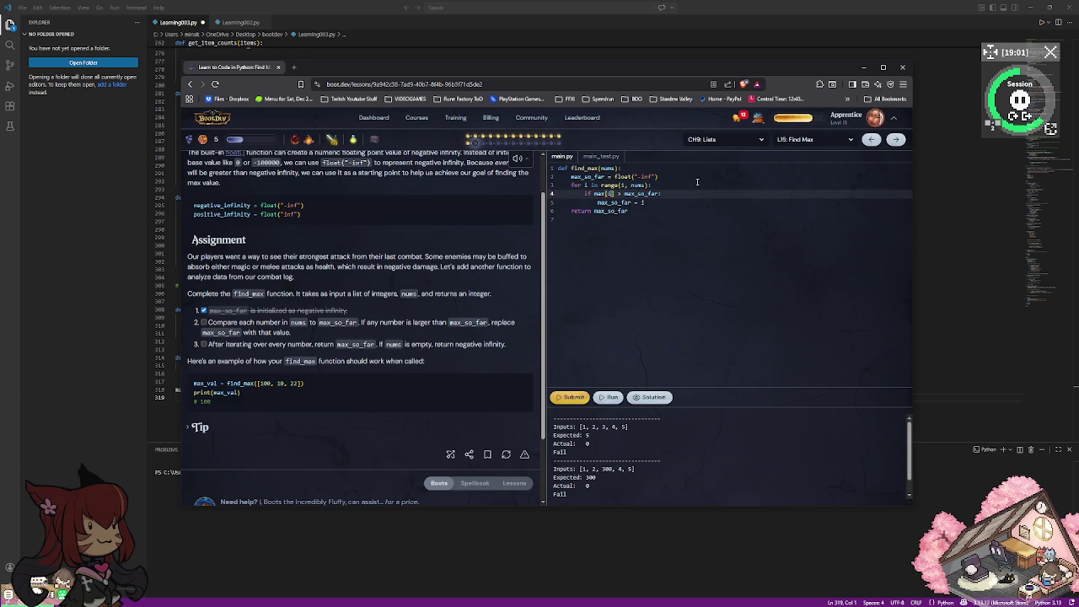
key(BackSpace)
key(BackSpace)
key(BackSpace)
text(nums)
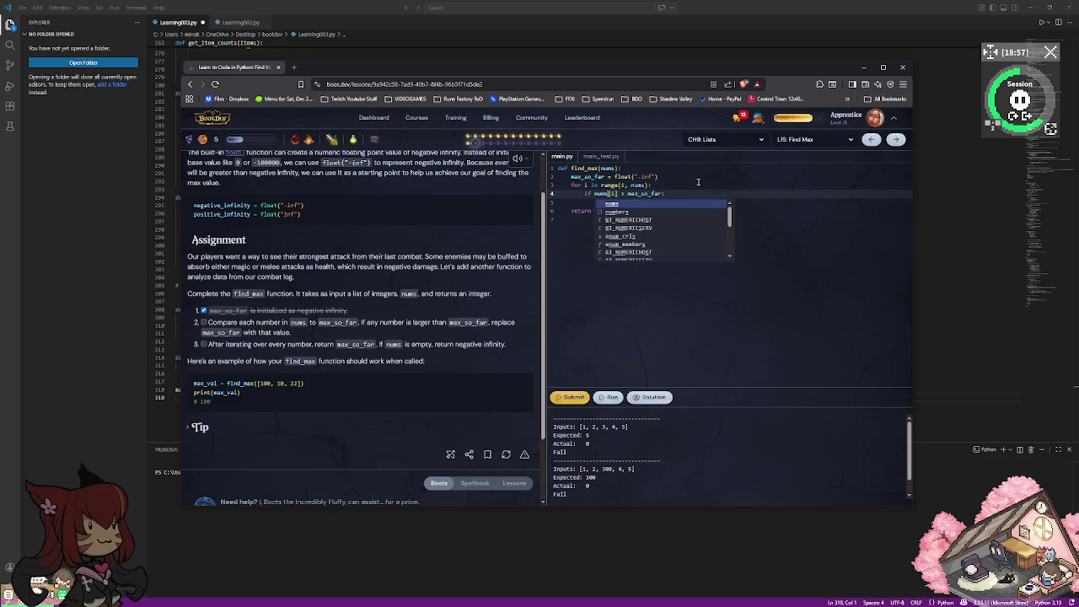
click(695, 181)
click(610, 397)
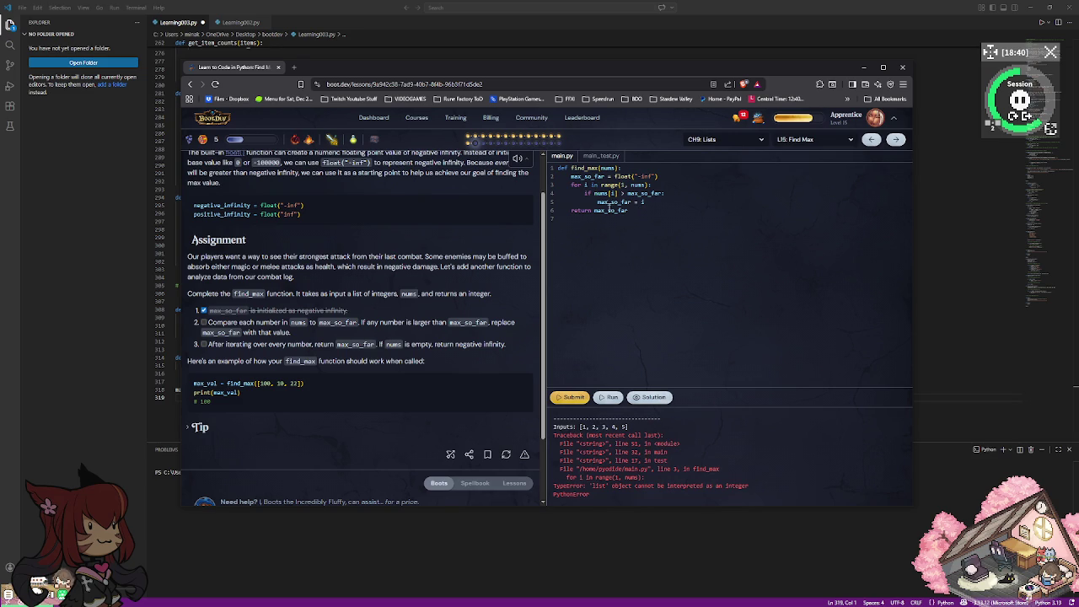
click(644, 185)
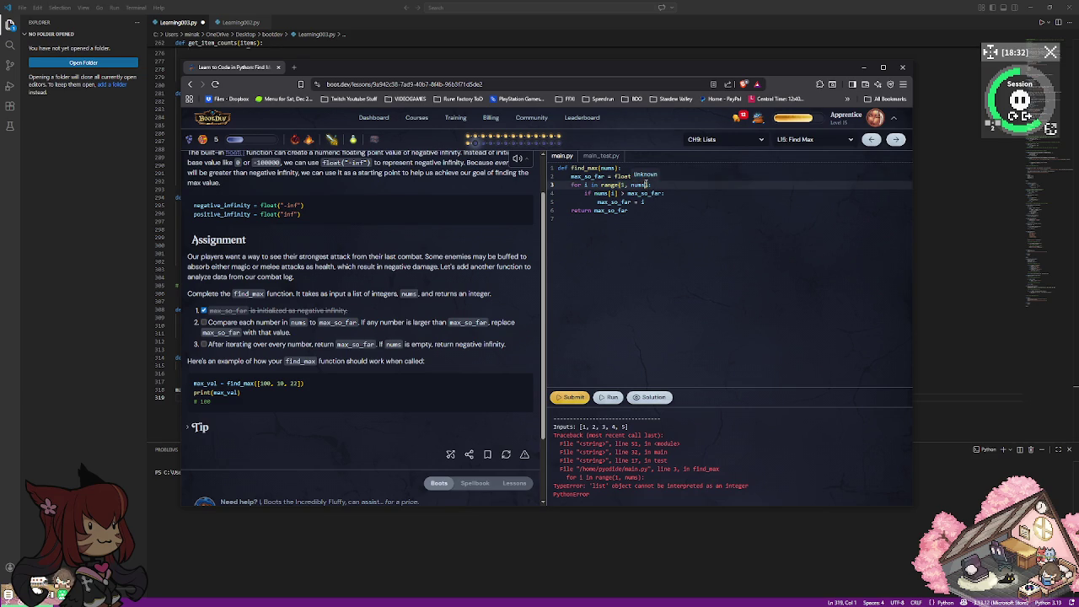
click(628, 185)
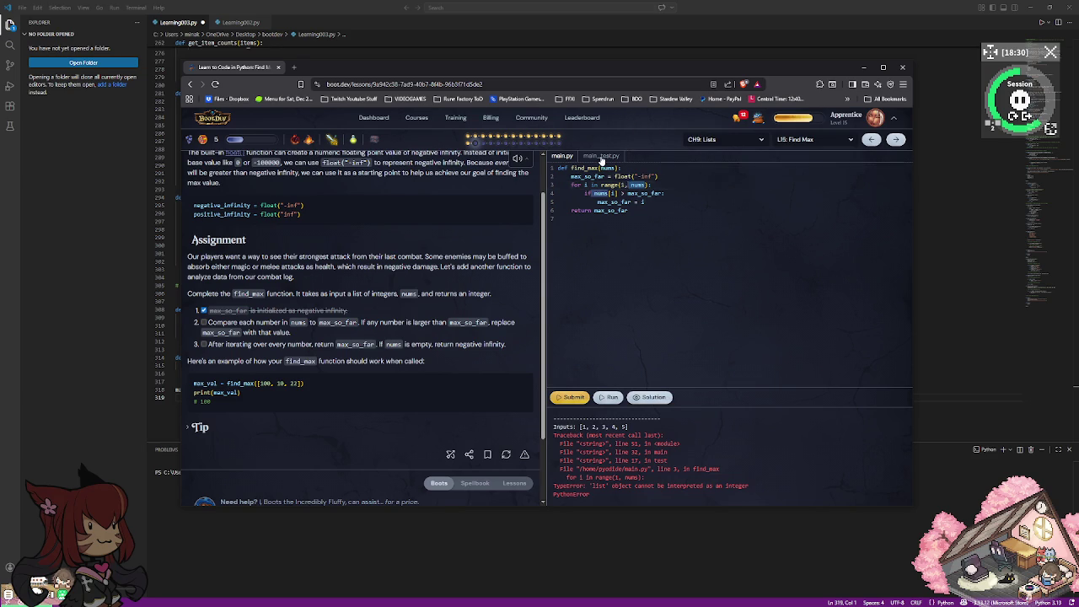
click(602, 157)
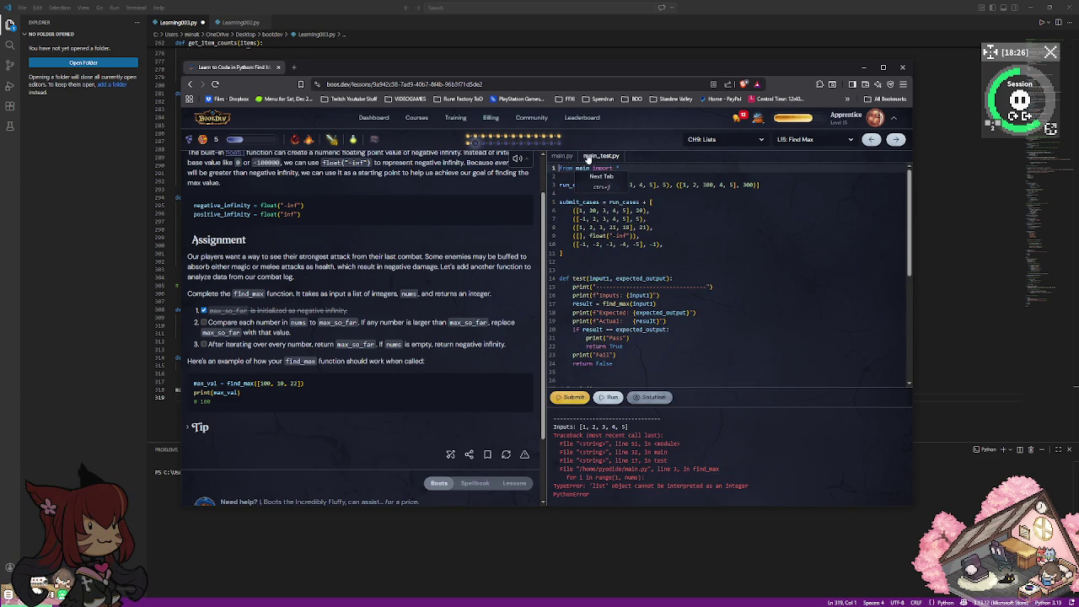
click(641, 226)
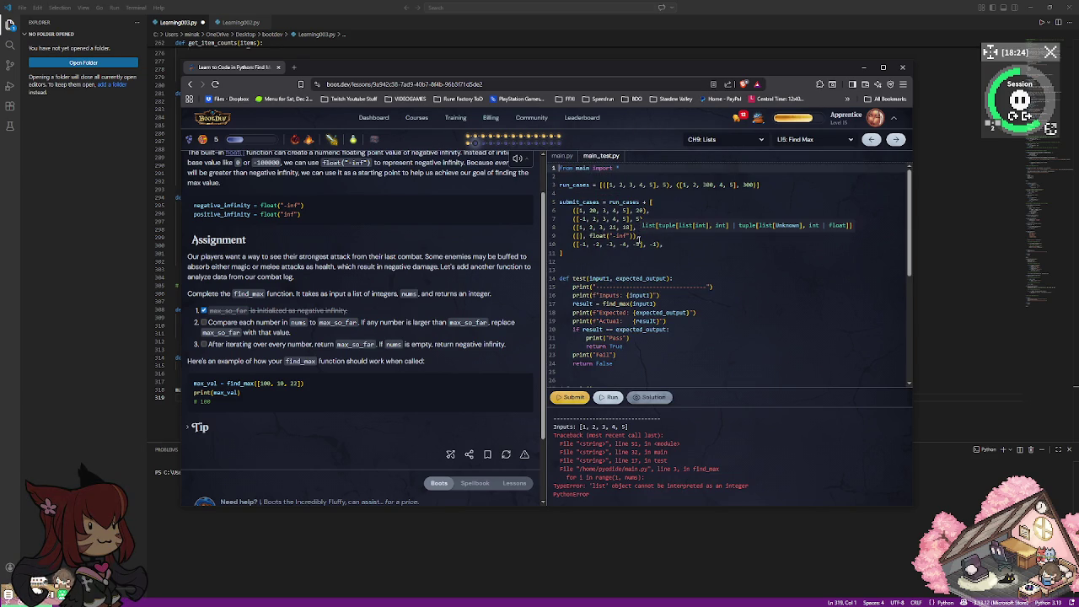
scroll(639, 240, down, 2)
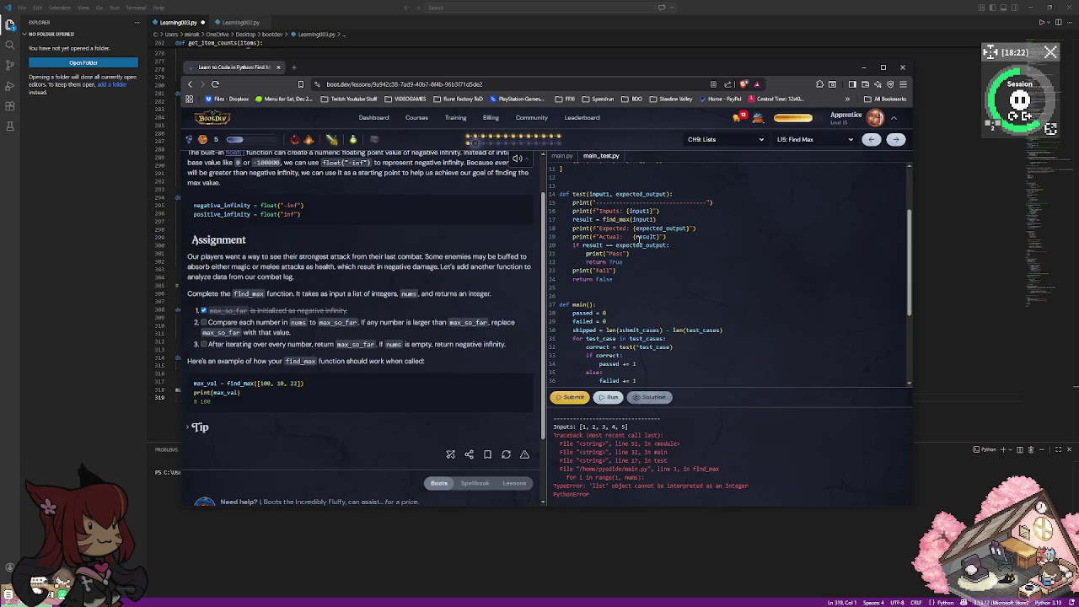
scroll(640, 240, up, 2)
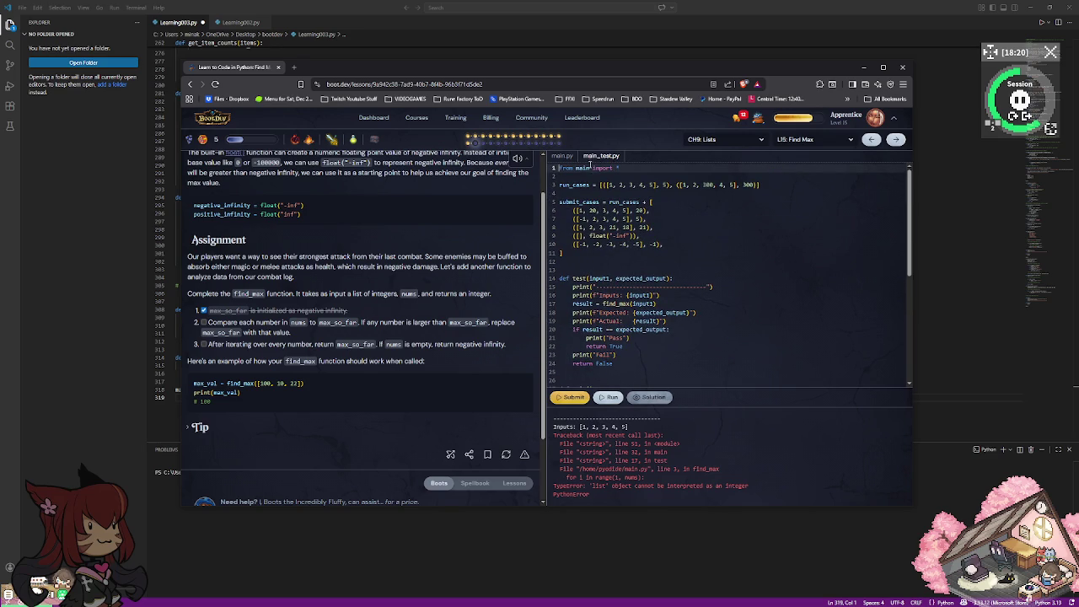
click(562, 157)
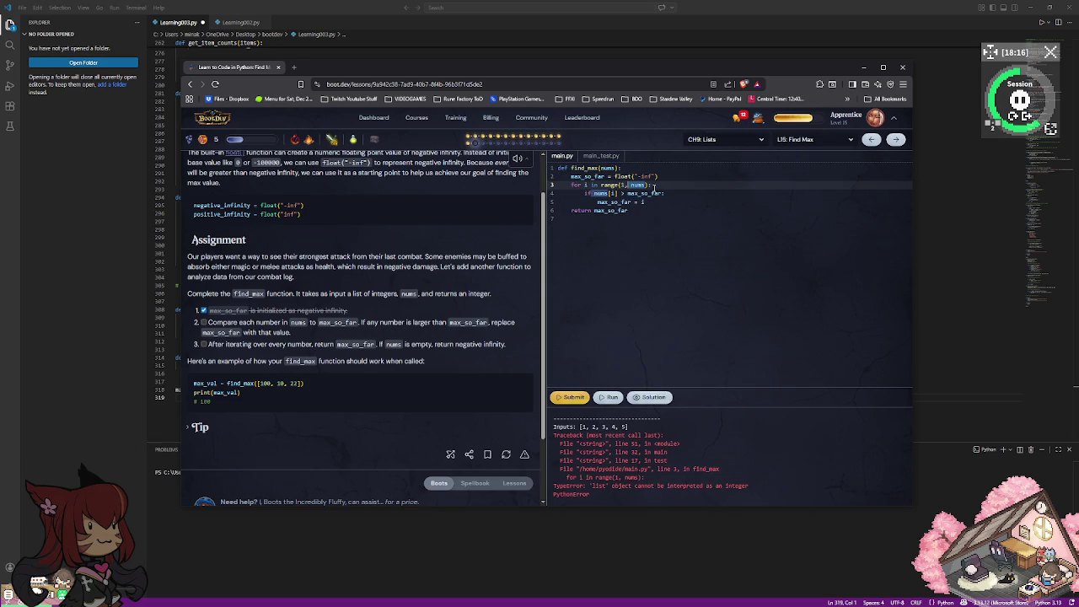
click(647, 186)
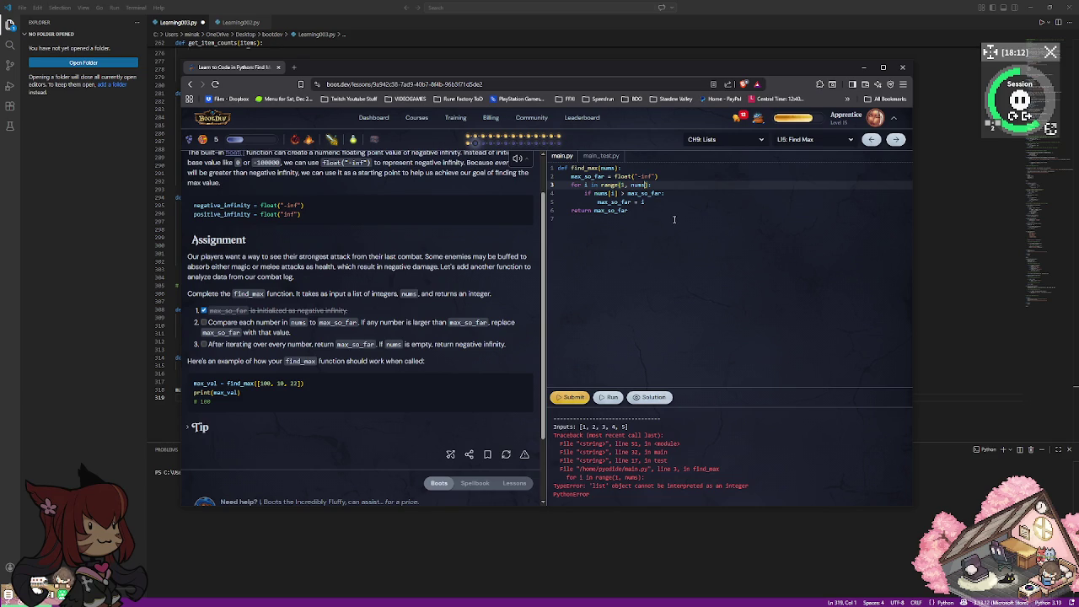
Trim the loop to range(1) and rerun; both tests fail, returning 0 instead of 5 and 300.
key(BackSpace)
key(BackSpace)
key(BackSpace)
key(BackSpace)
key(BackSpace)
key(BackSpace)
click(612, 399)
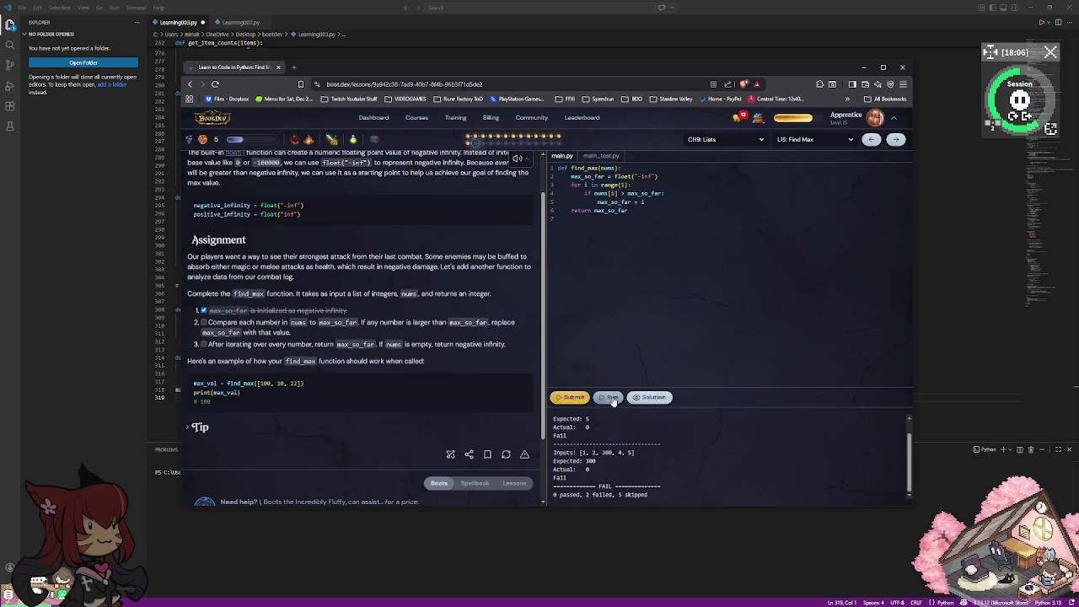
scroll(614, 429, up, 1)
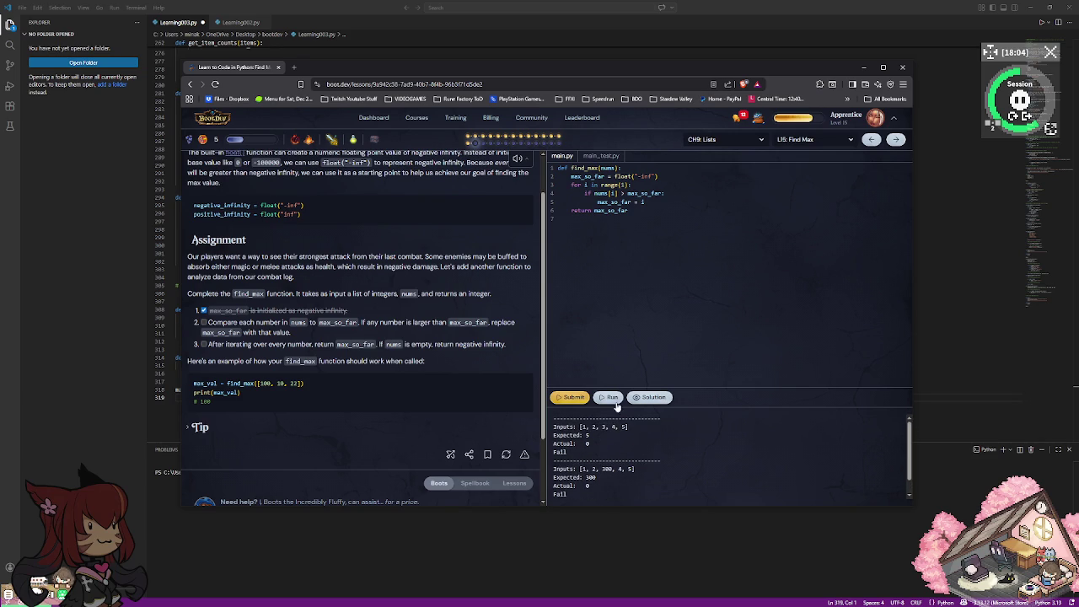
click(636, 185)
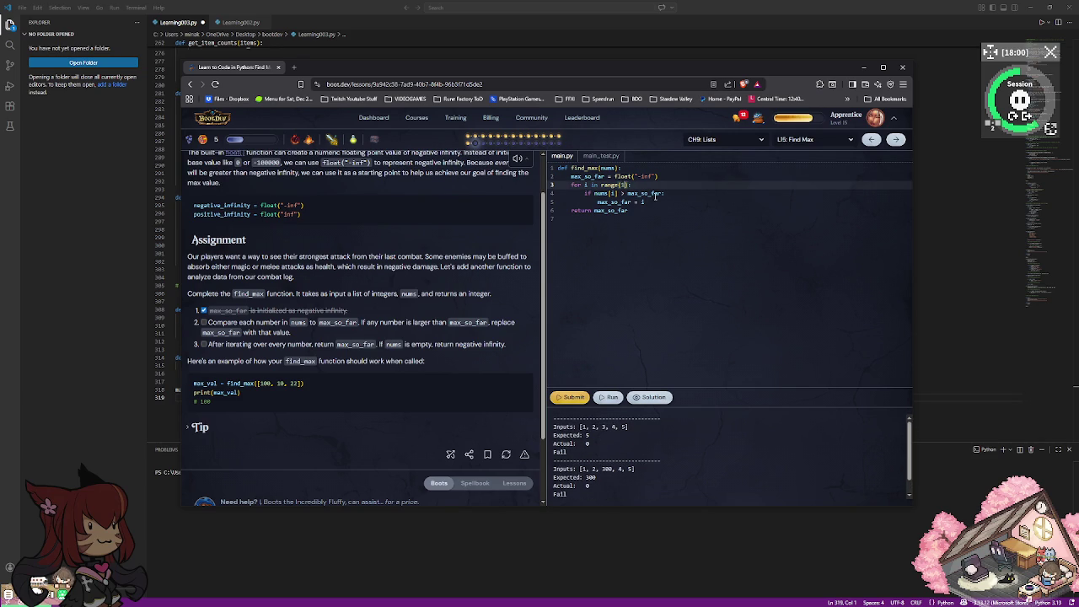
scroll(454, 238, up, 2)
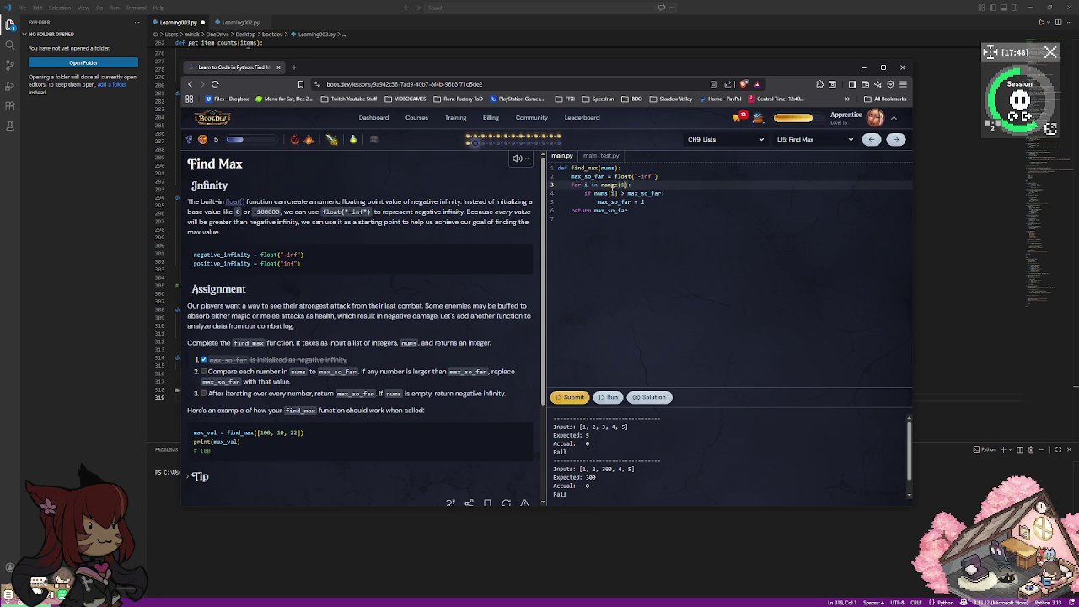
click(609, 193)
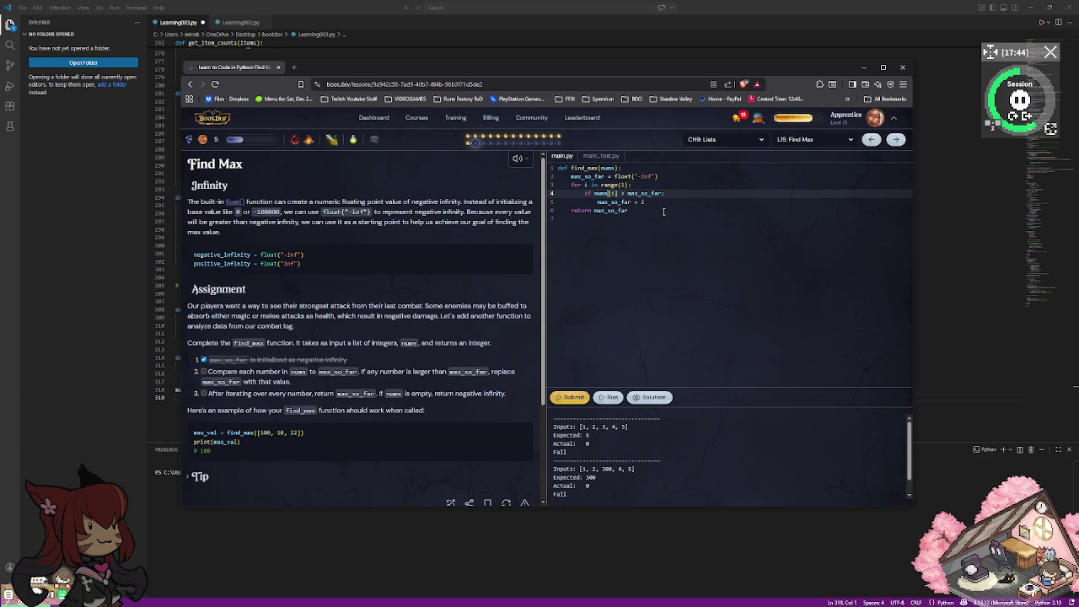
Change the condition to if i > max_so_far: and rerun, still 0 passed, 2 failed.
key(BackSpace)
key(BackSpace)
key(BackSpace)
key(BackSpace)
key(BackSpace)
key(BackSpace)
key(BackSpace)
text(i)
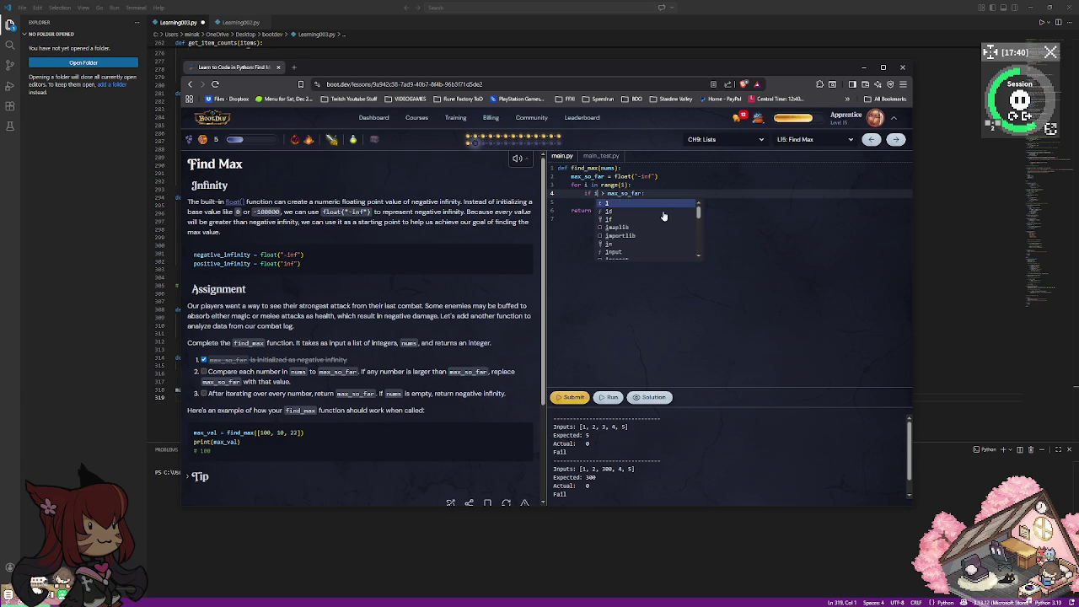
click(767, 254)
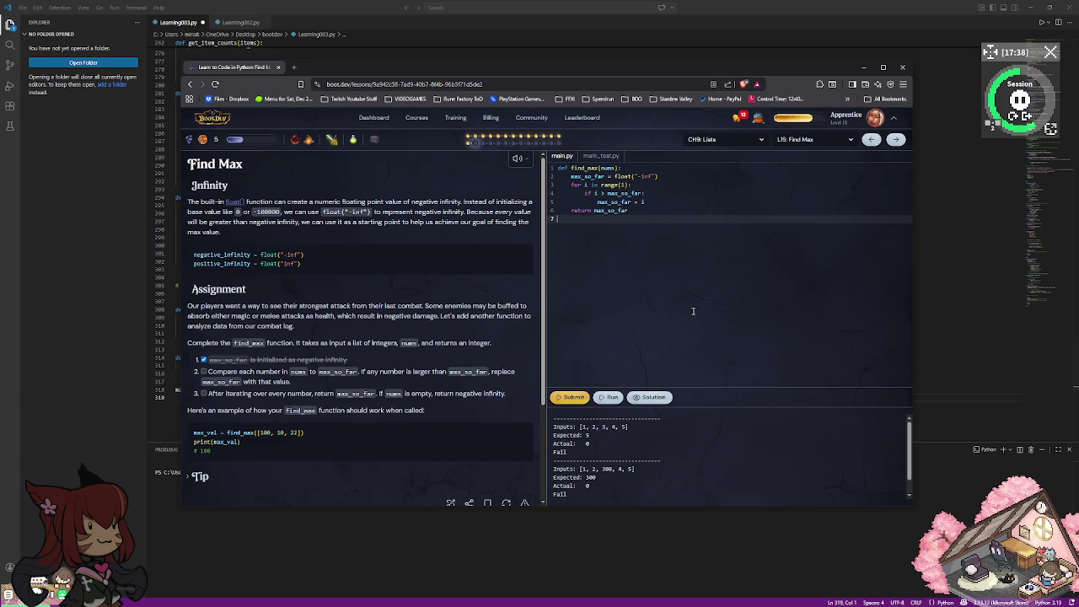
click(606, 397)
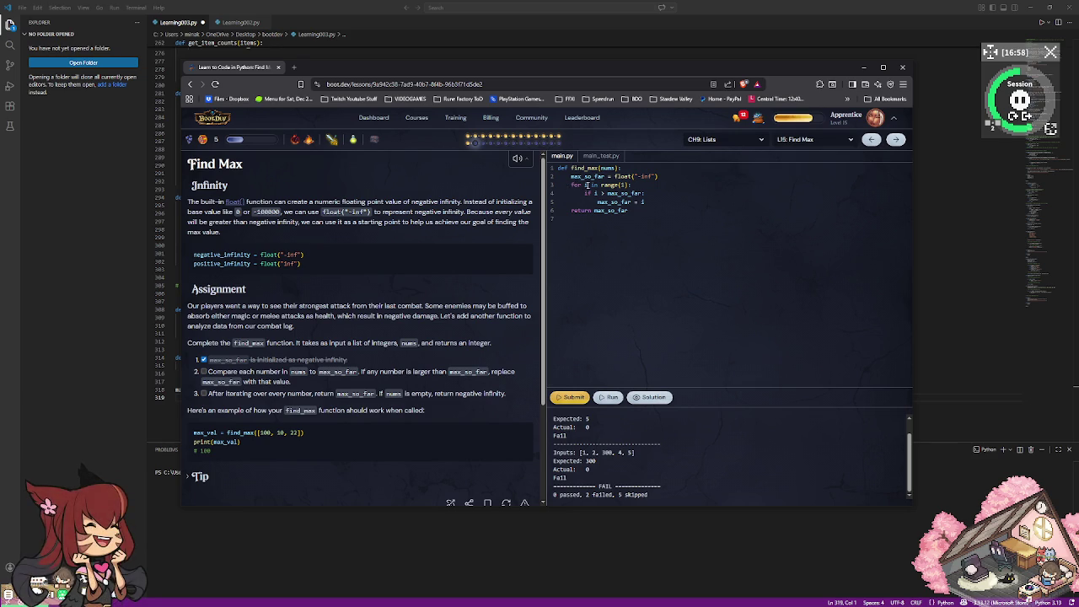
double_click(620, 185)
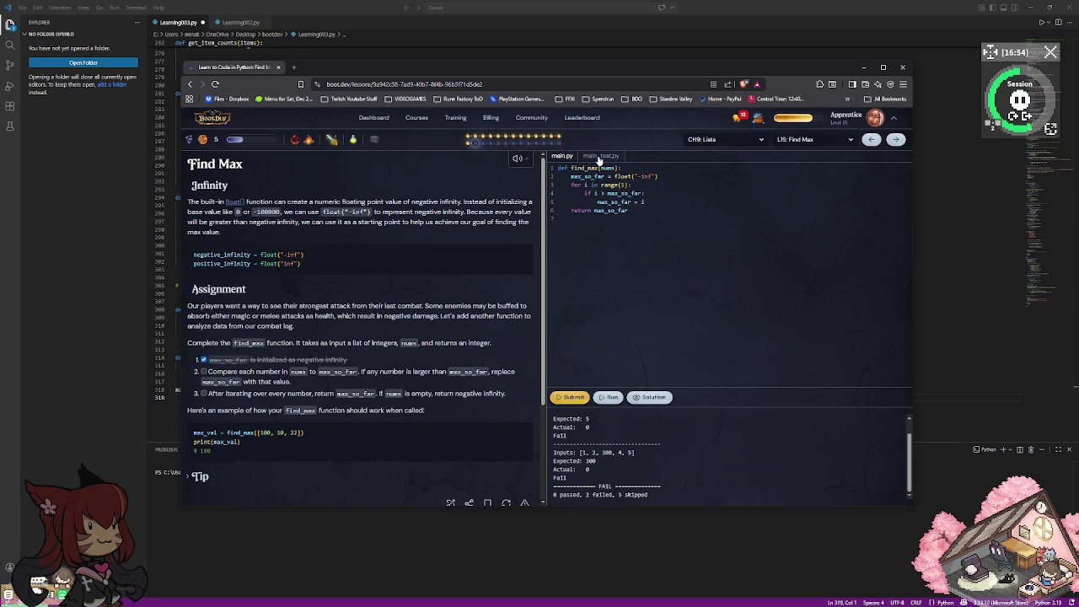
click(601, 158)
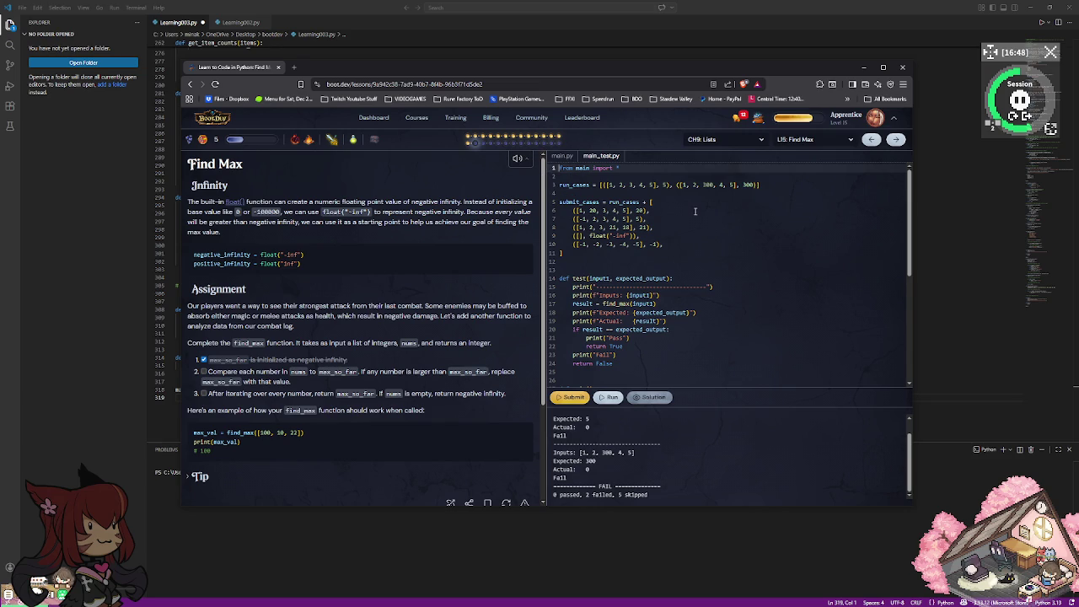
scroll(695, 211, down, 2)
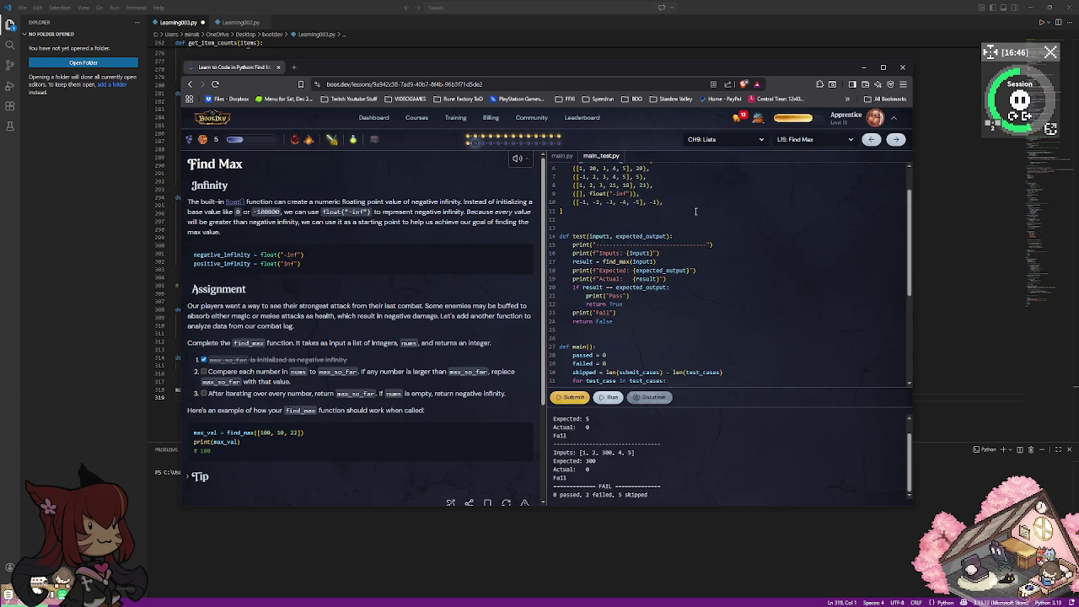
scroll(696, 211, down, 1)
scroll(696, 211, down, 2)
scroll(696, 211, down, 2)
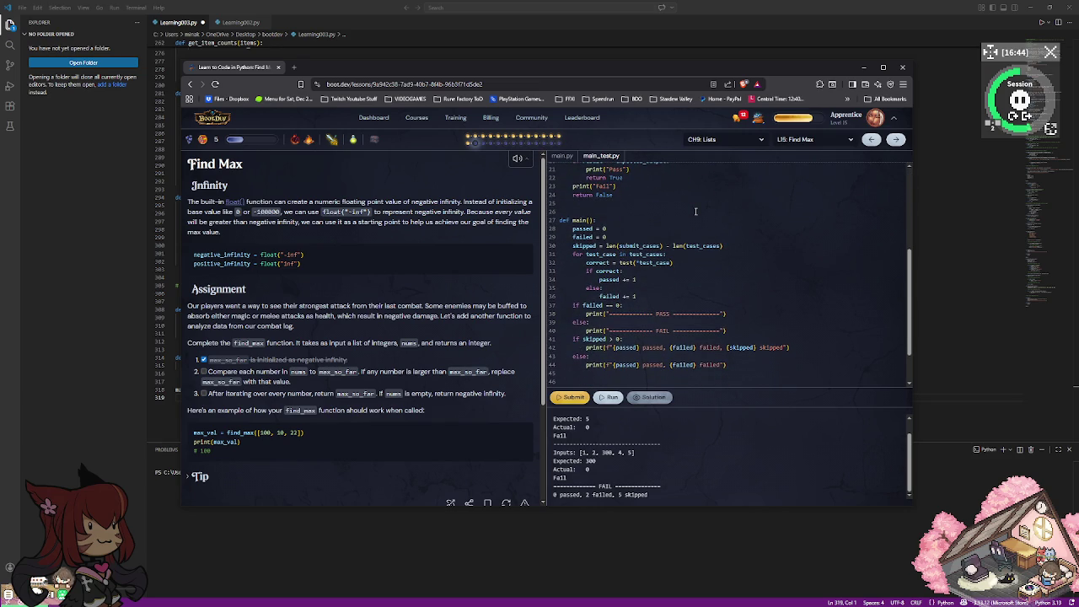
scroll(695, 211, down, 2)
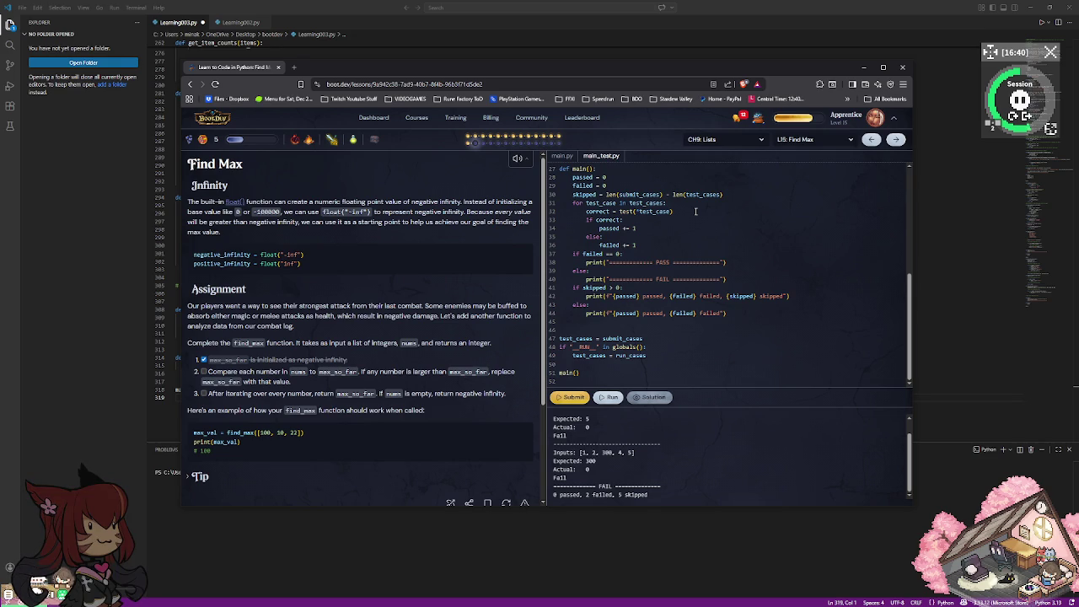
scroll(696, 211, up, 2)
scroll(696, 211, up, 4)
scroll(696, 211, up, 1)
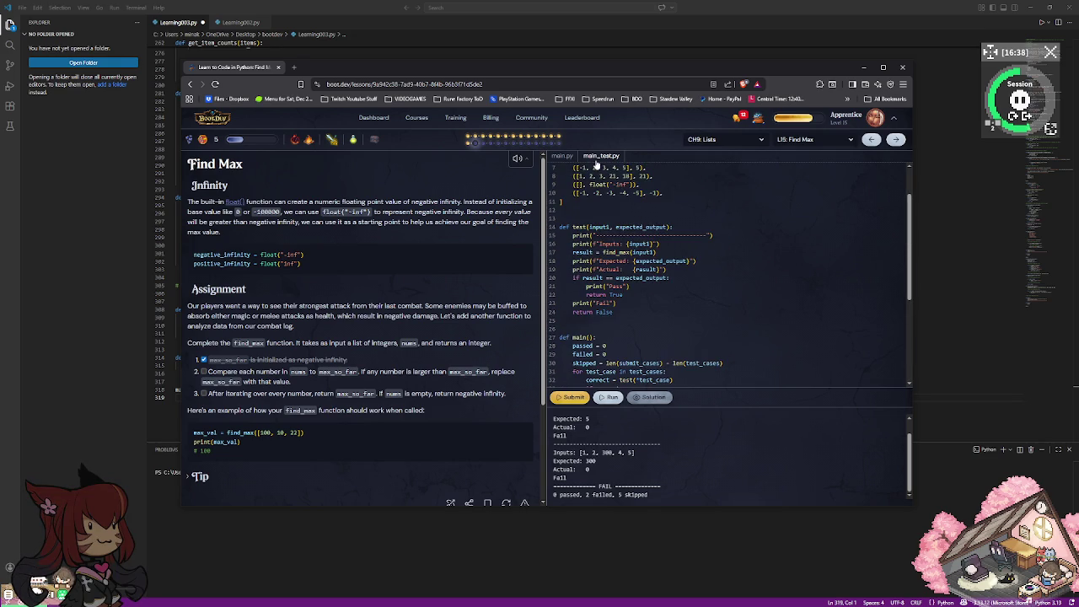
scroll(657, 185, up, 2)
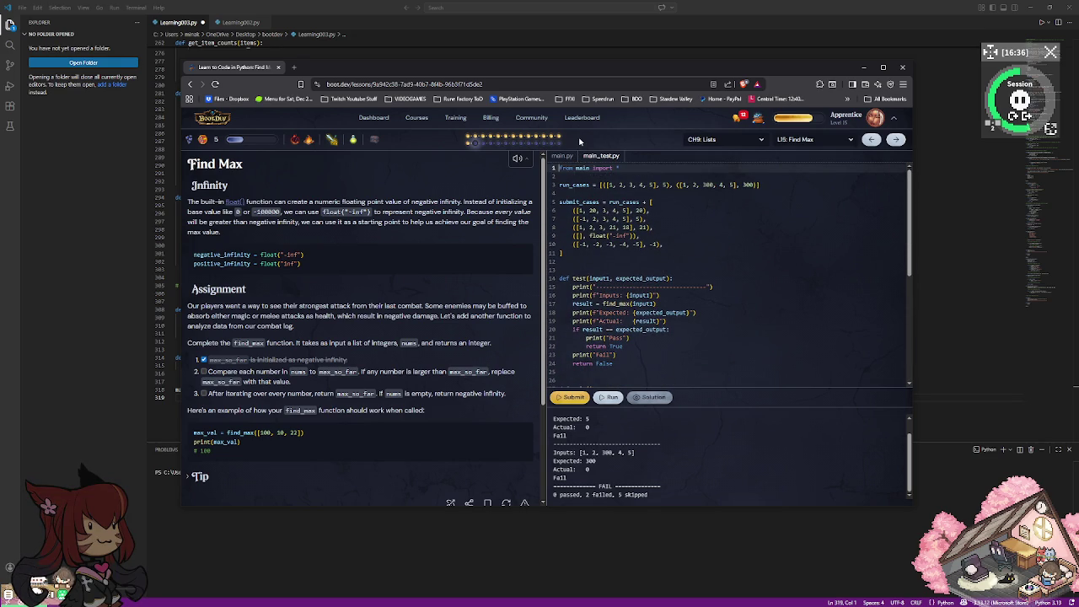
click(563, 157)
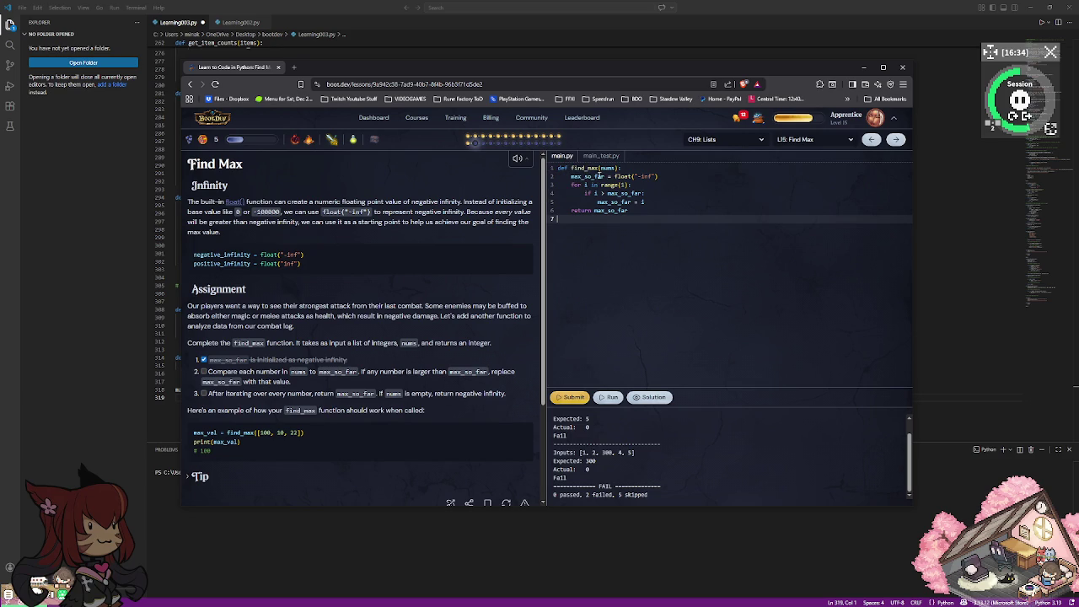
Delete loop lines 3–6, leaving only the float("-inf") initialization.
key(BackSpace)
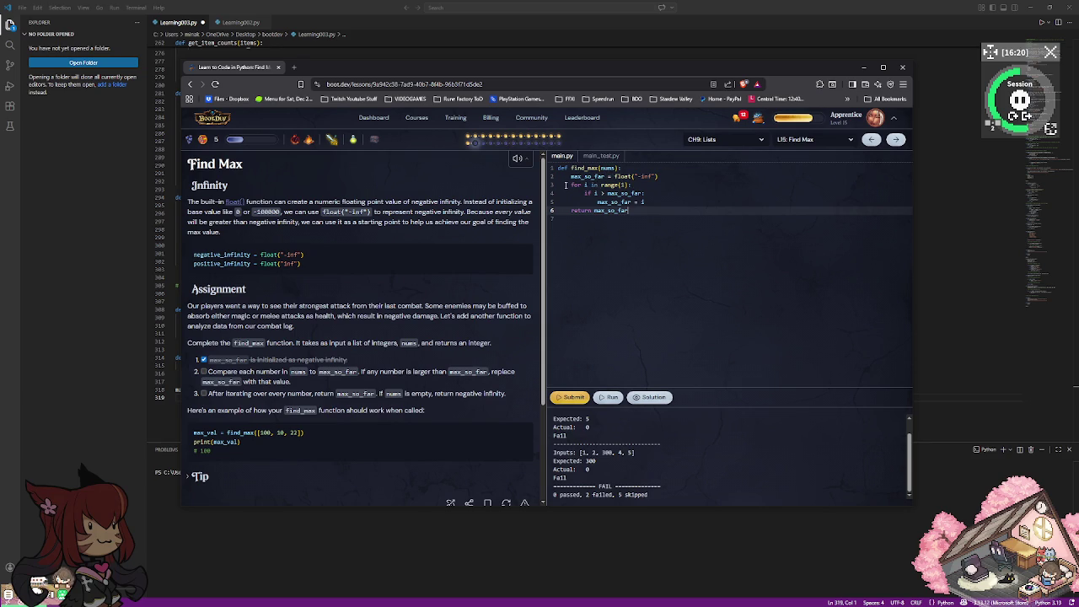
double_click(573, 185)
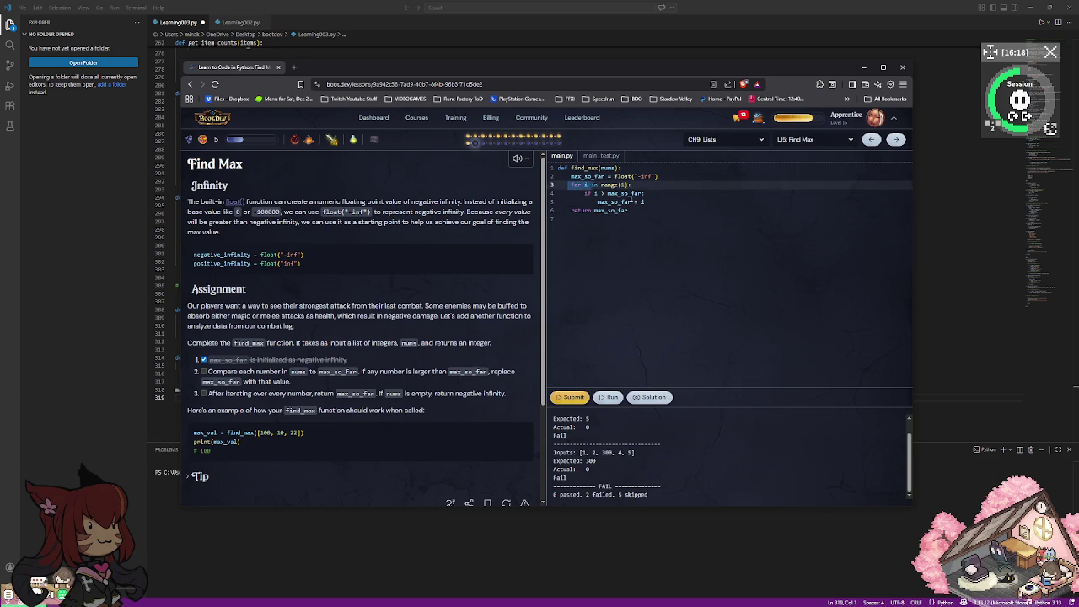
drag(598, 192, 651, 210)
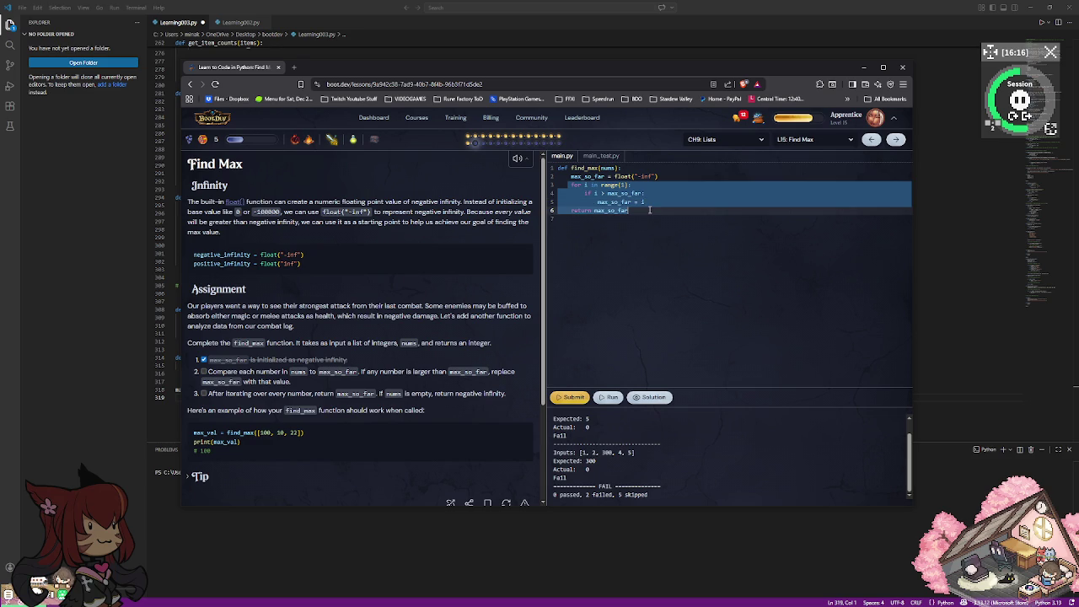
key(BackSpace)
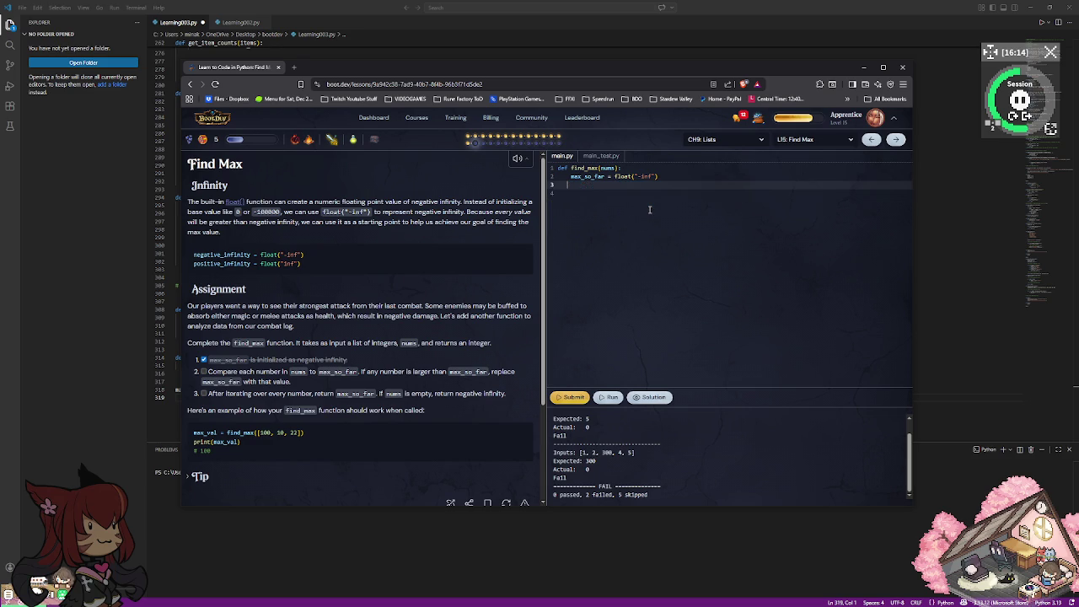
key(BackSpace)
Start a new condition line reading if nums > max_so_far below the initialization.
key(Return)
text(if )
text(m)
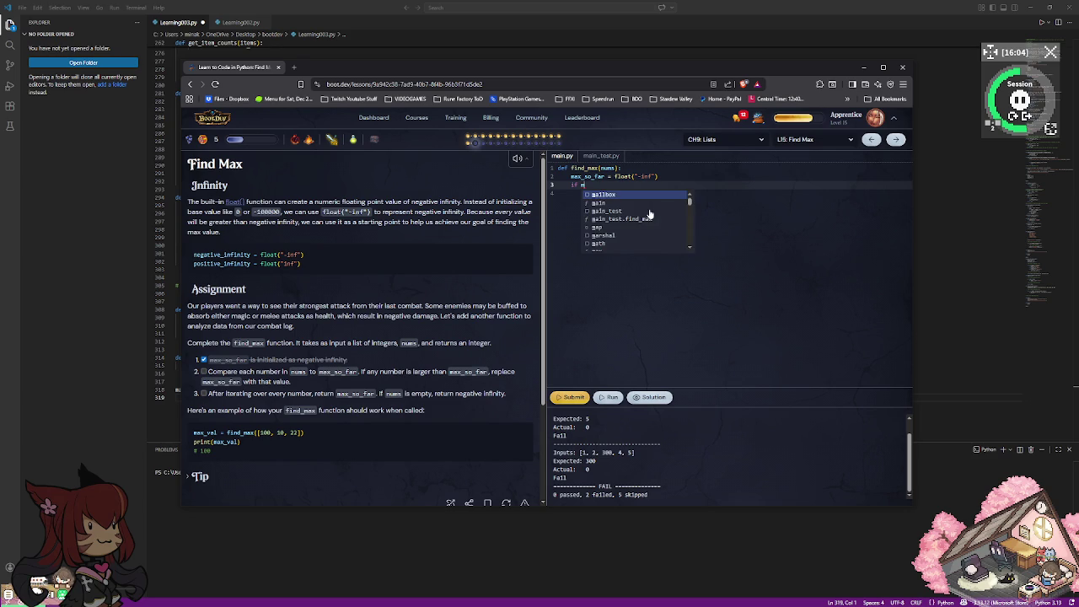
key(BackSpace)
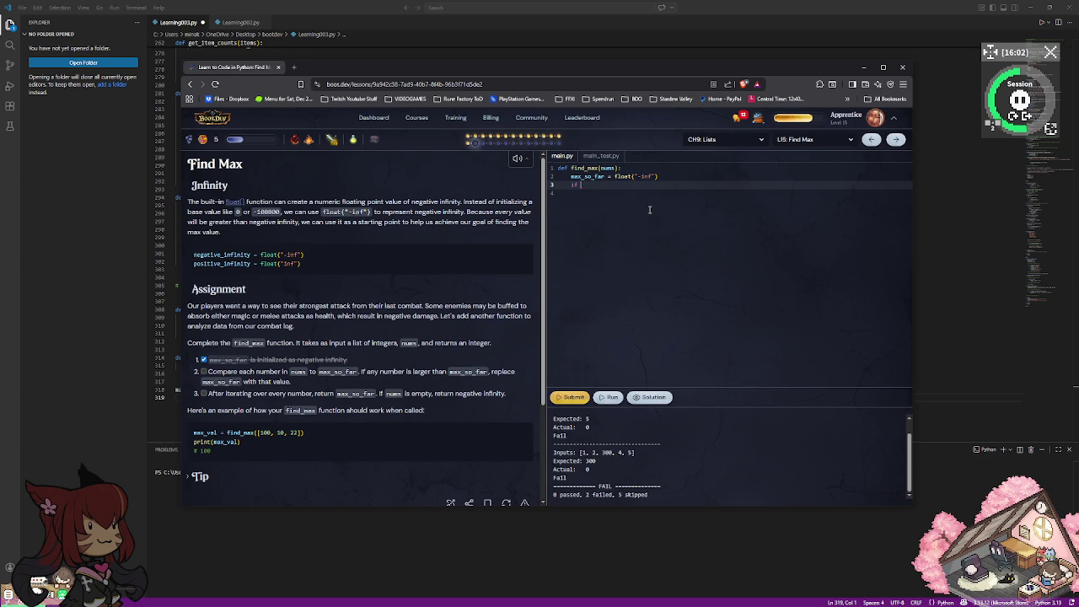
text(nums)
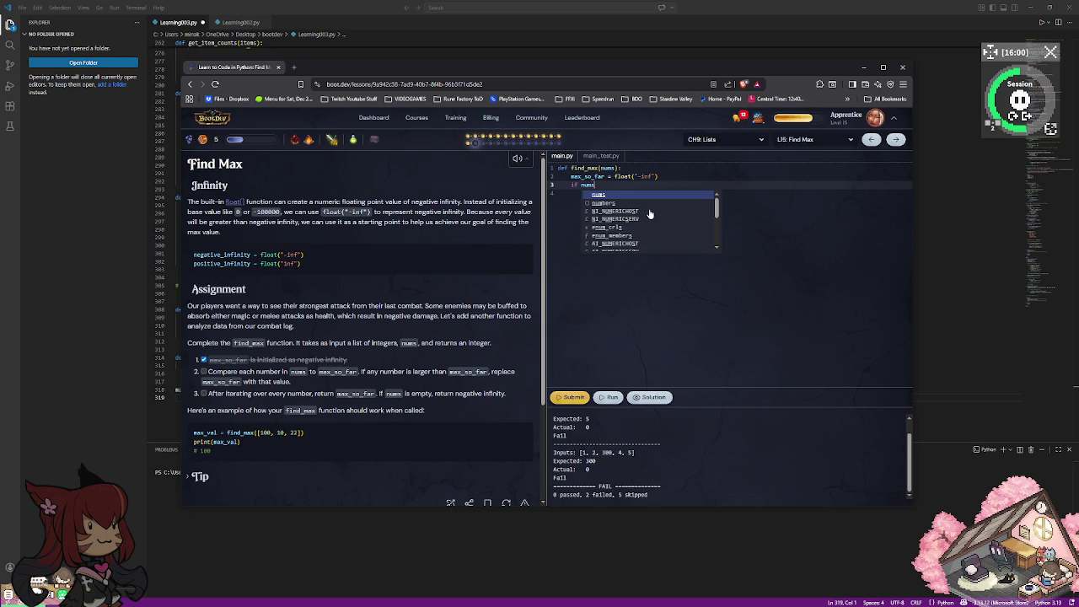
text([)
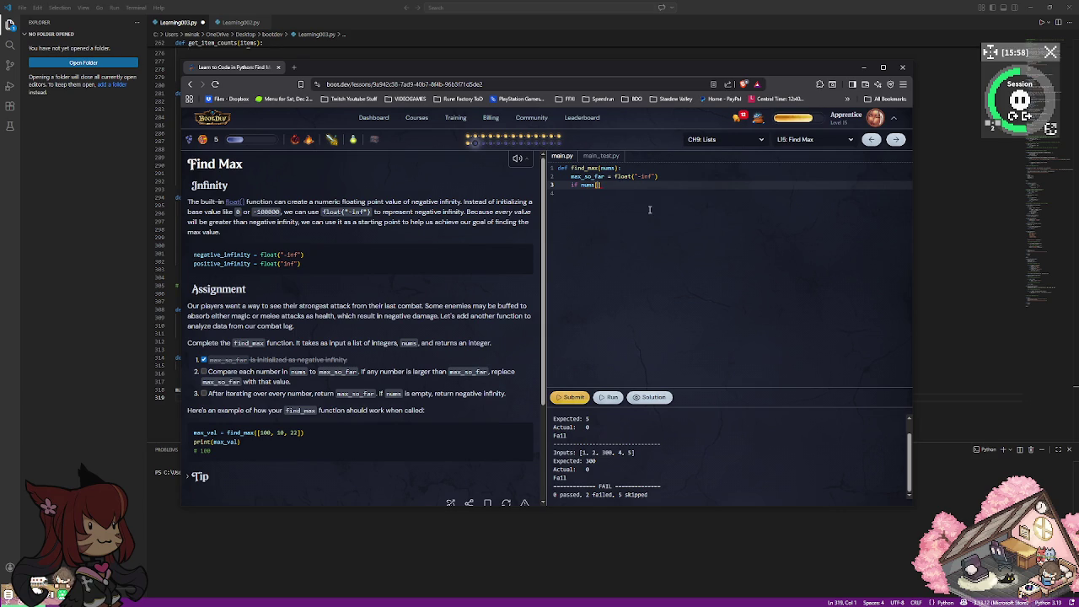
text(i)
key(BackSpace)
key(BackSpace)
key(BackSpace)
key(BackSpace)
key(BackSpace)
key(BackSpace)
key(BackSpace)
key(BackSpace)
key(BackSpace)
key(BackSpace)
key(BackSpace)
key(BackSpace)
key(BackSpace)
text(if )
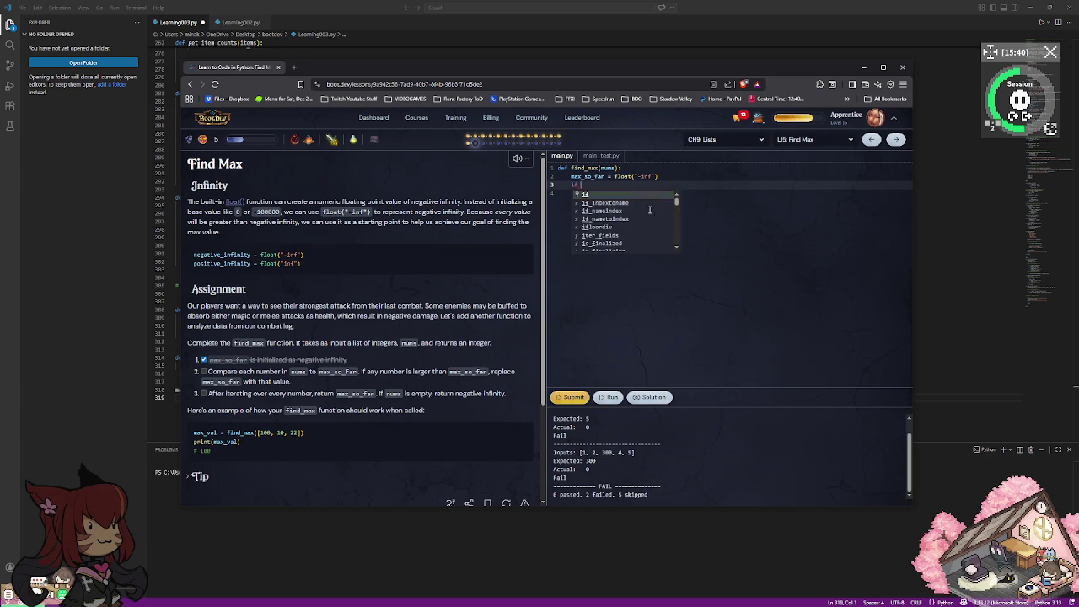
text(nums)
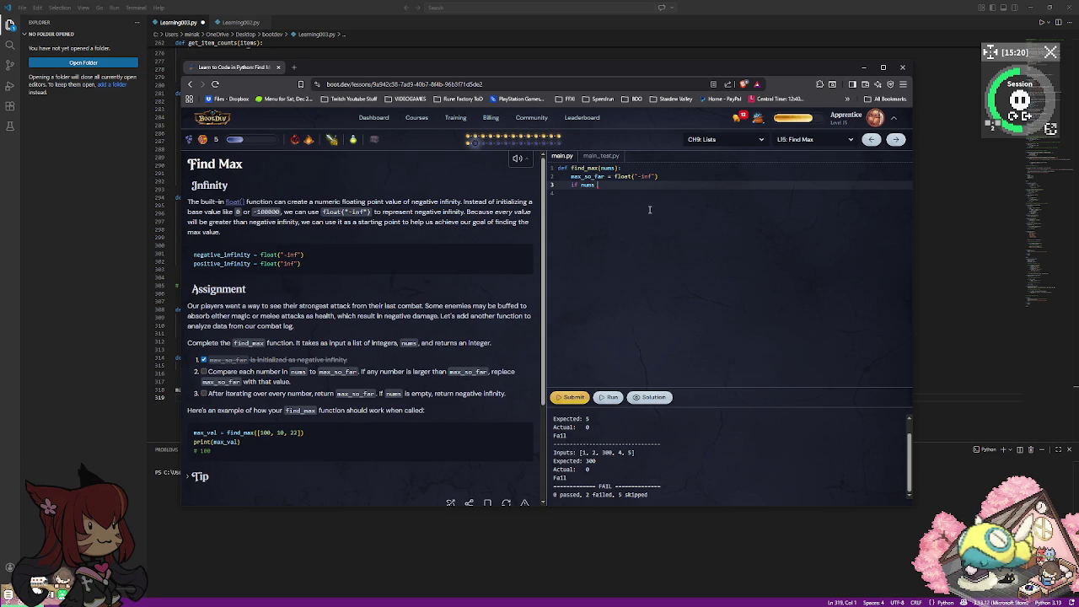
text(> max)
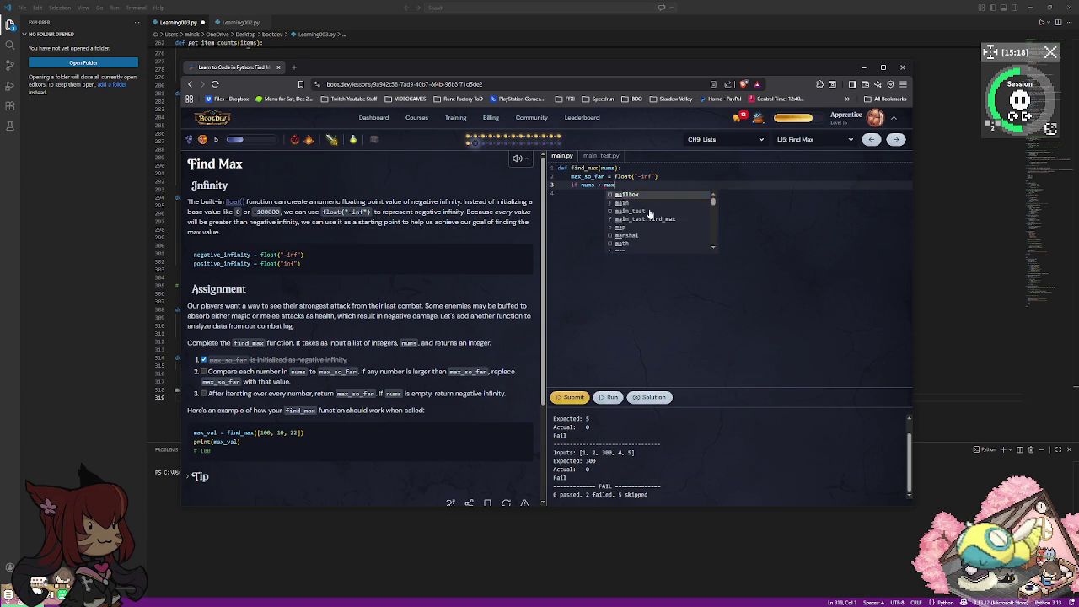
text(_so_far:)
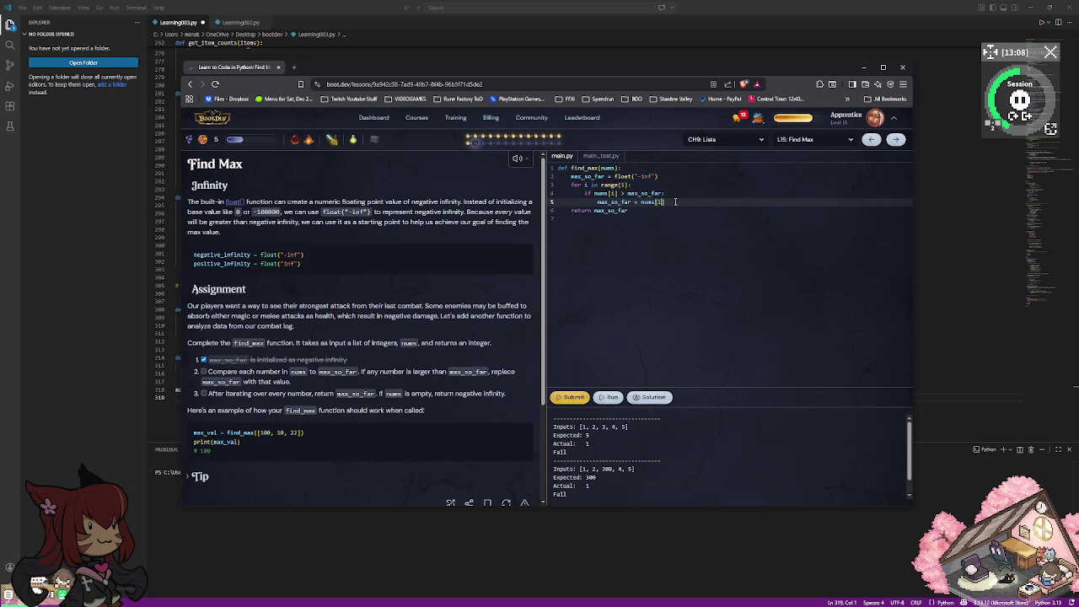
Replace nums[i] with i in the if condition and clear the assignment's right side.
key(Right)
key(Right)
key(Right)
key(Right)
key(Right)
key(Right)
key(Right)
key(Right)
key(Right)
key(Up)
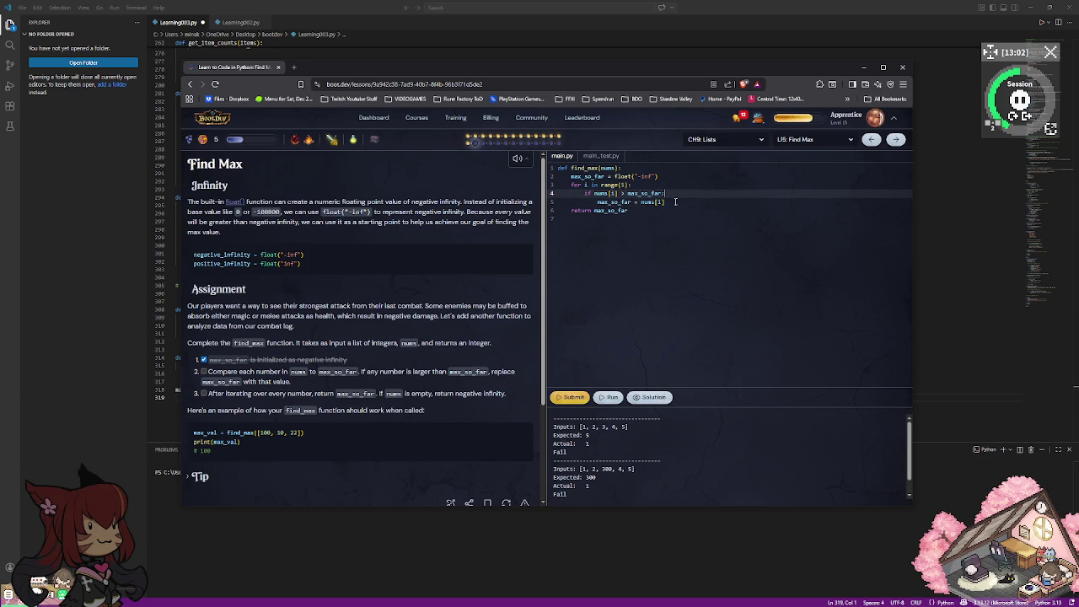
key(Up)
key(Down)
key(Down)
key(BackSpace)
key(BackSpace)
key(BackSpace)
key(BackSpace)
key(BackSpace)
key(BackSpace)
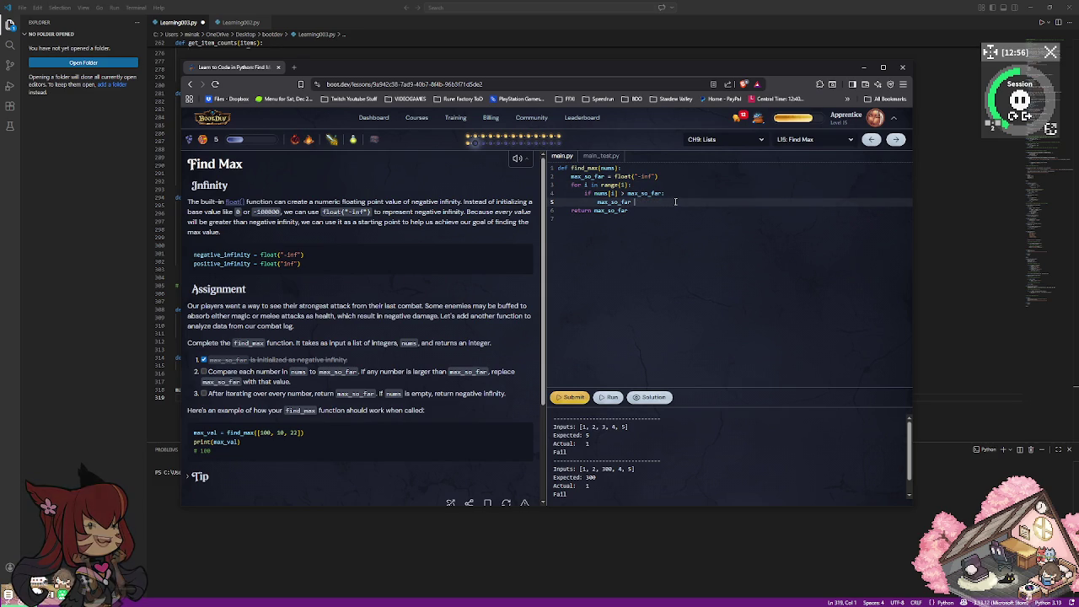
key(BackSpace)
key(BackSpace)
key(BackSpace)
key(Up)
key(Left)
key(Left)
key(Left)
key(BackSpace)
key(BackSpace)
key(BackSpace)
key(BackSpace)
key(BackSpace)
key(BackSpace)
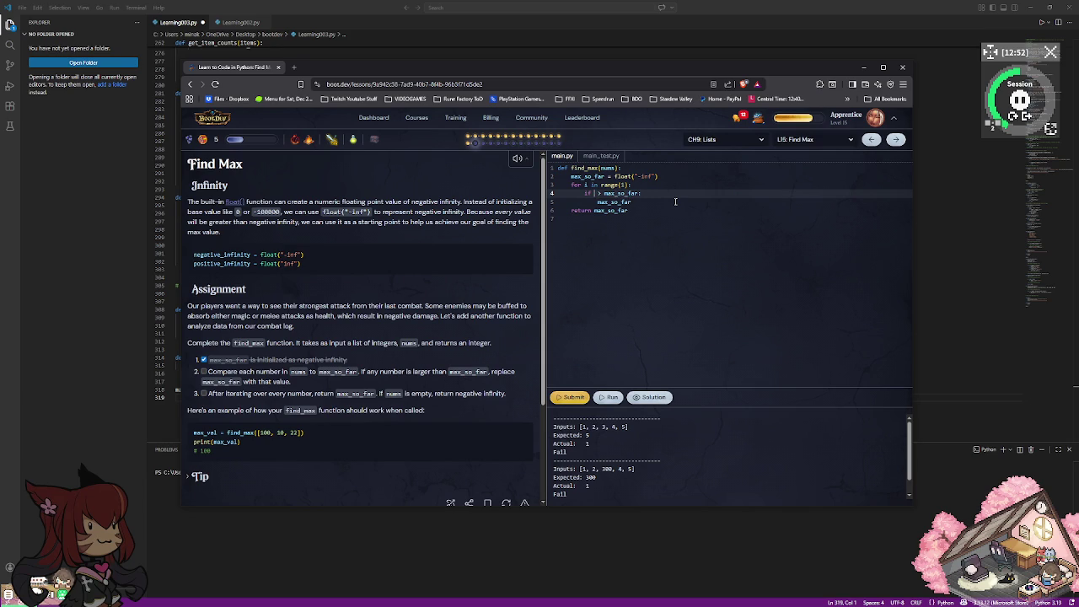
text(i)
key(Escape)
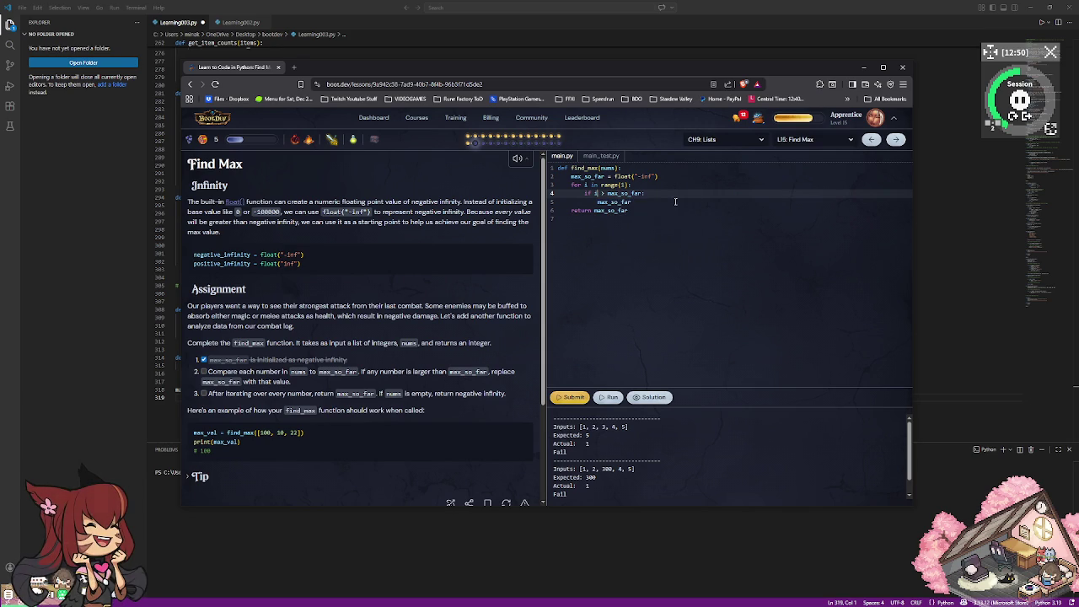
Complete the assignment as max_so_far = i and rerun: 0 passed, 2 failed.
click(675, 202)
text(= )
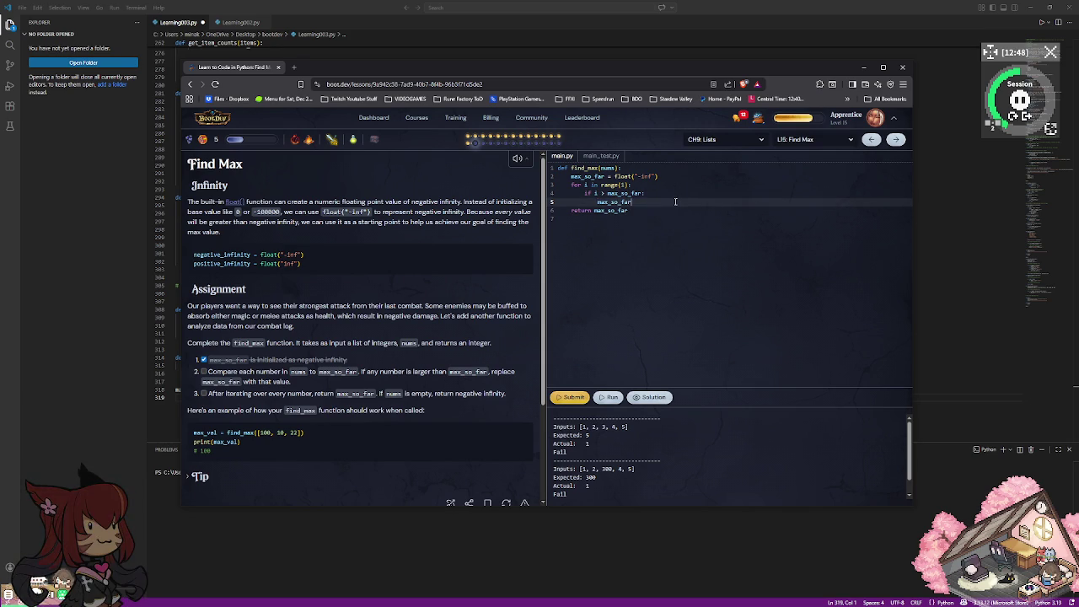
text(i)
key(Escape)
click(611, 398)
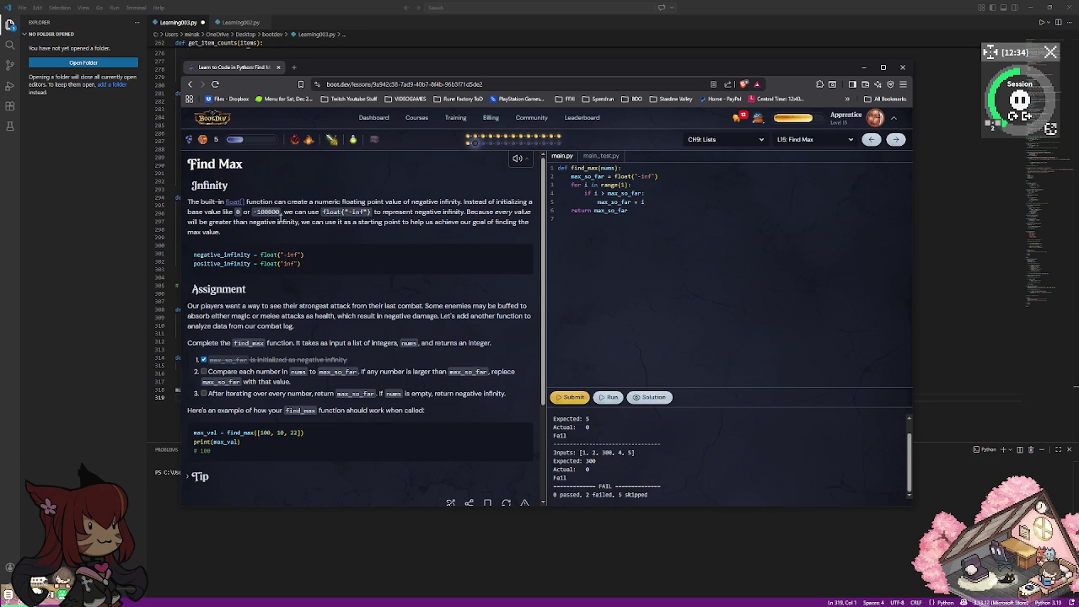
drag(729, 220, 560, 185)
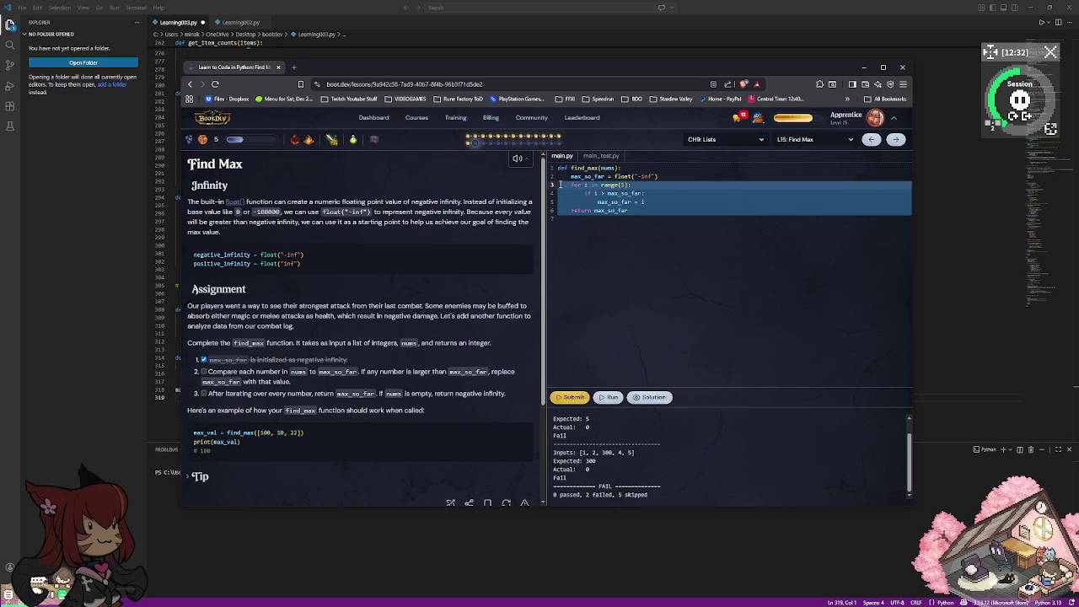
Delete the selected loop and return lines, then begin a new if line below max_so_far.
key(BackSpace)
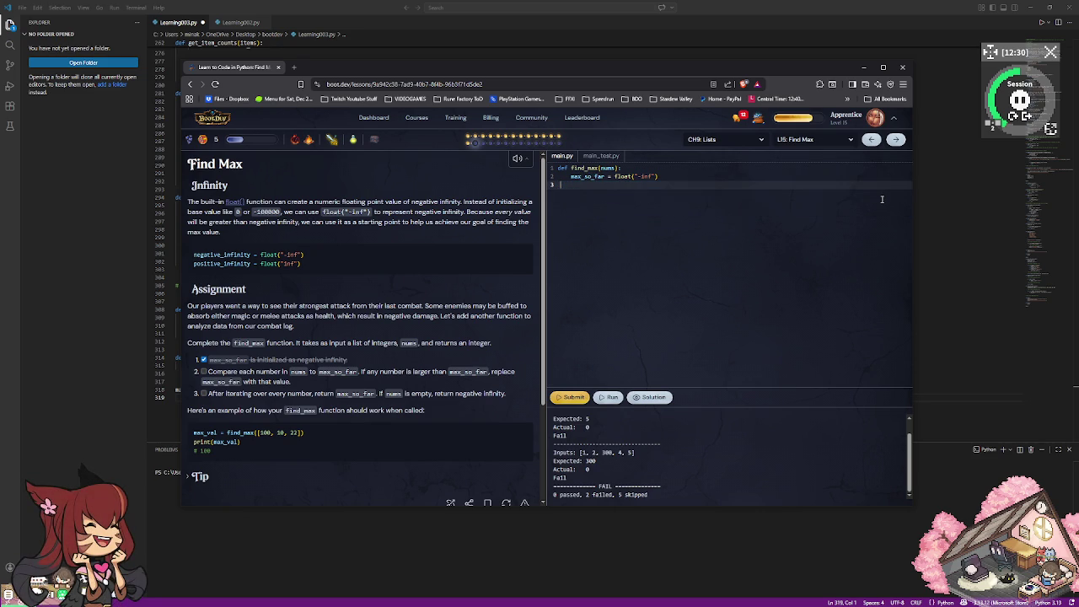
key(Return)
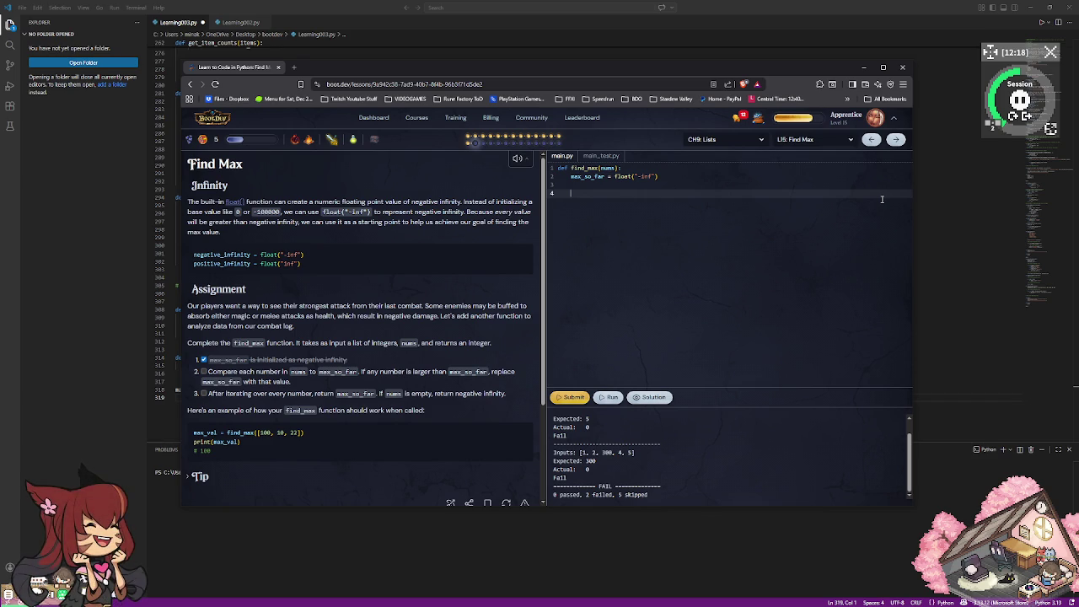
text(if)
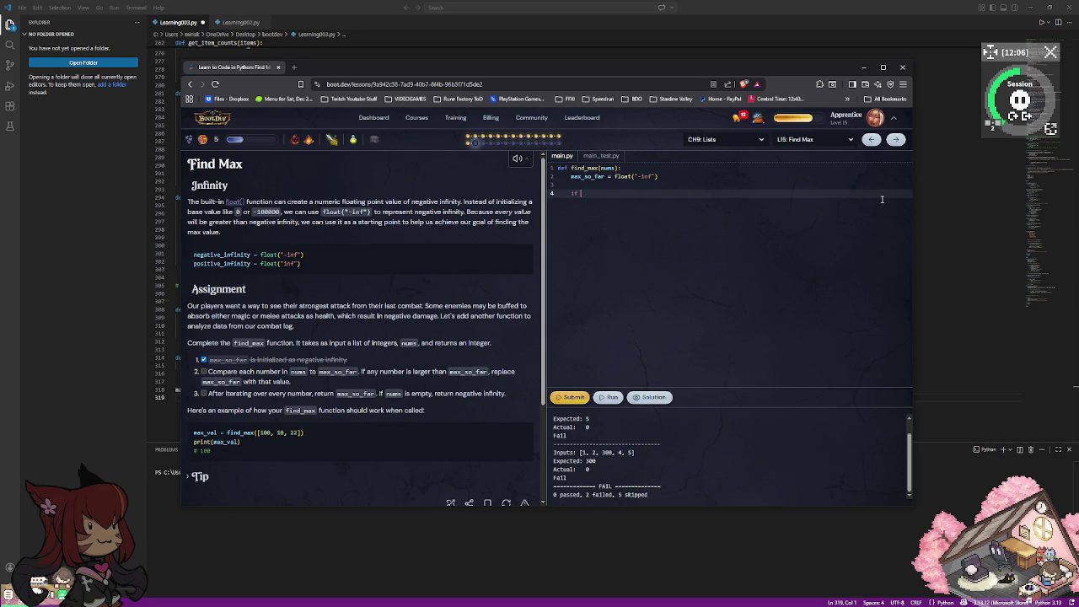
Replace the partial if with the loop header 'for i in range(1):'.
text(nu)
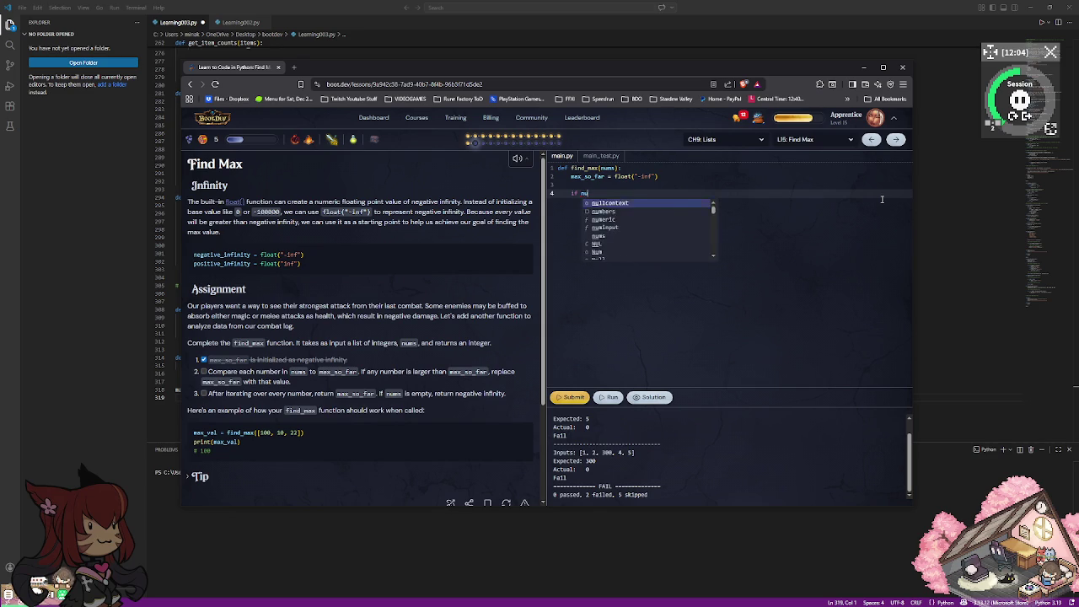
key(BackSpace)
key(BackSpace)
key(BackSpace)
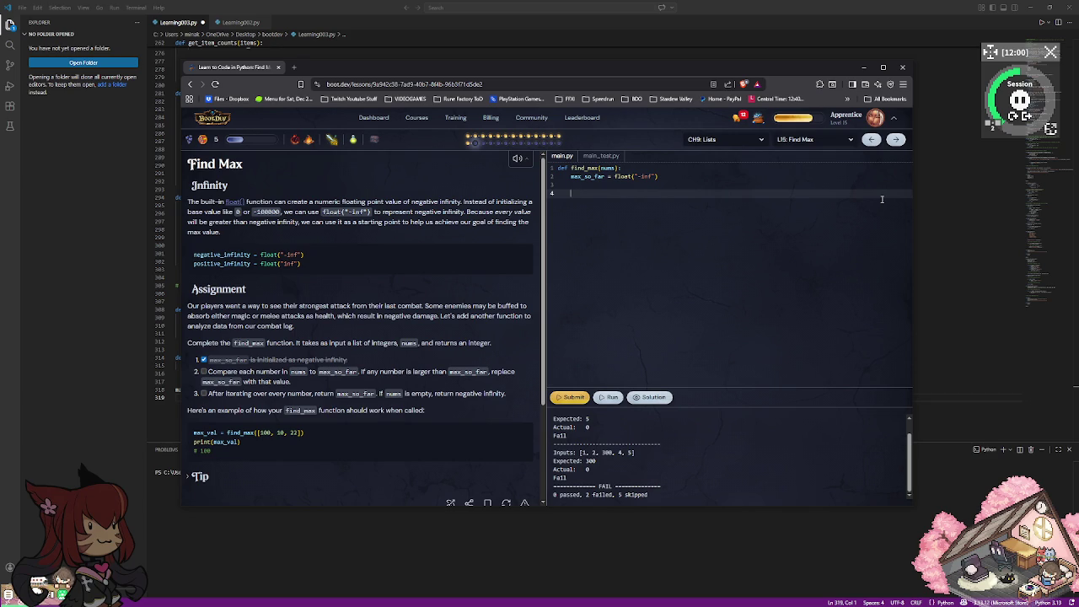
text(for)
text(i)
text( in r)
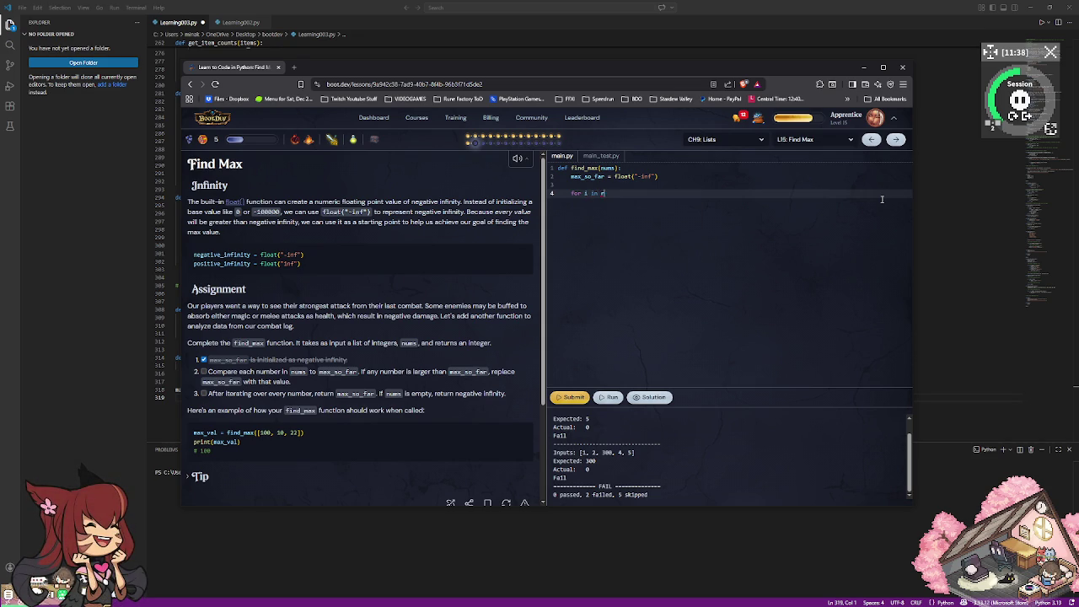
text(ange()
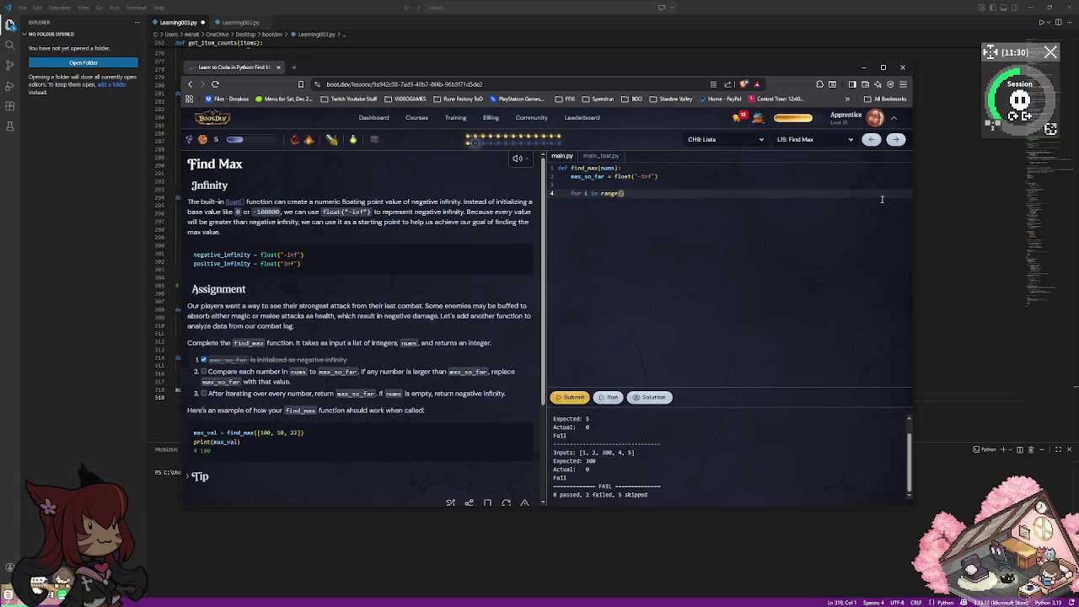
text(l)
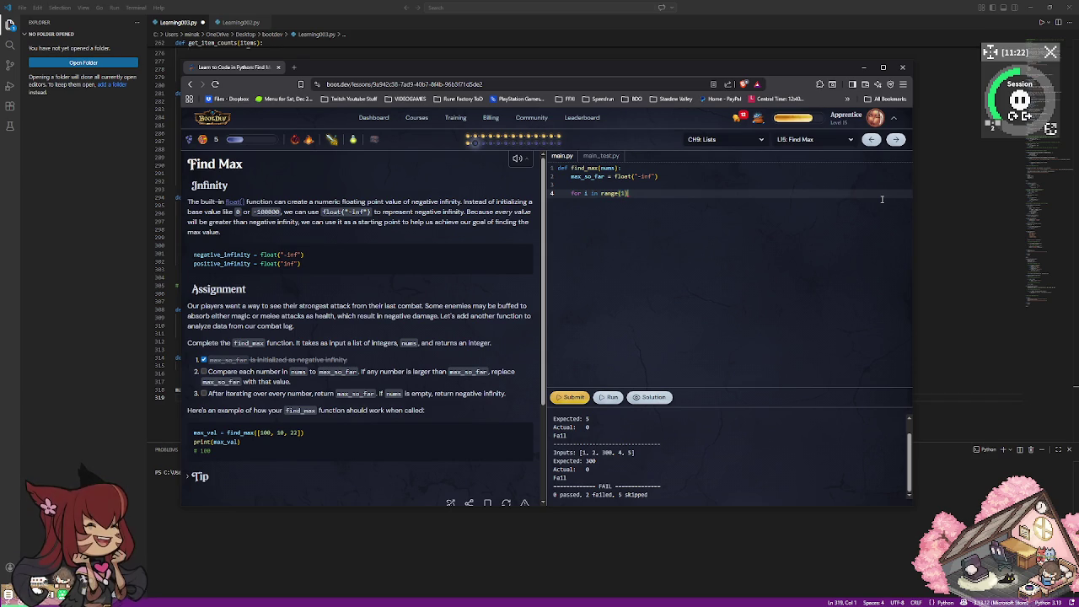
text(:)
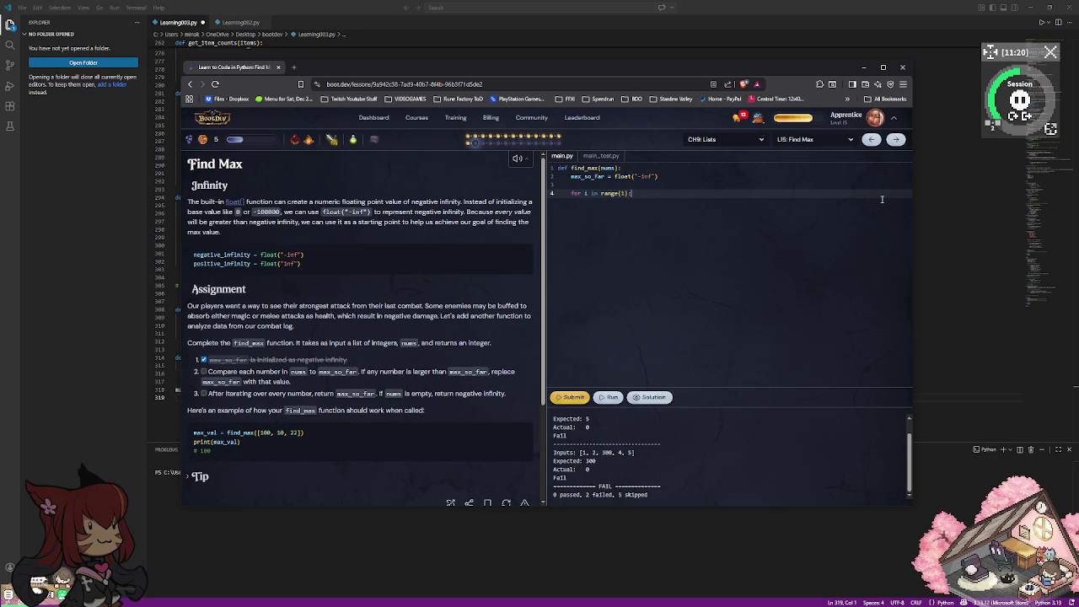
key(Return)
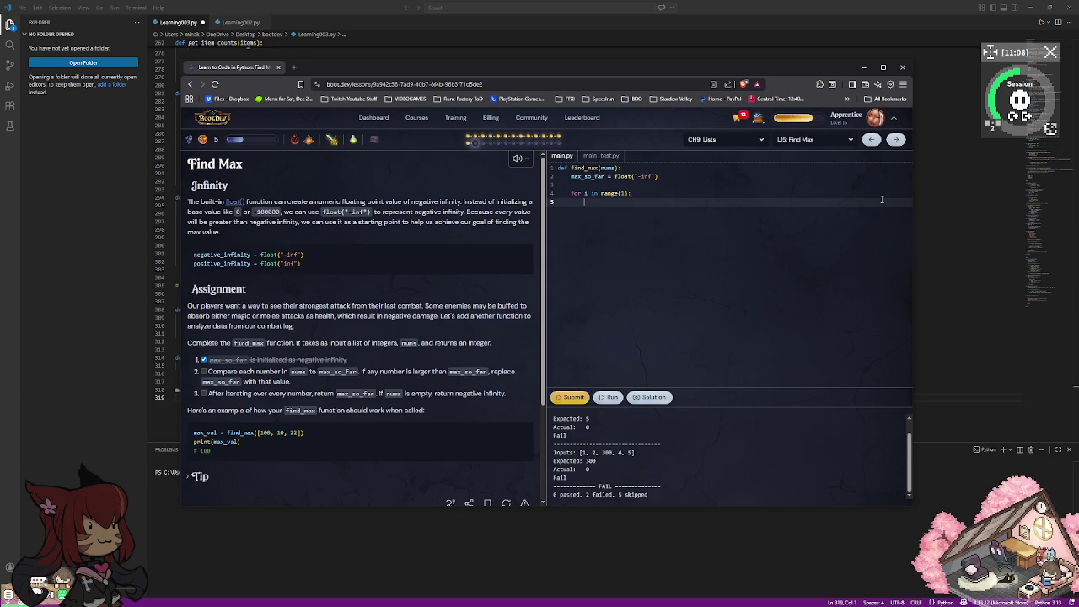
Add 'if i > max_so_far:', 'max_so_far = i' and 'return max_so_far', then run the tests.
text(if)
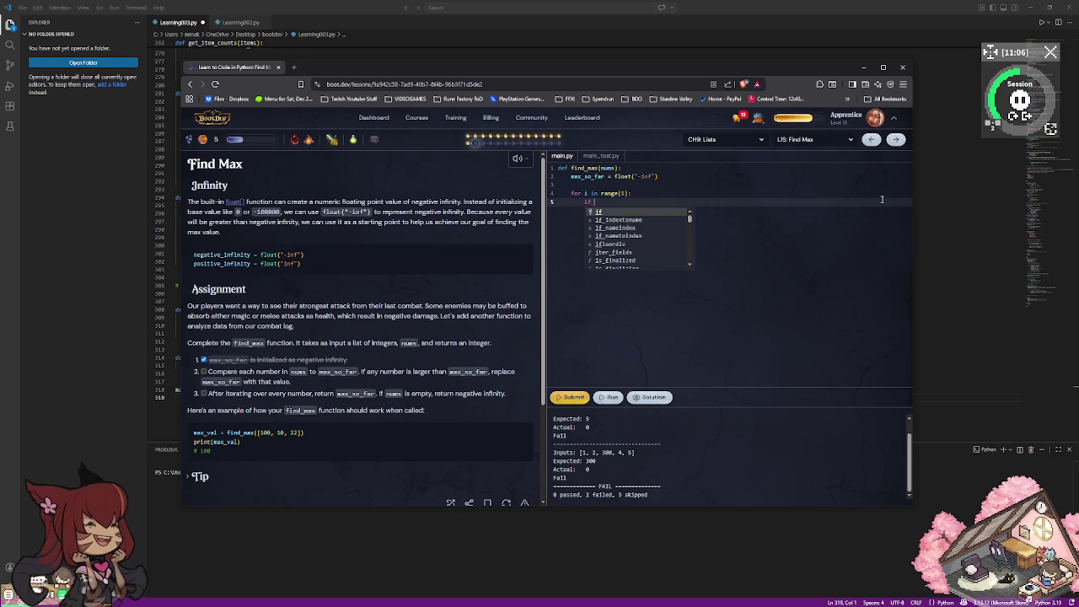
text( i > )
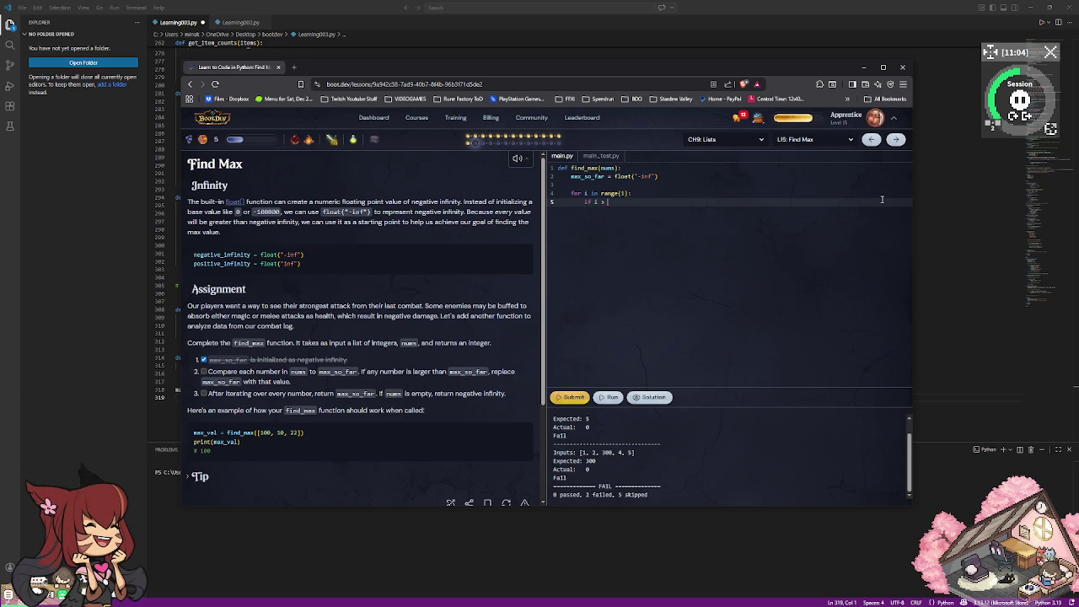
text(max)
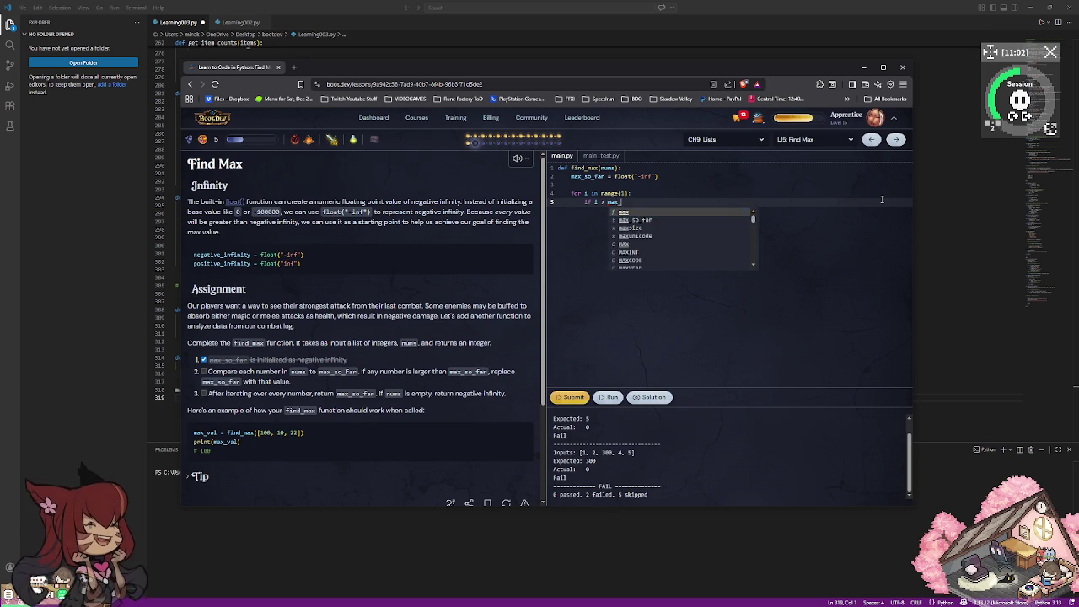
text(_so_far)
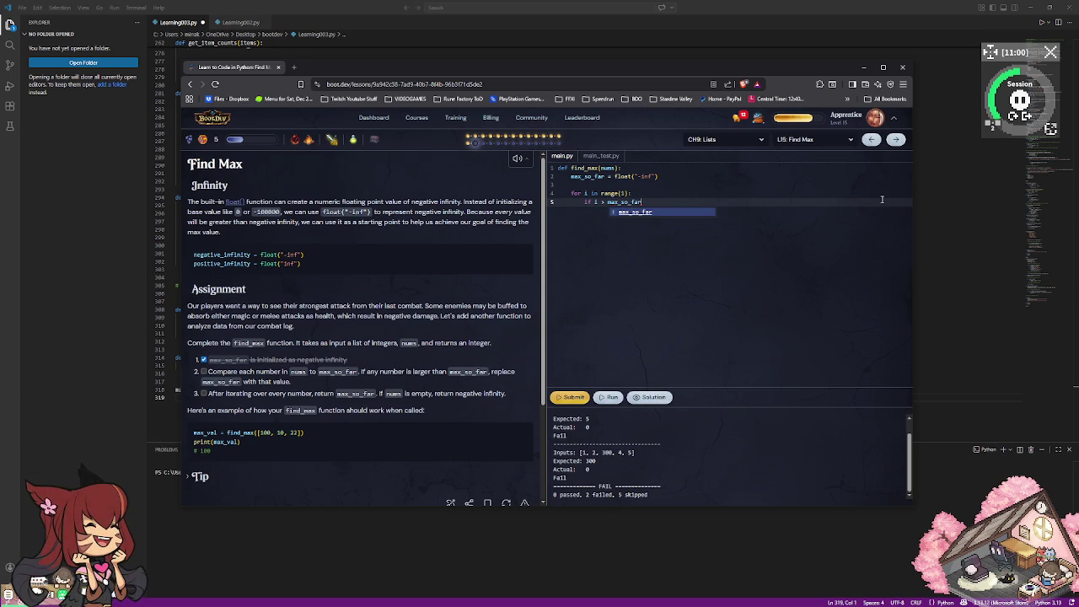
text(:)
key(Return)
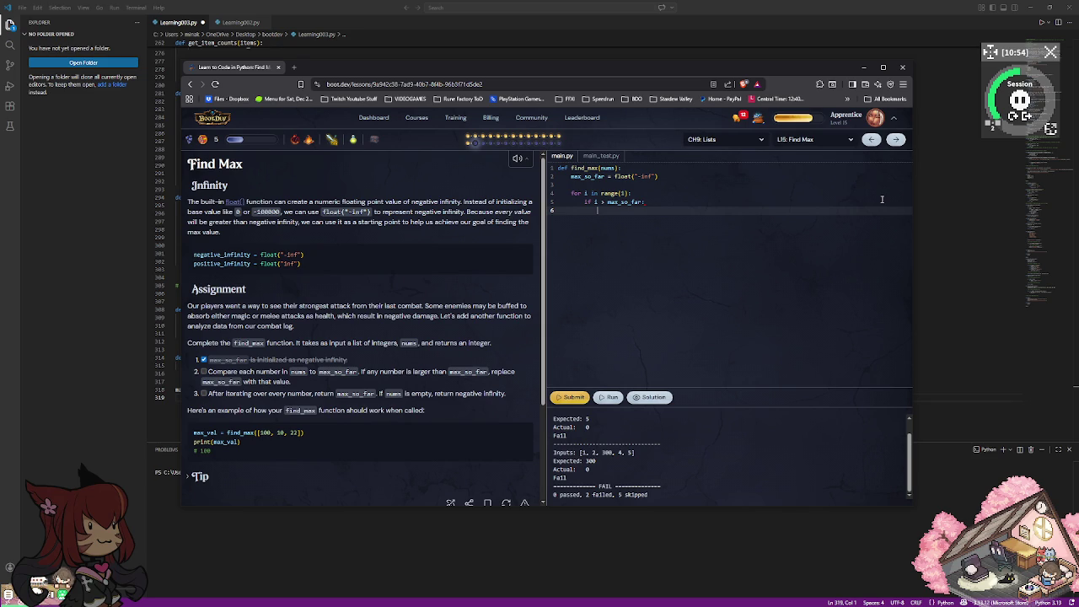
text(max)
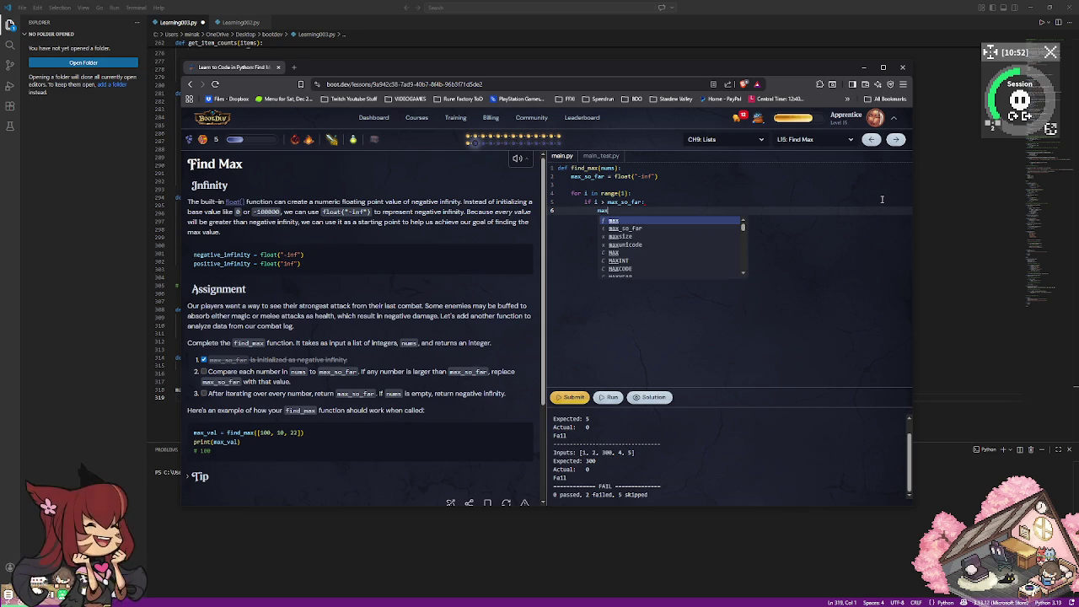
text(_so_far)
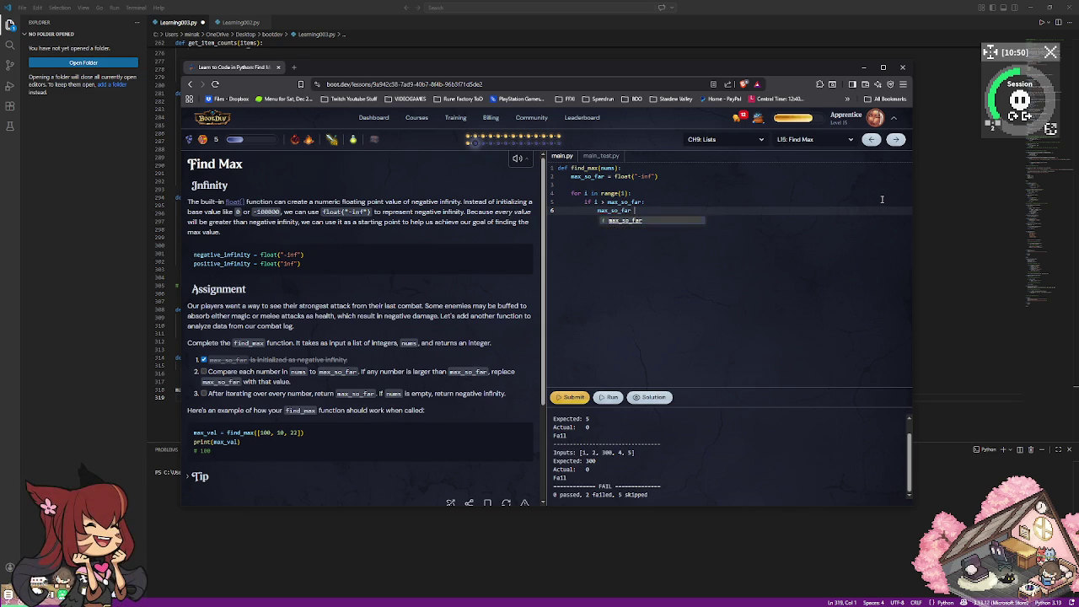
text( = i)
key(Escape)
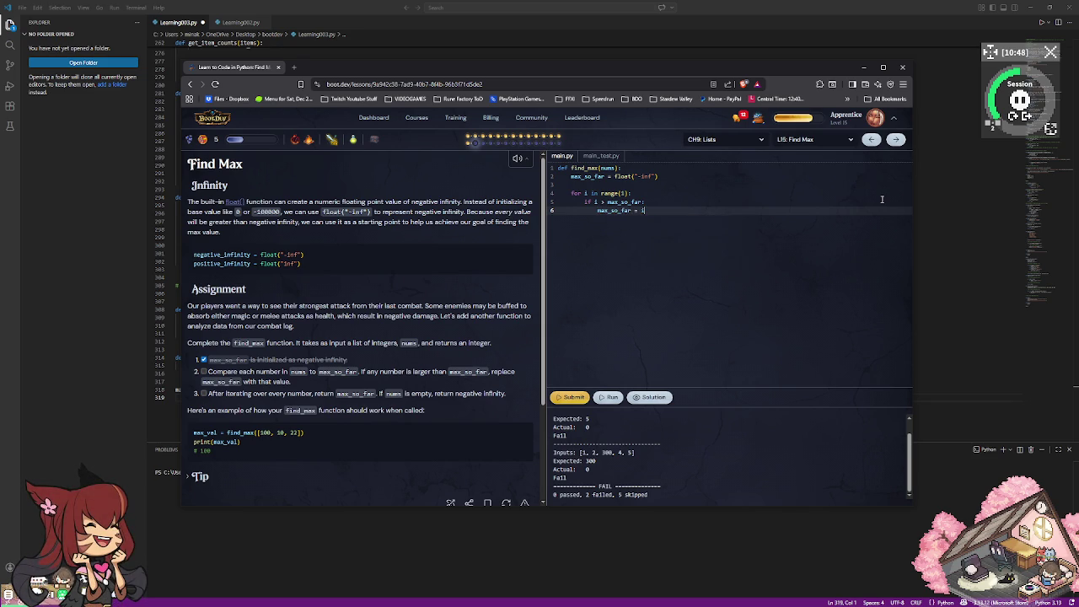
key(Return)
text(return )
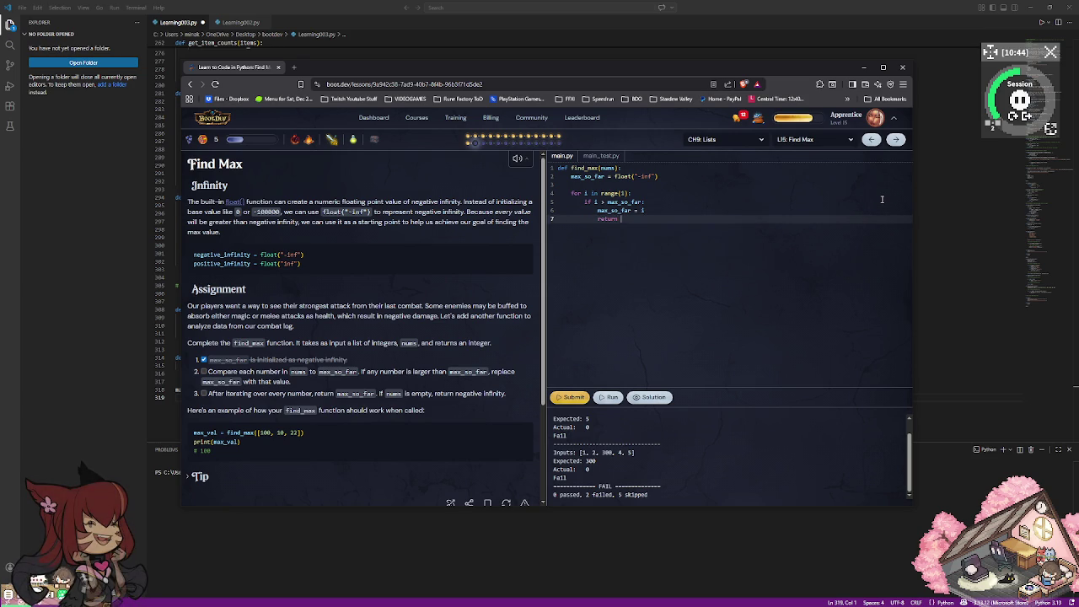
text(max_so_far)
key(Escape)
click(609, 397)
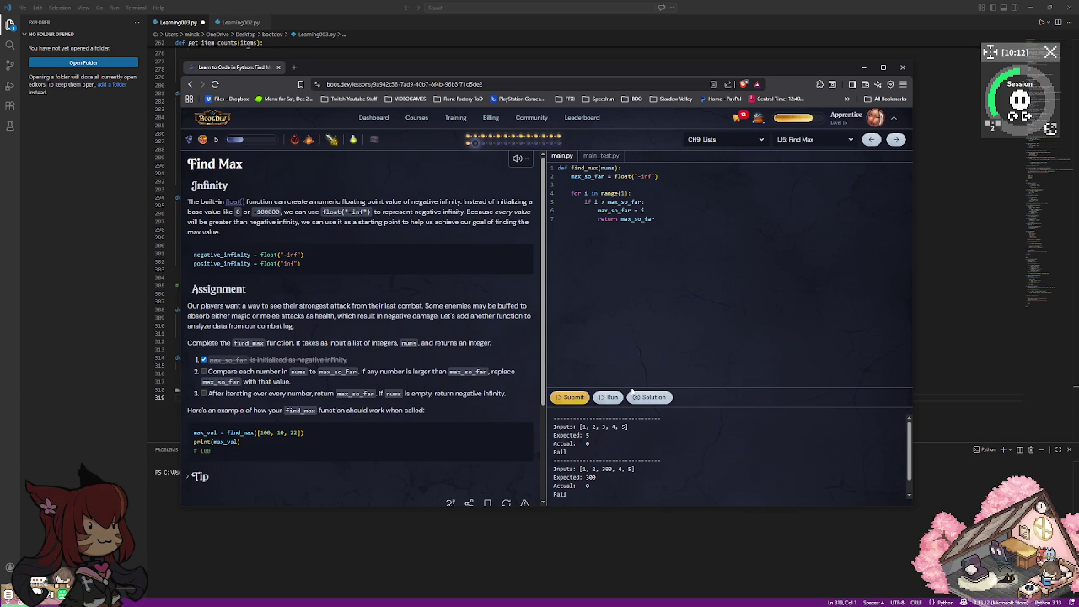
Run the loop with range() left empty, then with range(nums).
click(625, 193)
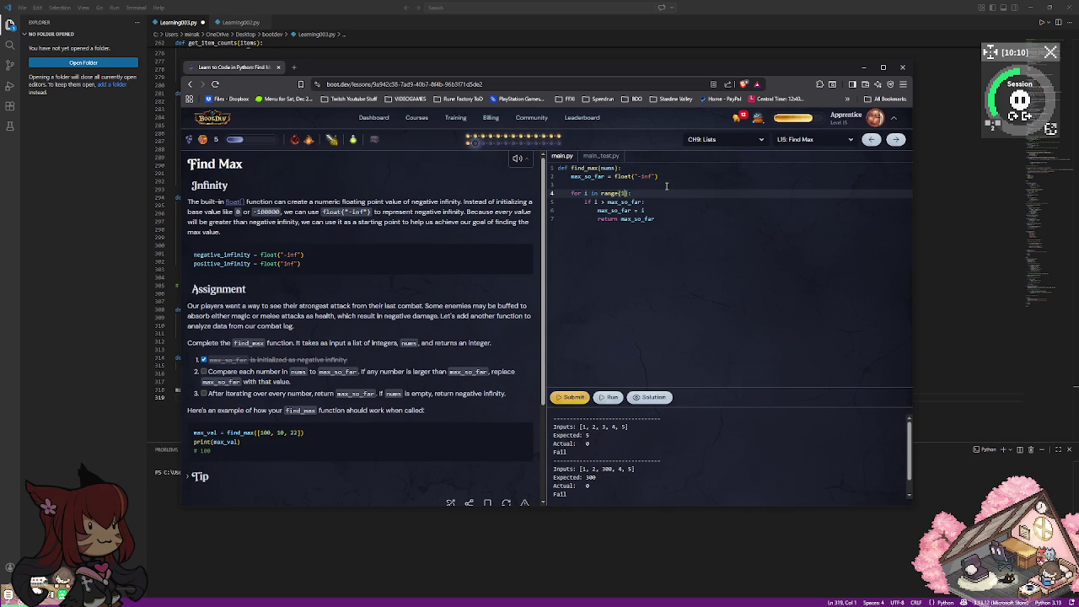
key(BackSpace)
key(ctrl+Return)
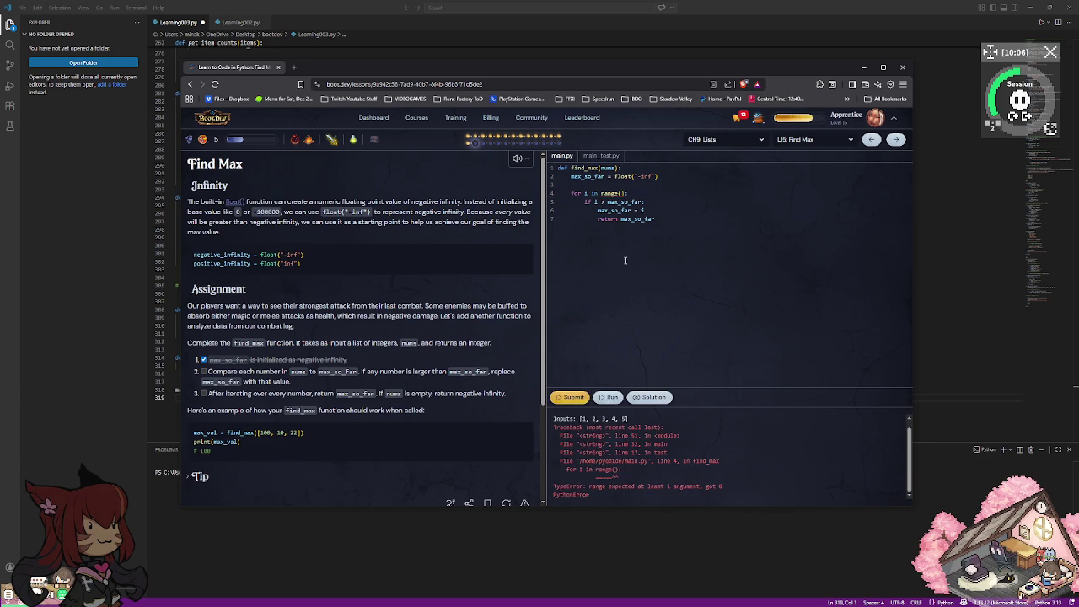
click(620, 194)
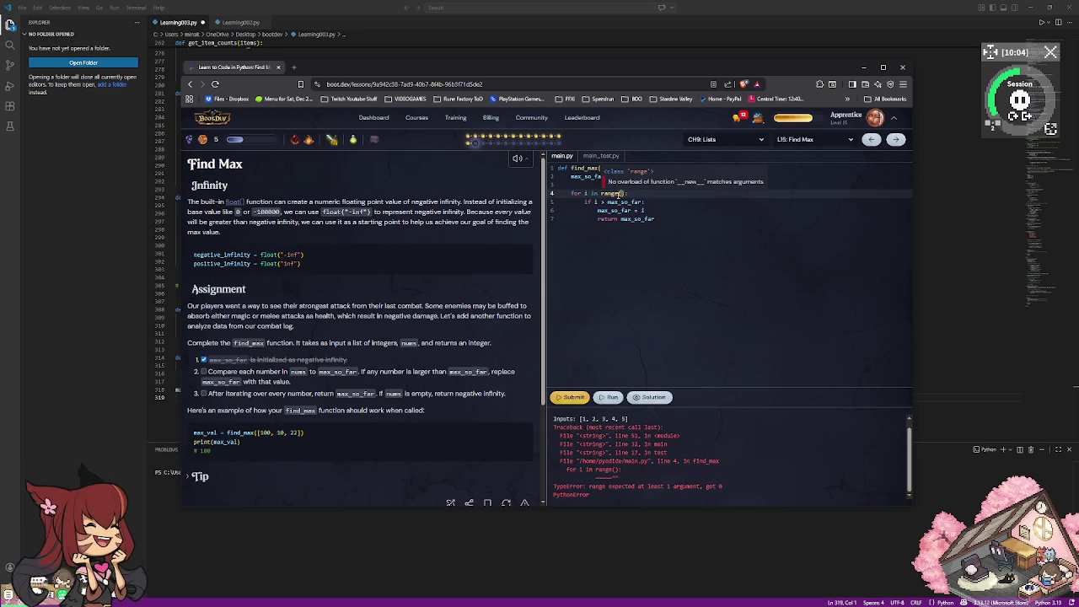
text(nums)
click(622, 362)
click(609, 397)
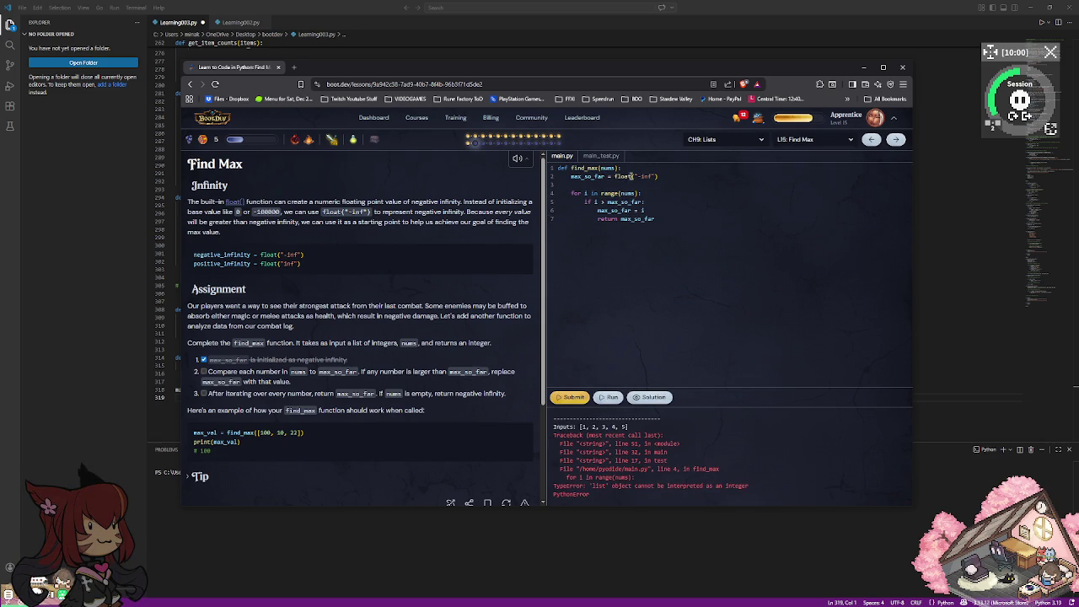
Change the range argument back to a single value and rerun the tests.
click(633, 193)
key(BackSpace)
key(BackSpace)
key(BackSpace)
key(BackSpace)
text(l)
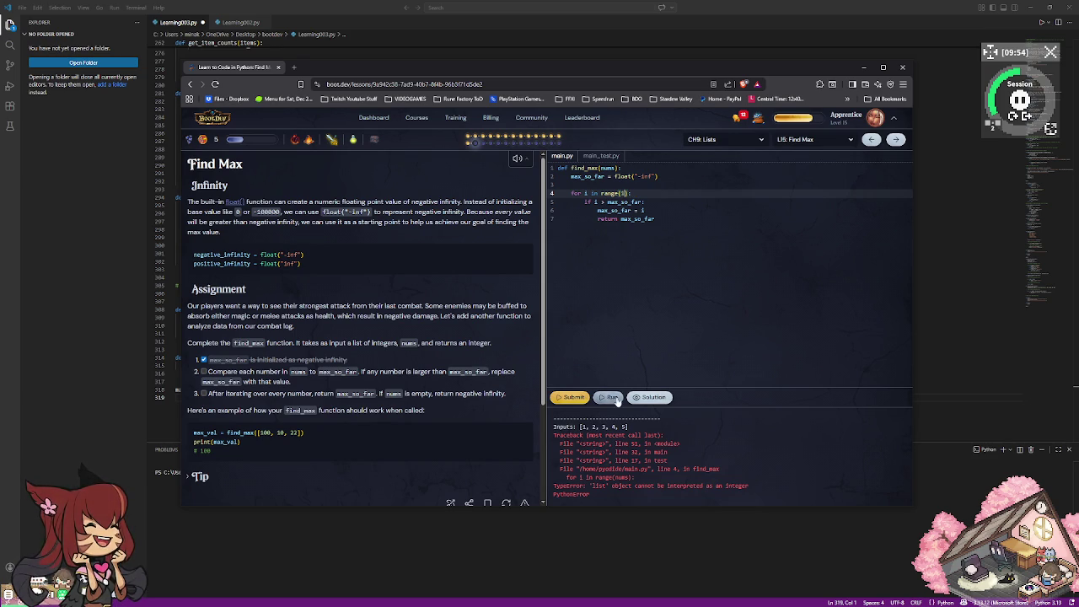
click(611, 398)
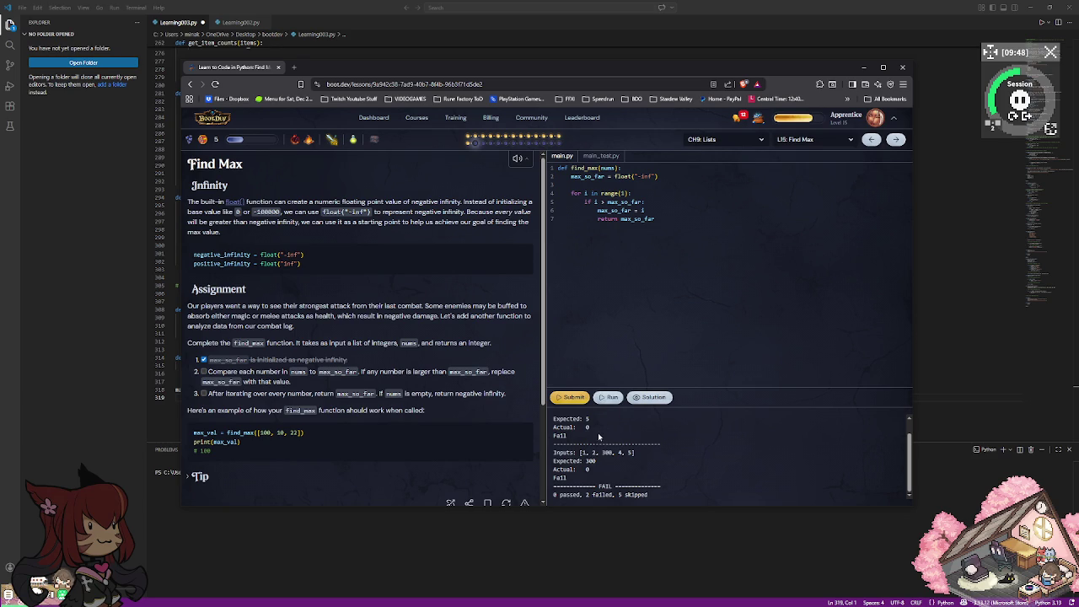
click(614, 159)
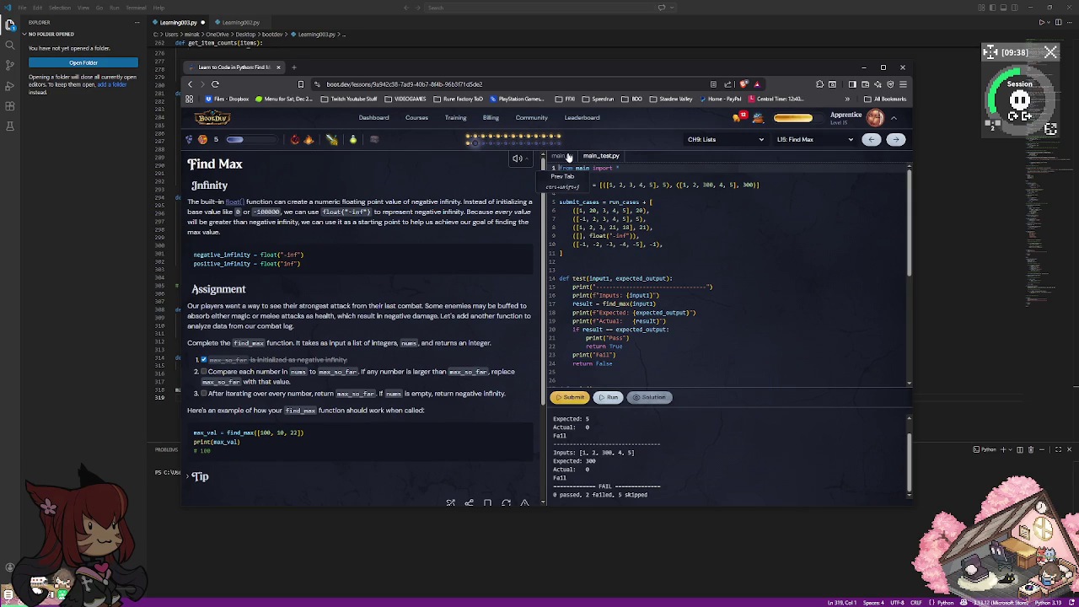
click(560, 156)
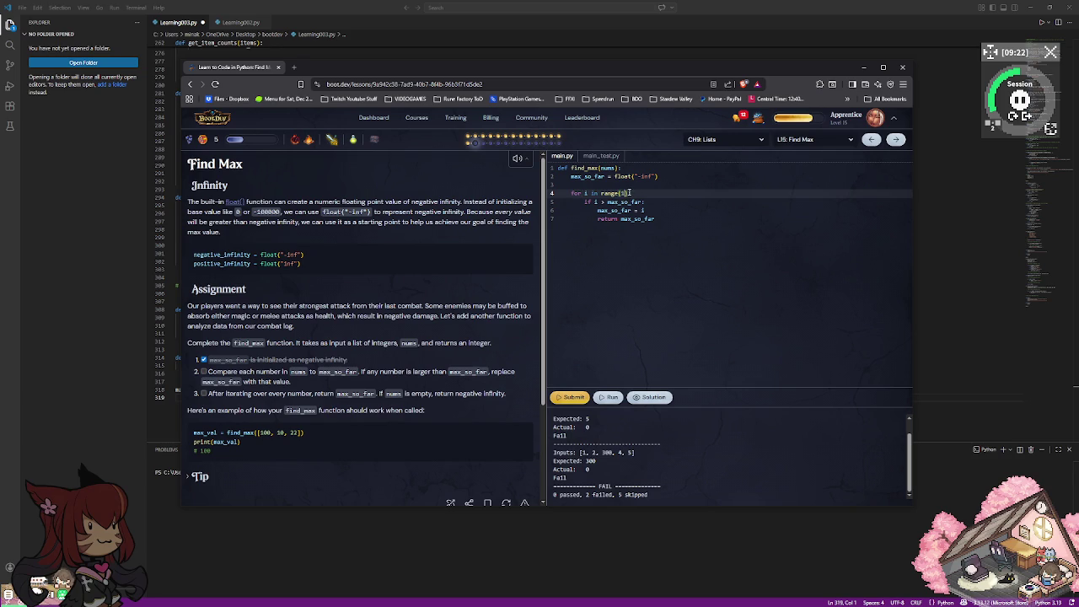
click(609, 397)
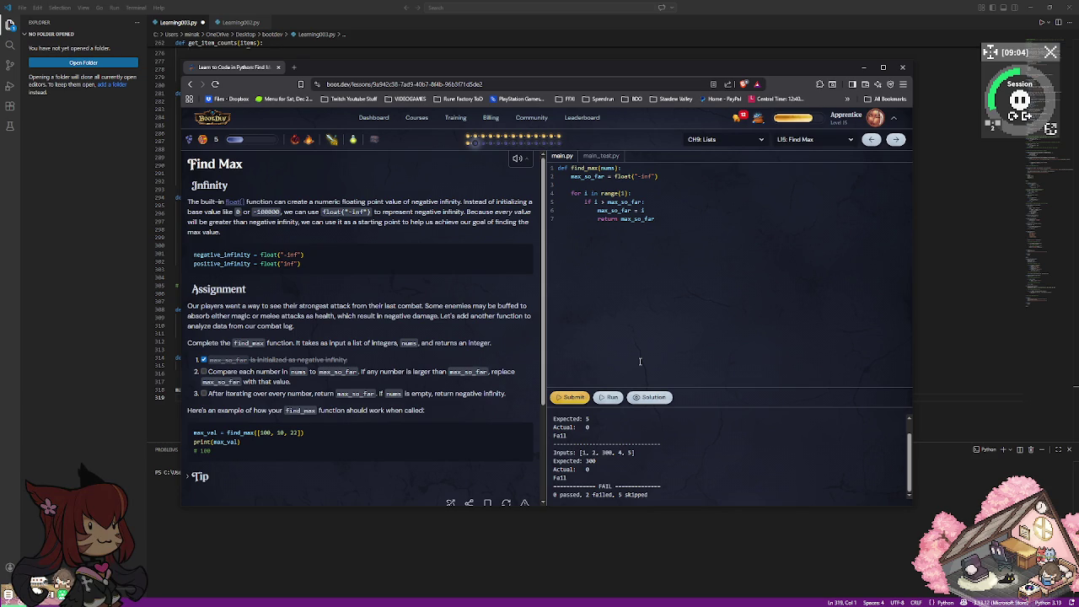
click(634, 193)
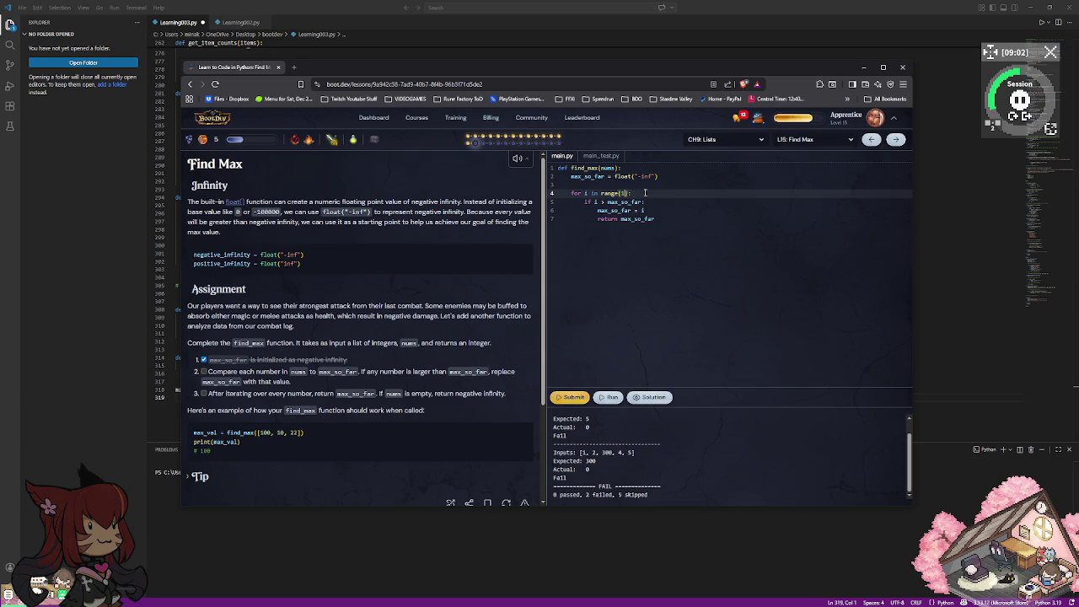
Change the loop to range(1, 100) and run the tests.
text(,)
text( 10)
text(0)
click(609, 397)
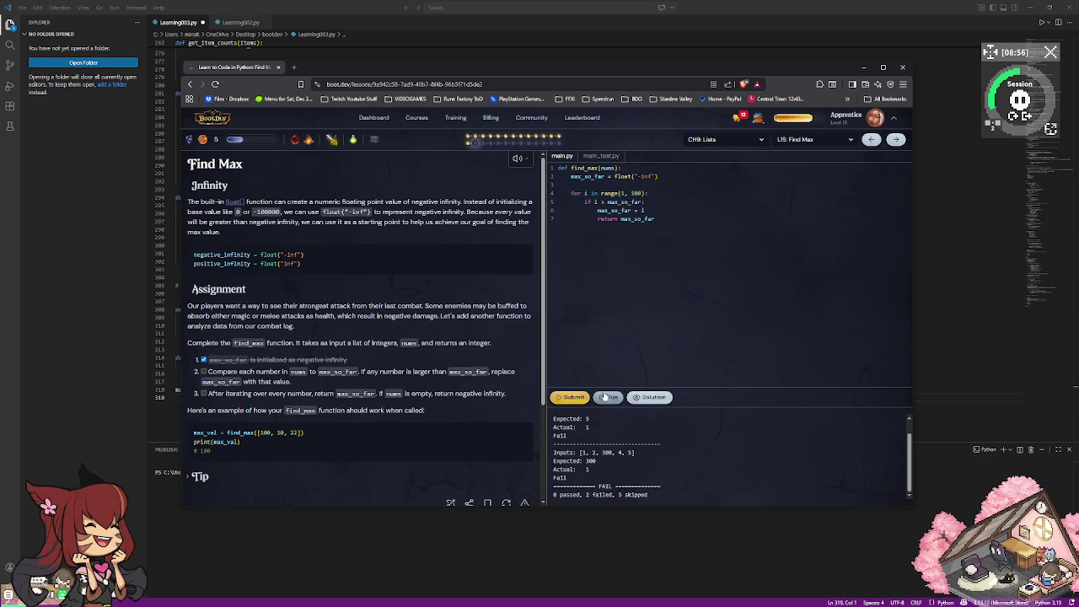
click(610, 397)
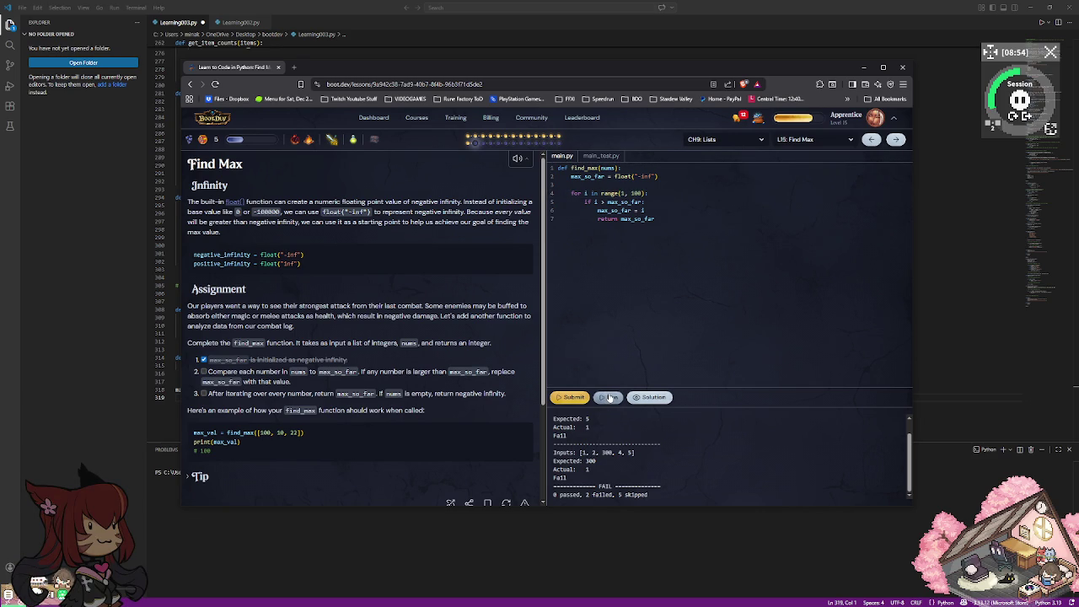
Set the range's upper bound to nums and rerun.
click(641, 193)
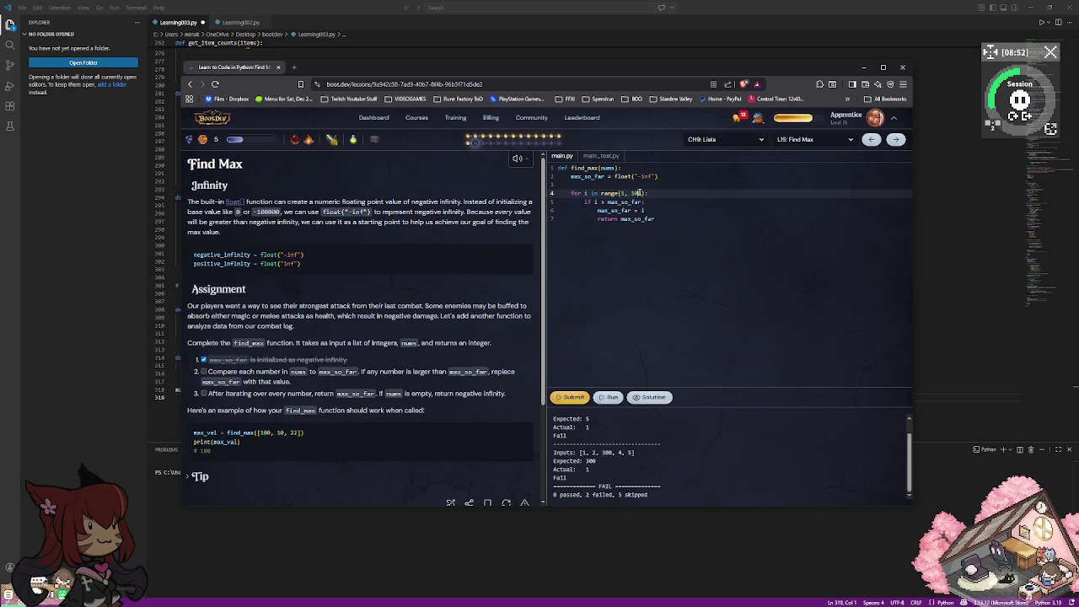
key(BackSpace)
key(BackSpace)
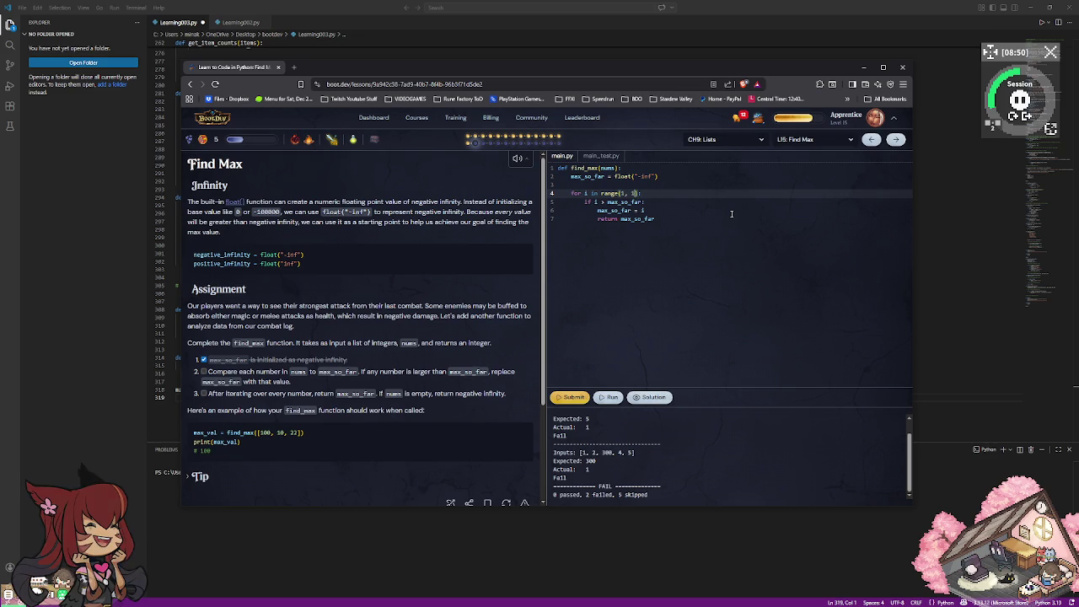
text(nums)
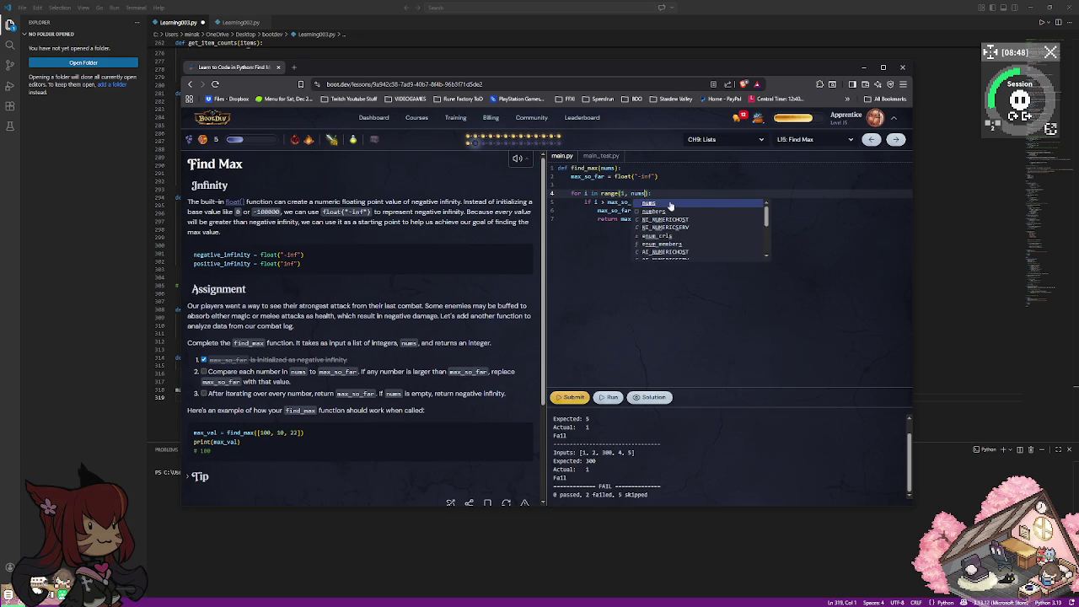
key(Escape)
click(609, 398)
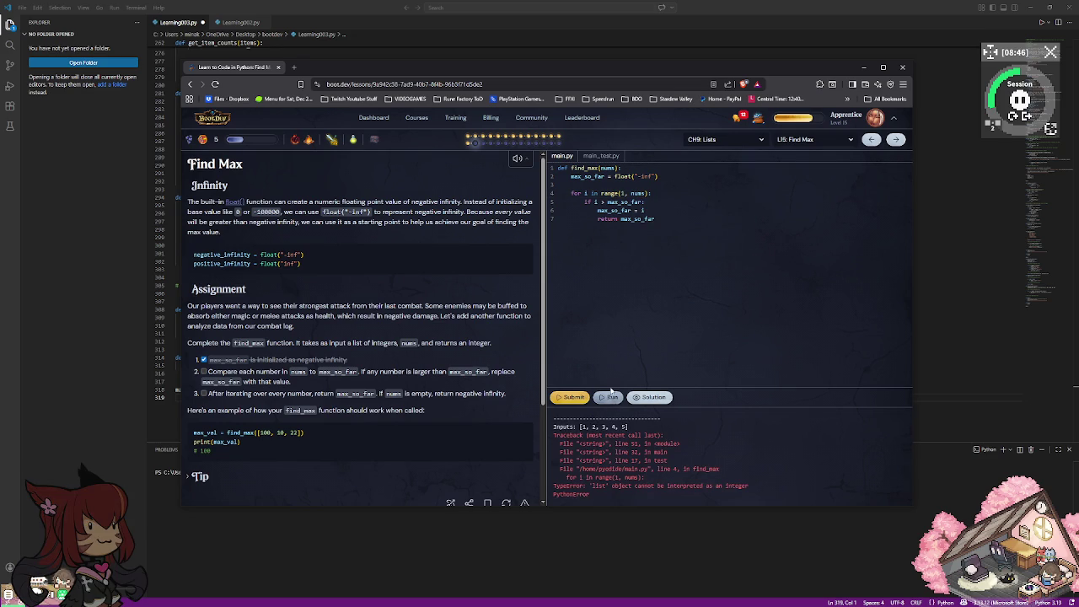
Restore the upper bound to 100 and add a blank line after 'max_so_far = i'.
click(705, 193)
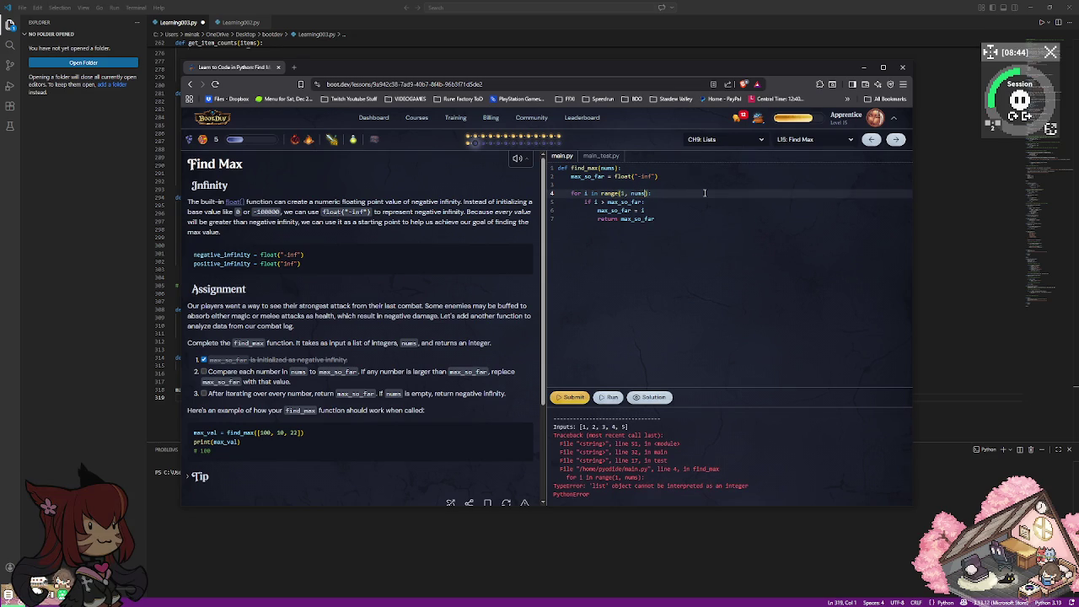
key(BackSpace)
key(BackSpace)
key(BackSpace)
key(BackSpace)
text(100)
key(Down)
key(Down)
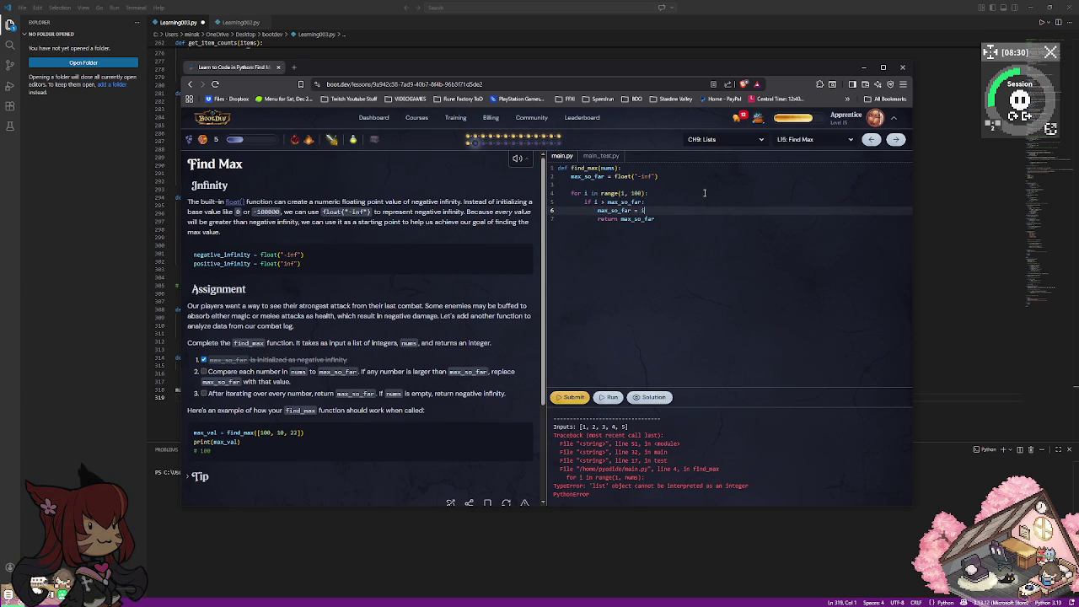
key(Return)
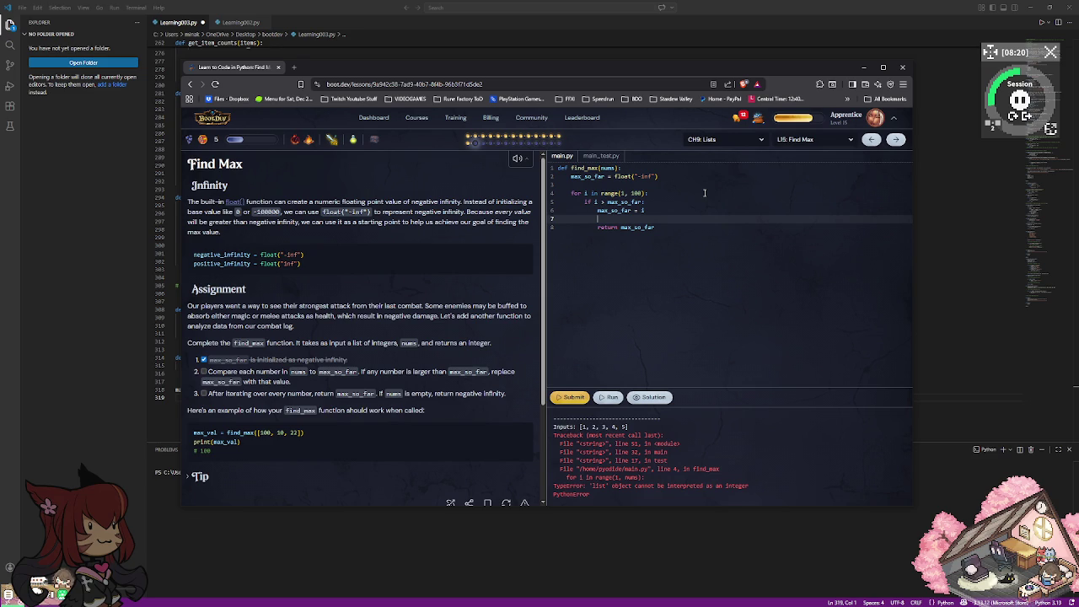
key(Down)
Remove the blank line above 'return max_so_far', dedent it, and run the tests.
key(BackSpace)
key(Up)
key(BackSpace)
click(608, 398)
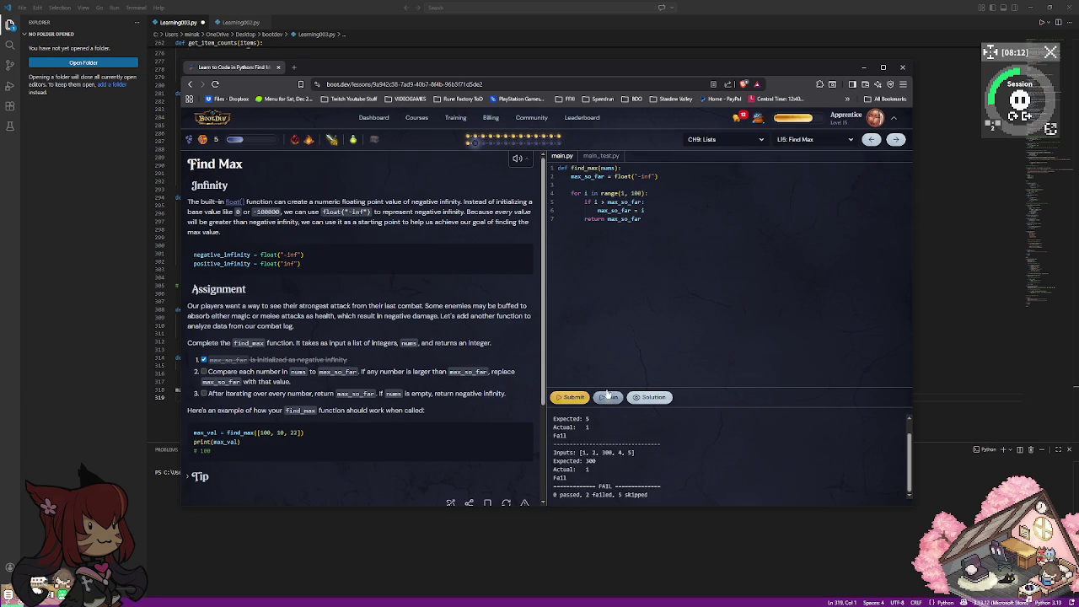
Dedent 'return max_so_far' out of the loop and rerun, getting 99.
click(586, 218)
key(BackSpace)
click(608, 400)
scroll(615, 442, up, 2)
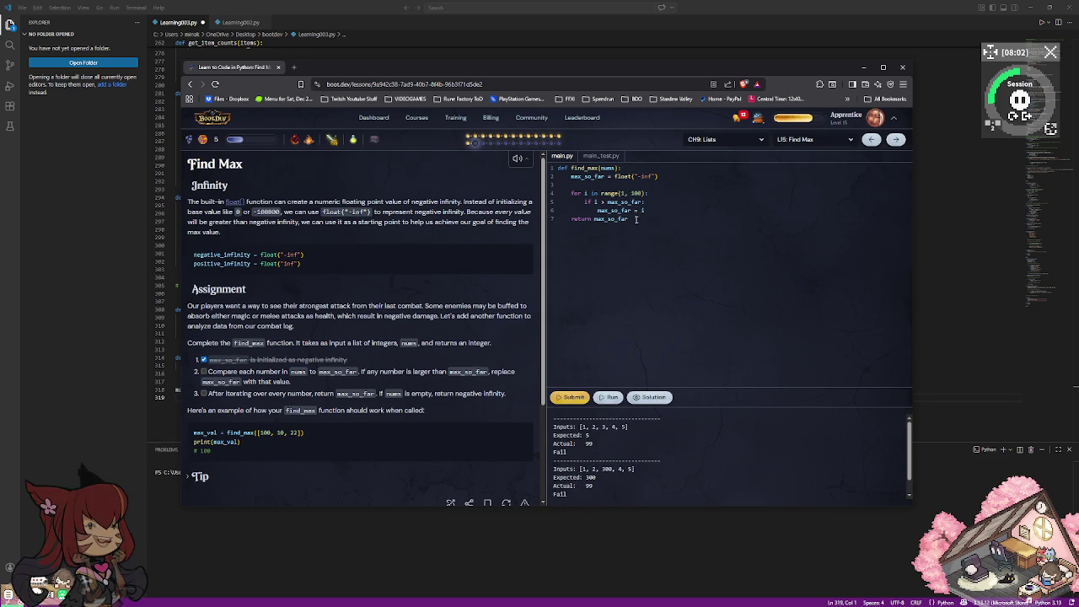
Tweak the '>' in the if condition and revisit the return and range lines.
click(601, 203)
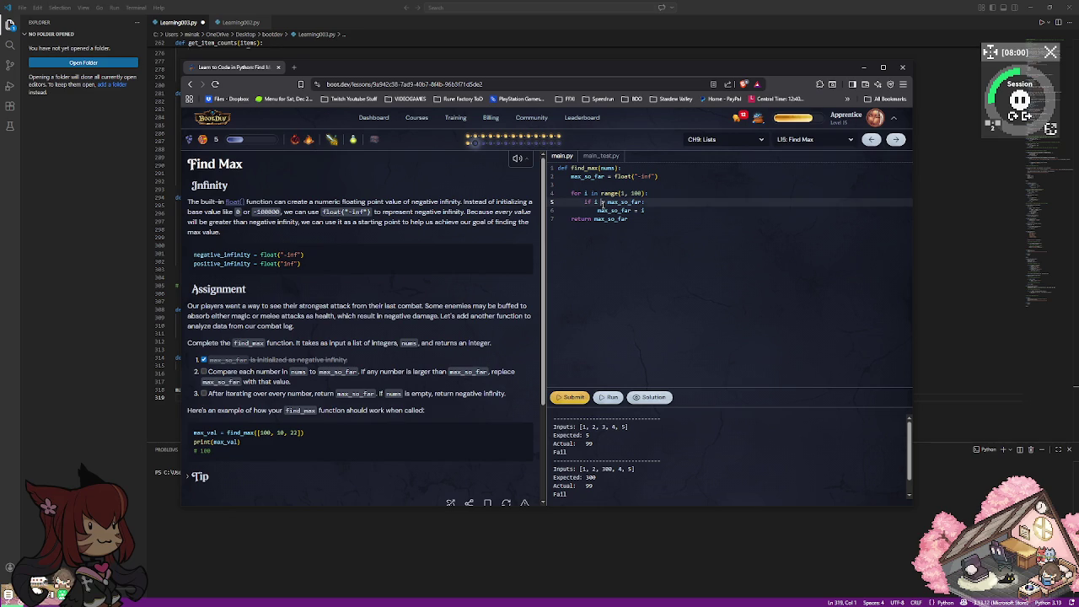
text(>)
click(638, 204)
click(623, 218)
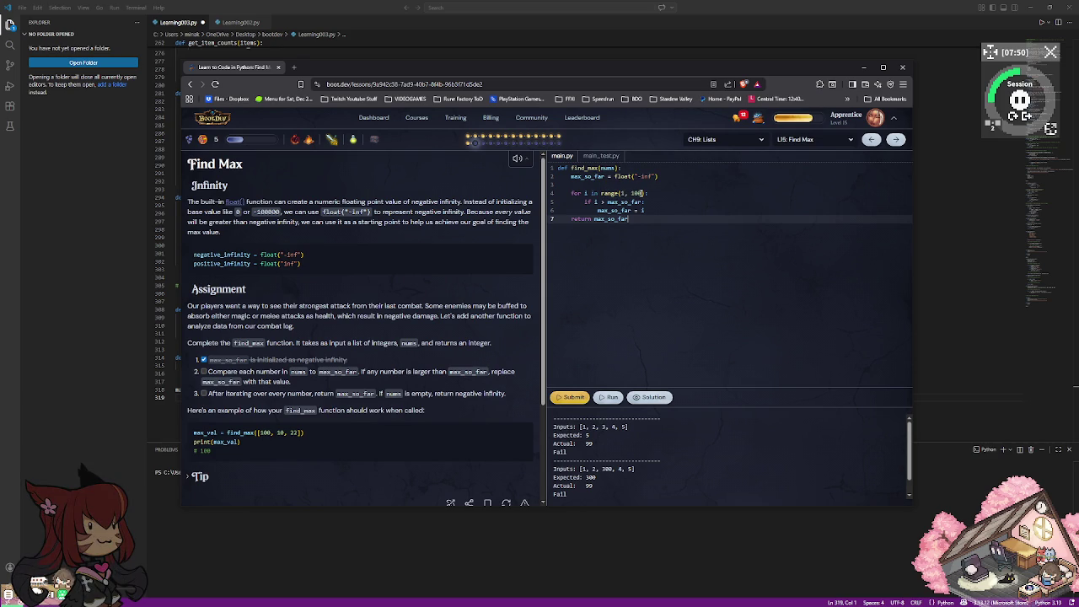
click(625, 193)
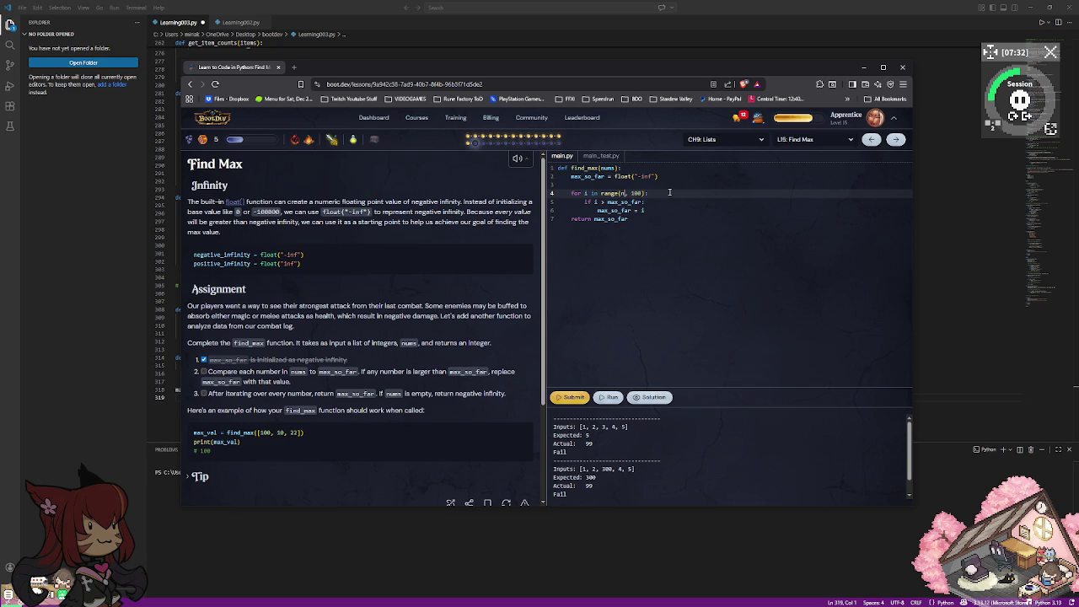
Run the loop with range(nums, 100), then change it to range(1, 6) and rerun.
text(nums)
key(Escape)
click(609, 397)
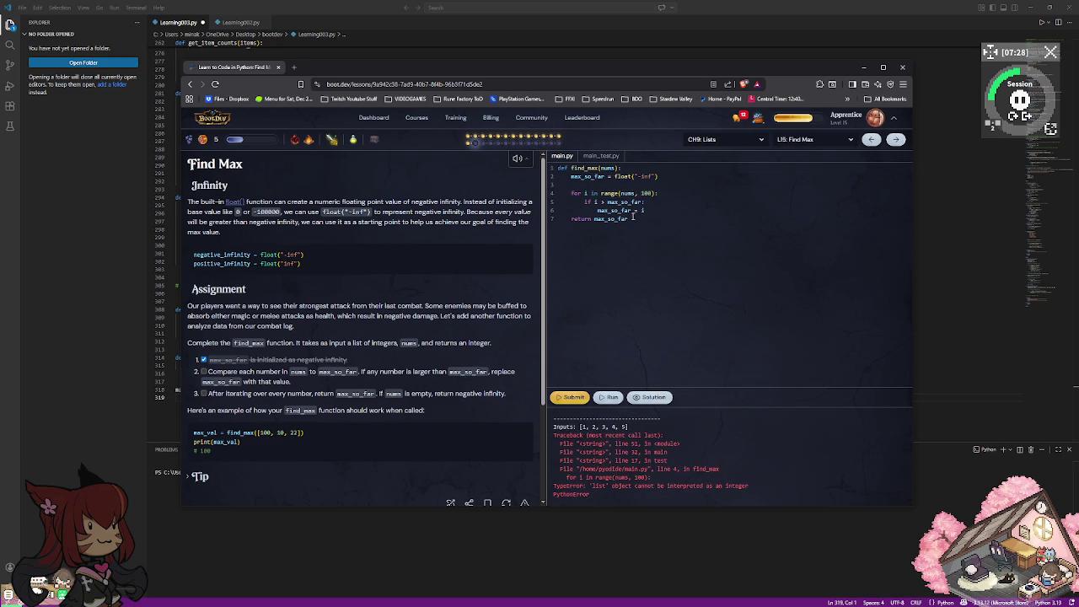
click(635, 193)
key(BackSpace)
key(BackSpace)
key(BackSpace)
key(BackSpace)
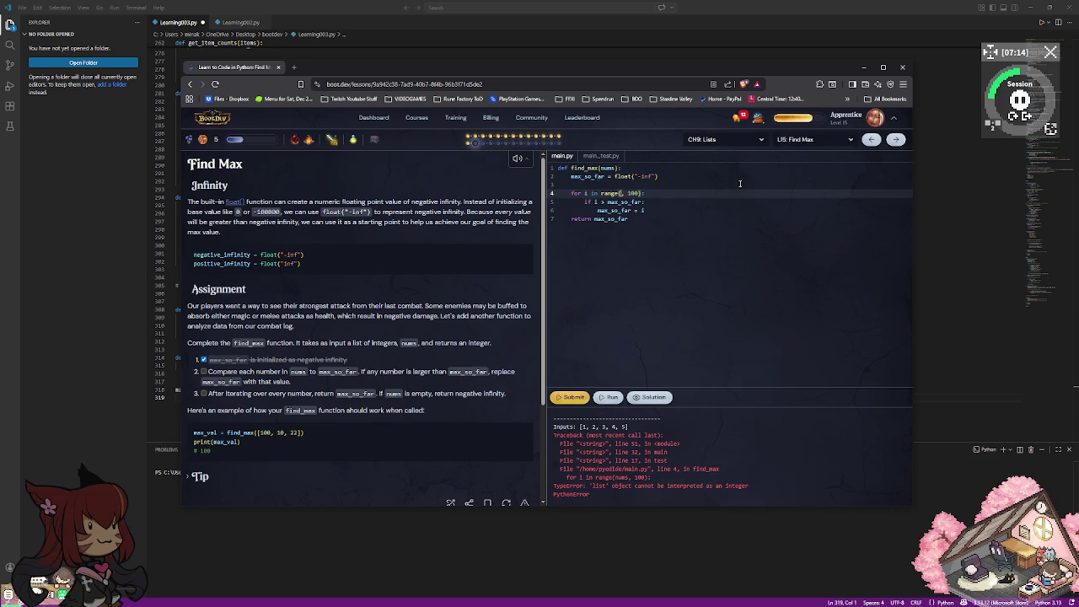
text(0)
key(BackSpace)
text(1)
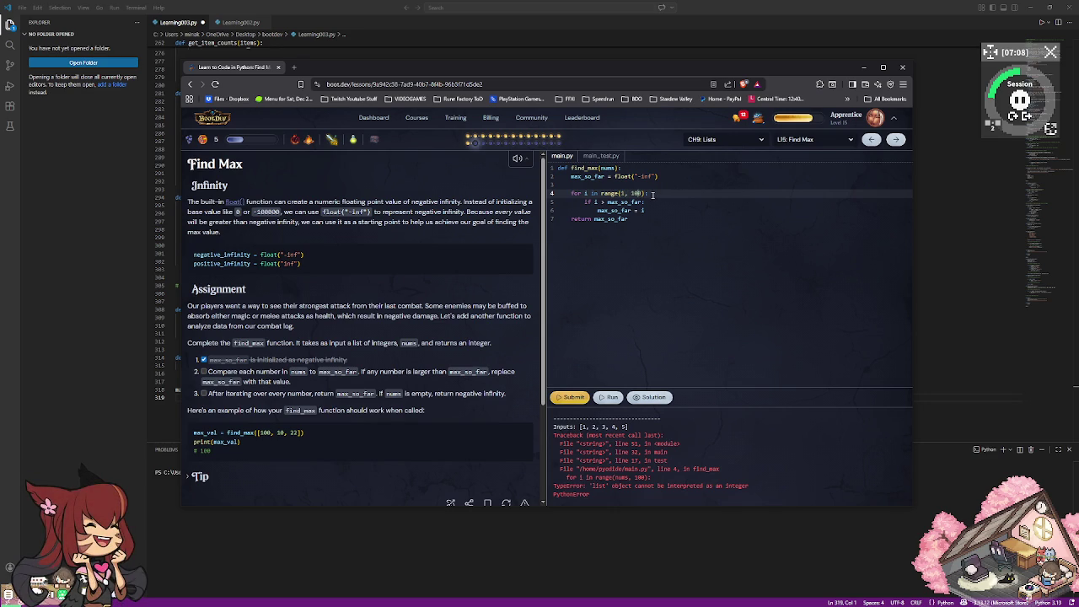
key(Delete)
key(Delete)
text(6)
click(607, 397)
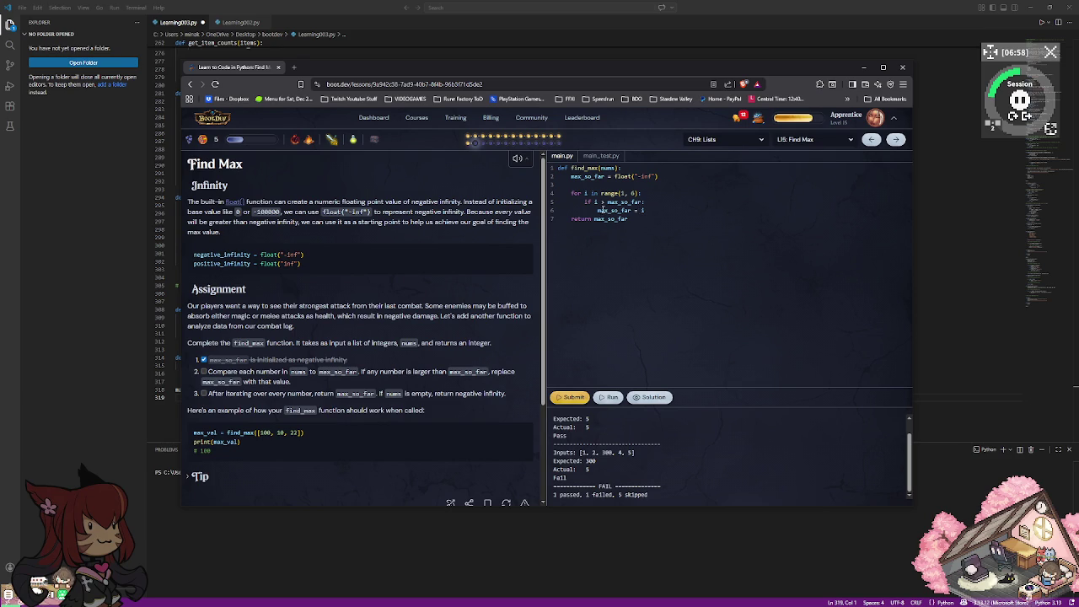
Compare nums[i] against max_so_far in the if condition and rerun, hitting an IndexError.
click(652, 203)
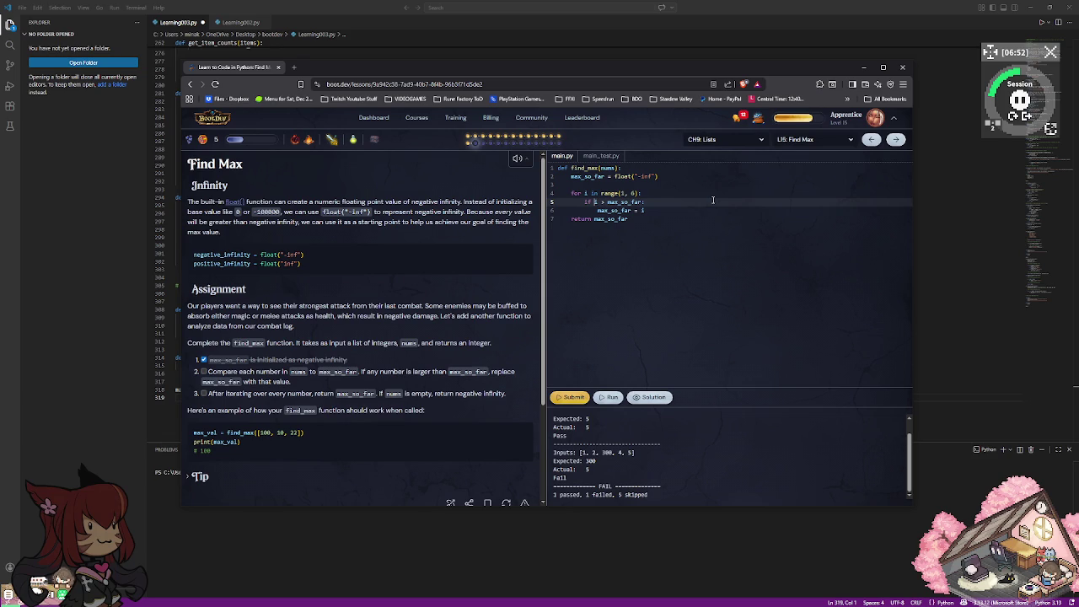
text(nums[i)
key(Right)
text(])
key(Down)
key(BackSpace)
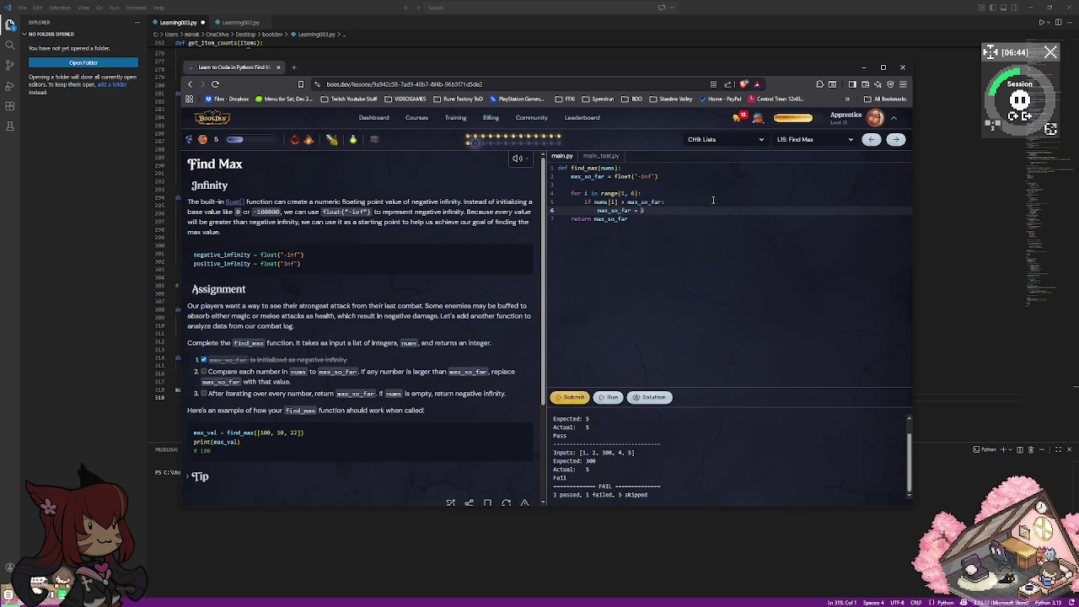
text(i)
key(Up)
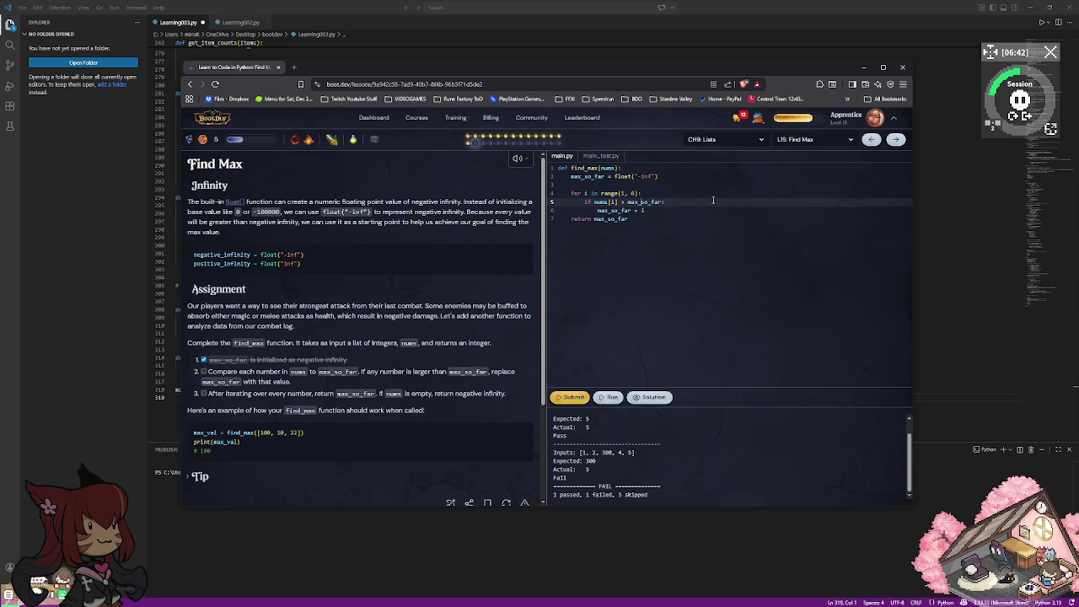
key(Down)
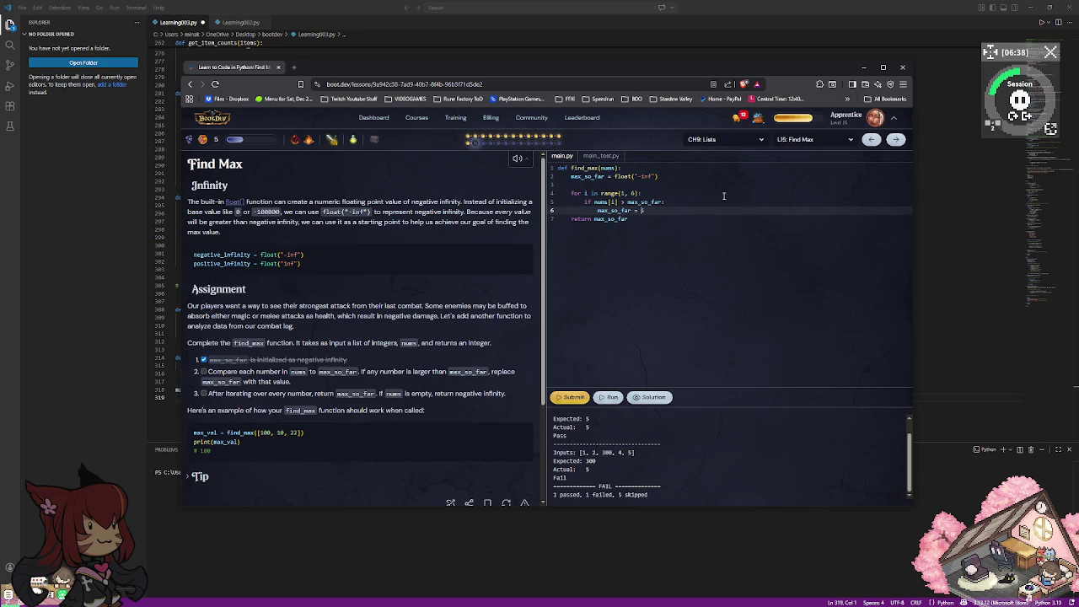
click(613, 397)
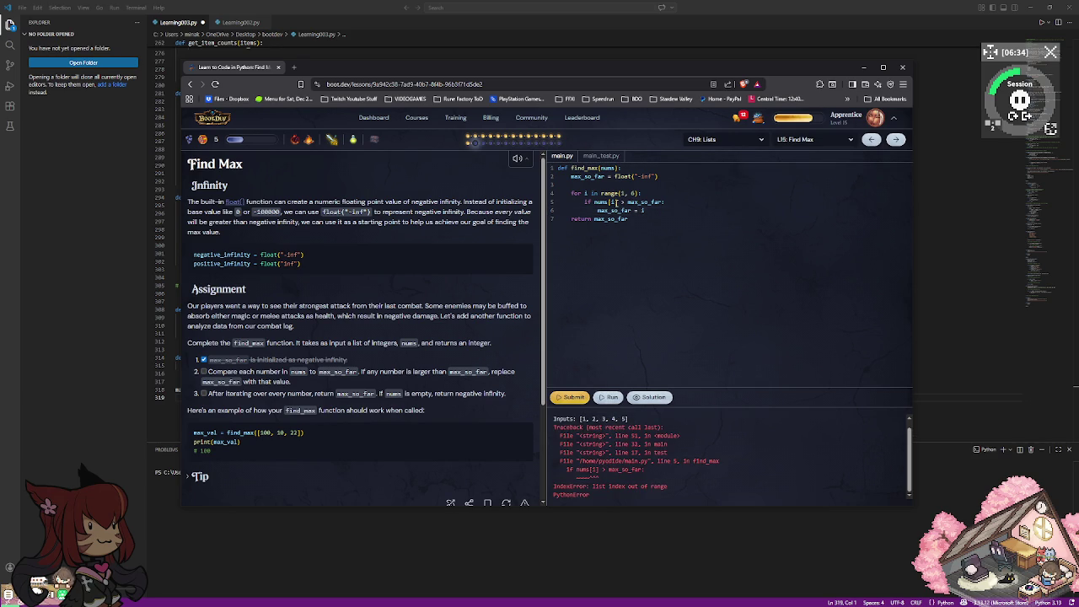
Cut the loop body down to a bare if and move the browser aside to reveal VS Code.
drag(646, 219, 594, 203)
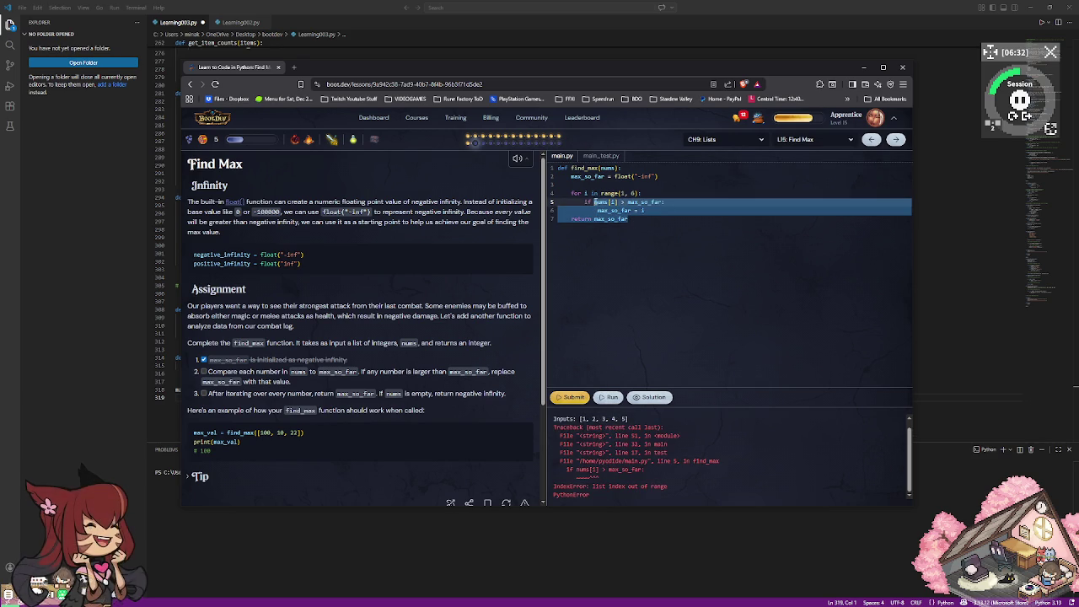
text(n)
key(BackSpace)
key(Up)
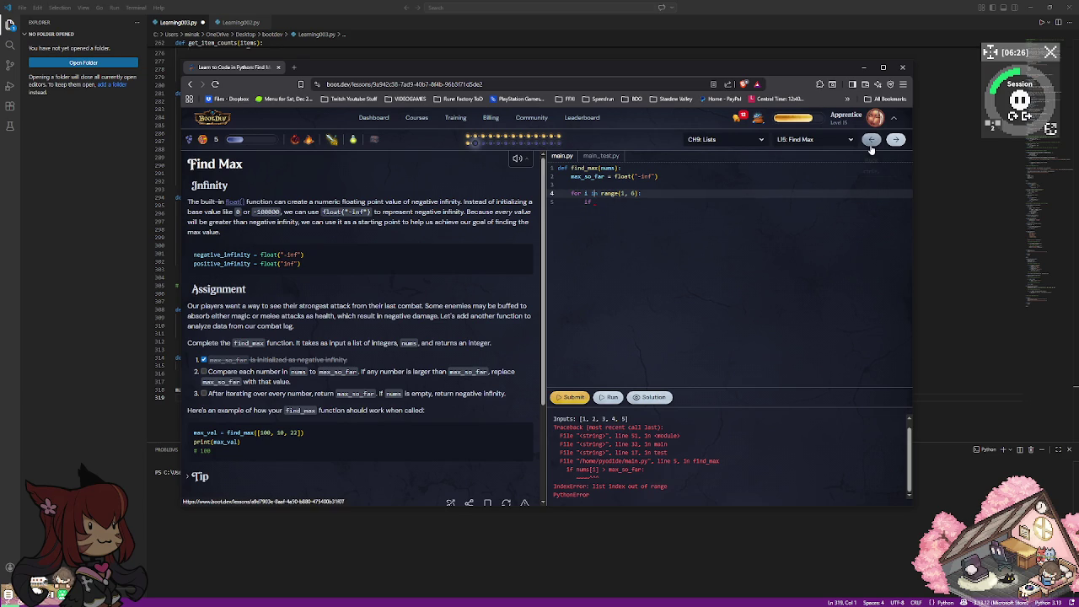
drag(714, 64, 872, 34)
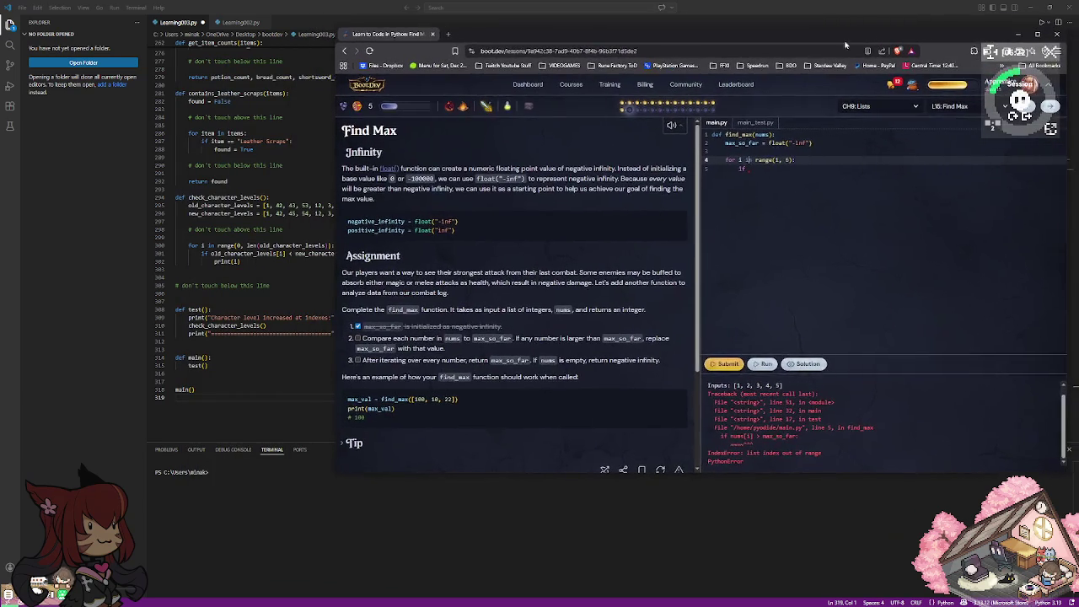
scroll(250, 303, down, 2)
scroll(250, 303, up, 1)
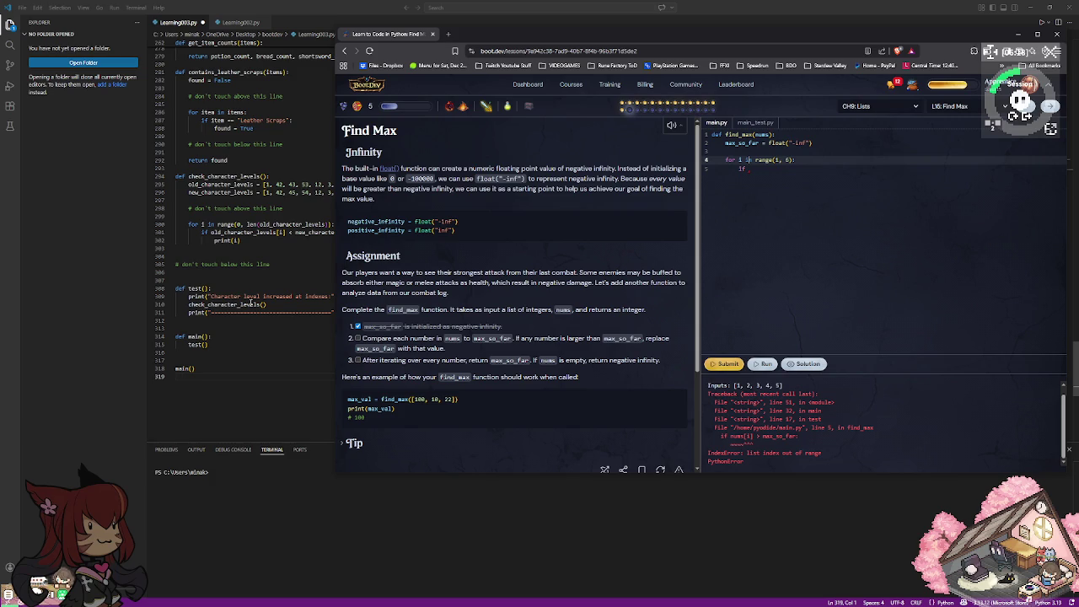
Delete the old for and if lines and try a max_val line before erasing it.
drag(749, 168, 726, 160)
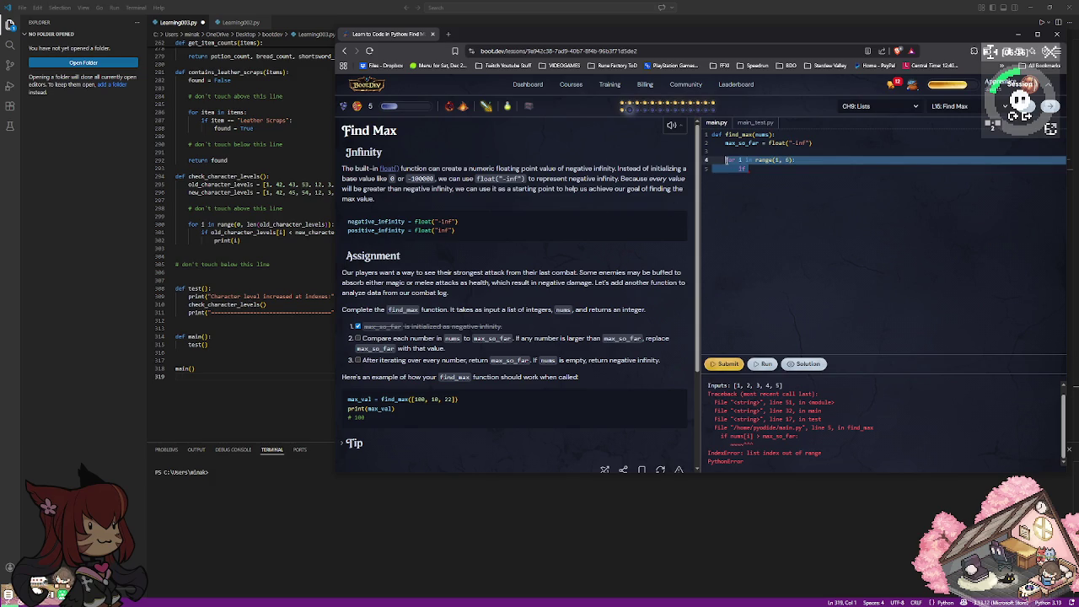
key(BackSpace)
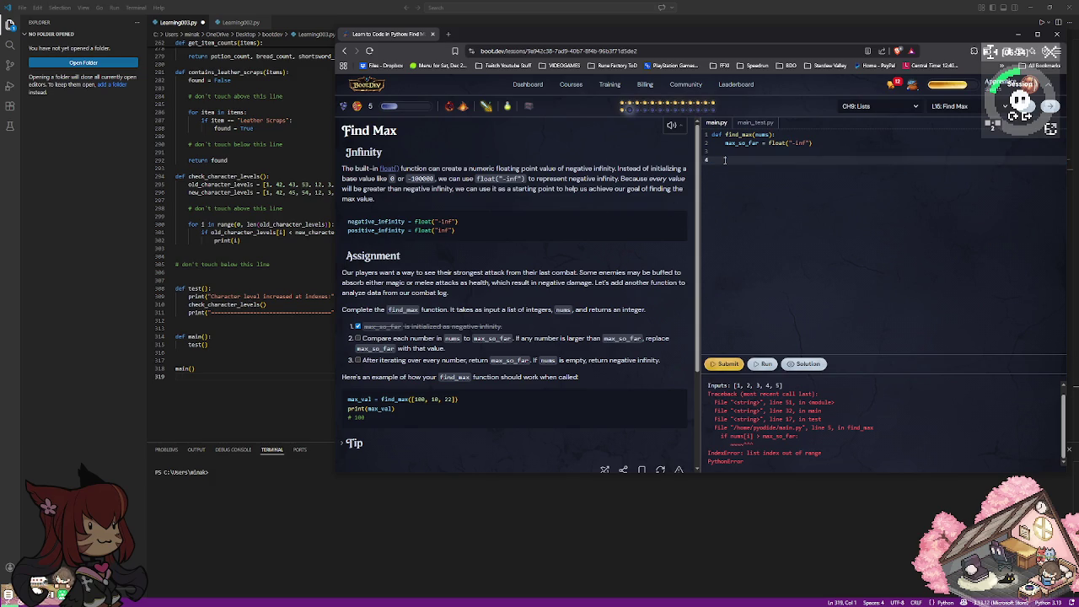
text(for max)
key(BackSpace)
text(_val)
key(ctrl+BackSpace)
key(BackSpace)
key(BackSpace)
key(BackSpace)
key(BackSpace)
text(max_)
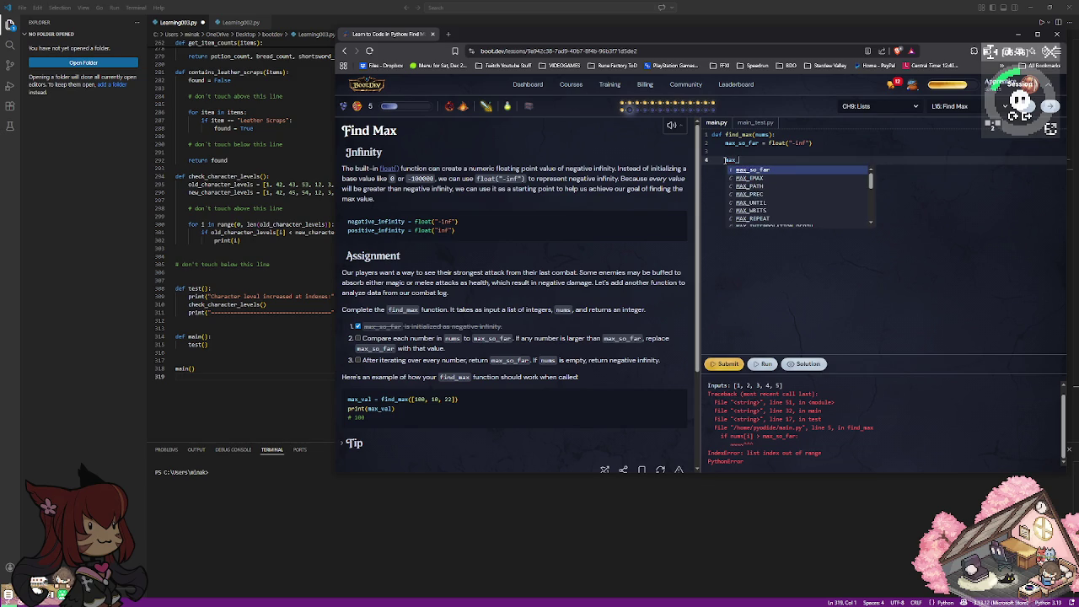
text(val)
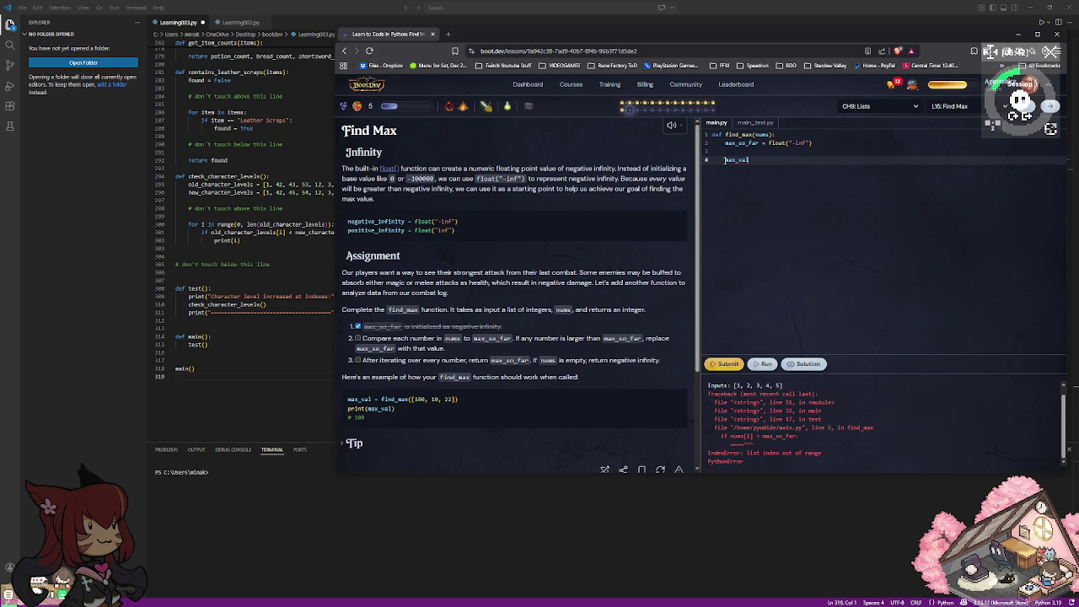
text( =)
key(BackSpace)
key(BackSpace)
key(BackSpace)
key(BackSpace)
key(BackSpace)
key(BackSpace)
key(BackSpace)
key(BackSpace)
Write 'for i in range(0, len(nums)):' and begin 'if nums[i] > max_so_far' inside it.
text(for )
text(i)
text( in r)
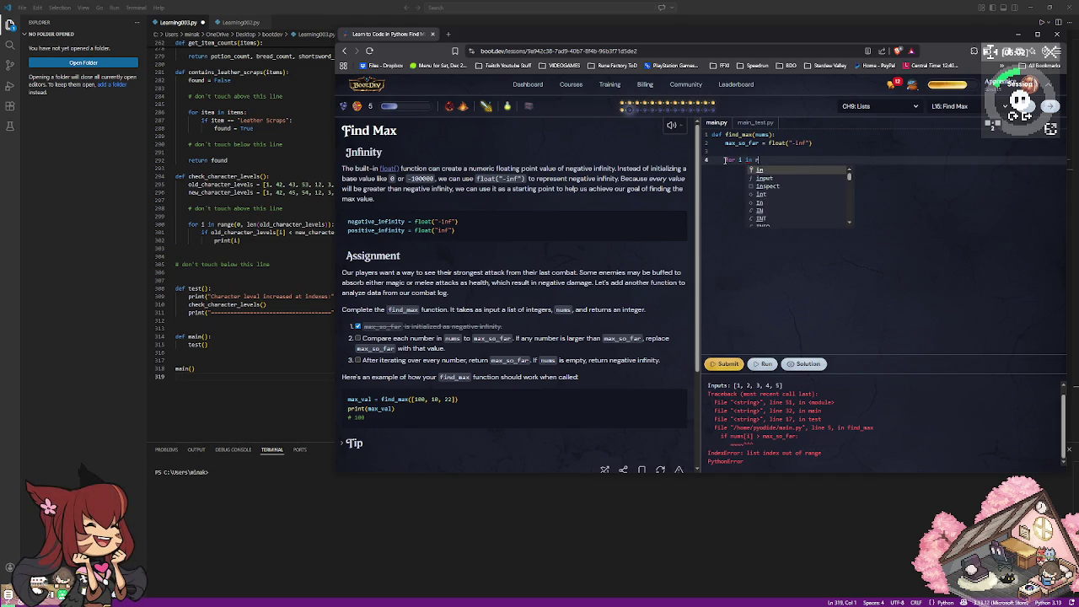
text(ange()
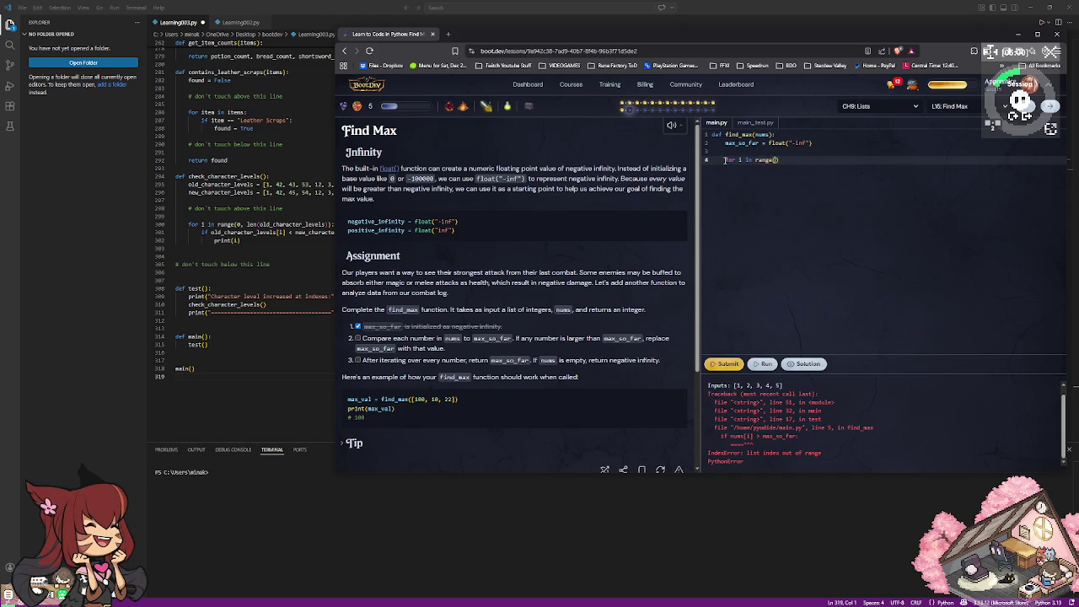
text(0, len(nums)
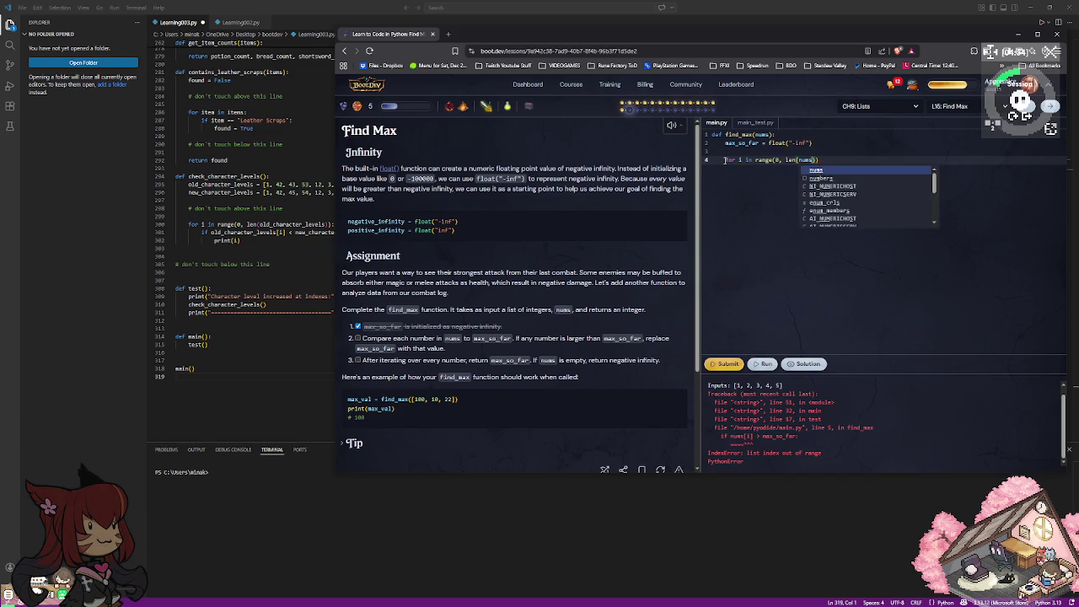
key(End)
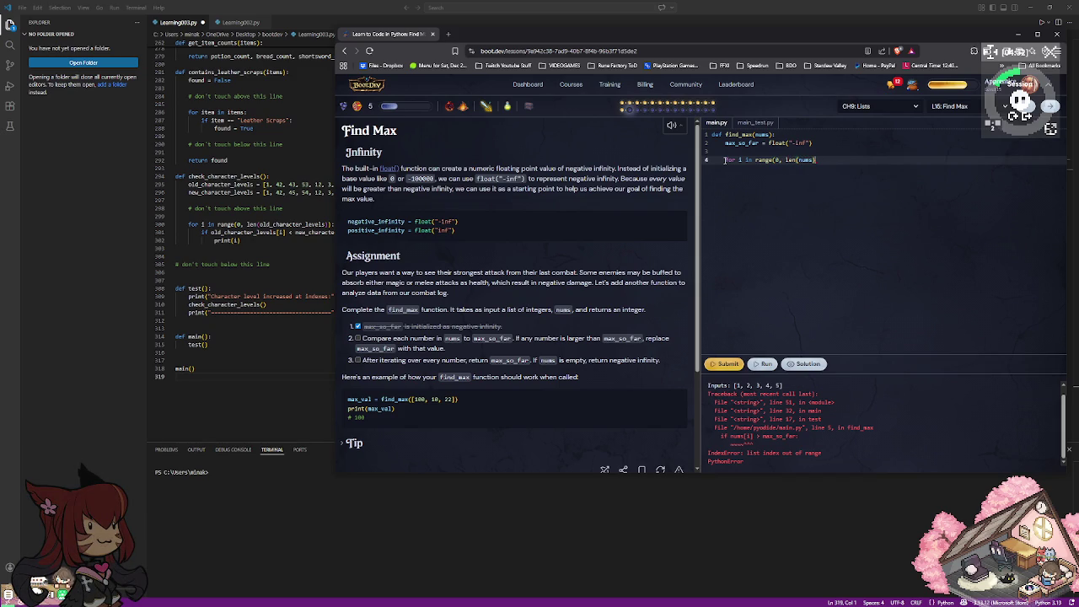
text(:)
key(Return)
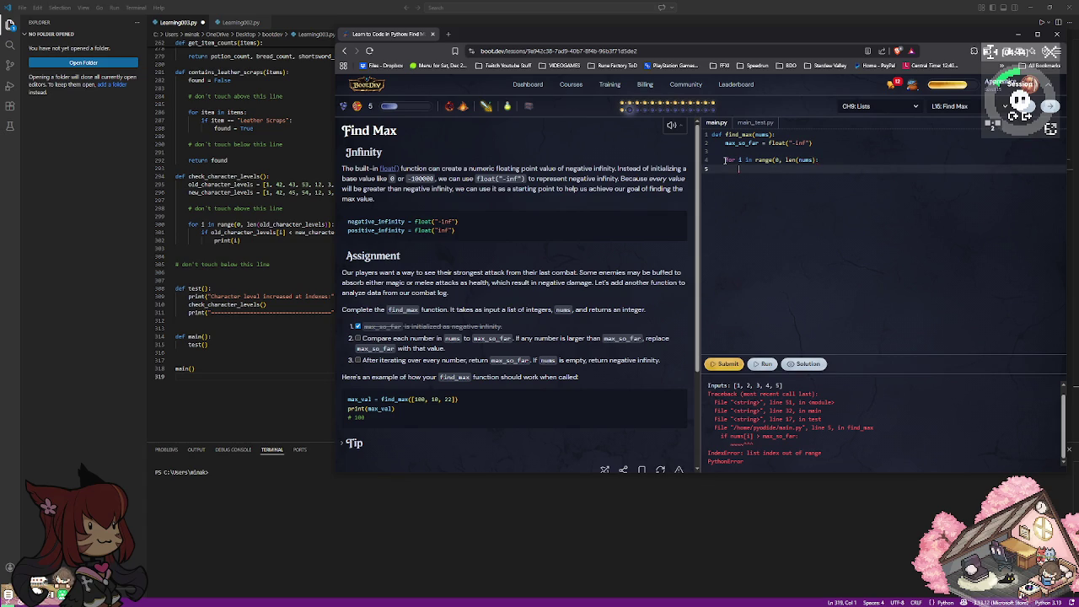
text(if)
text( nu)
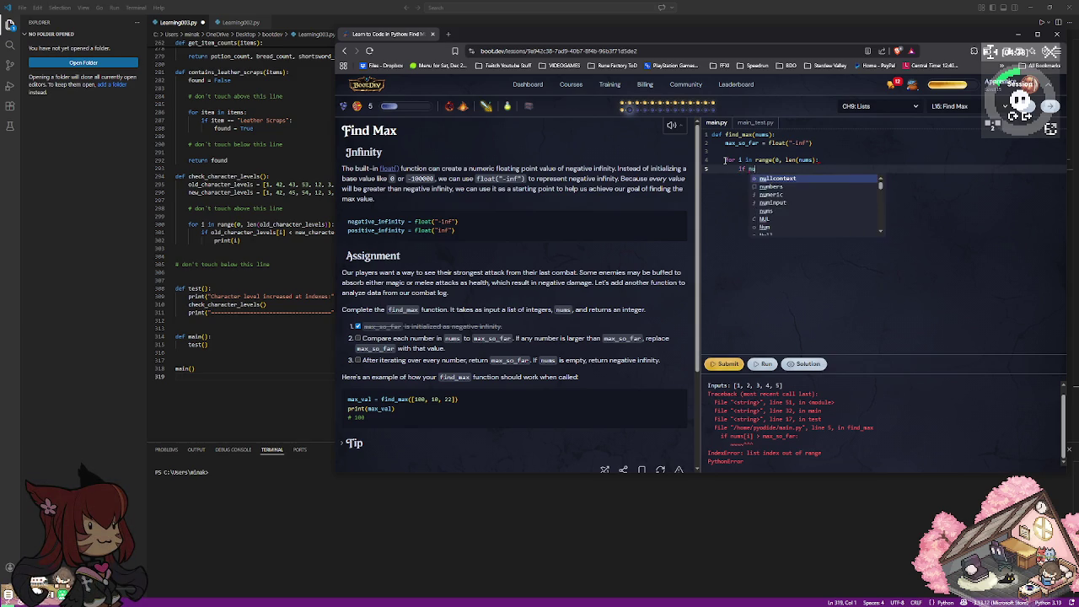
text(ms)
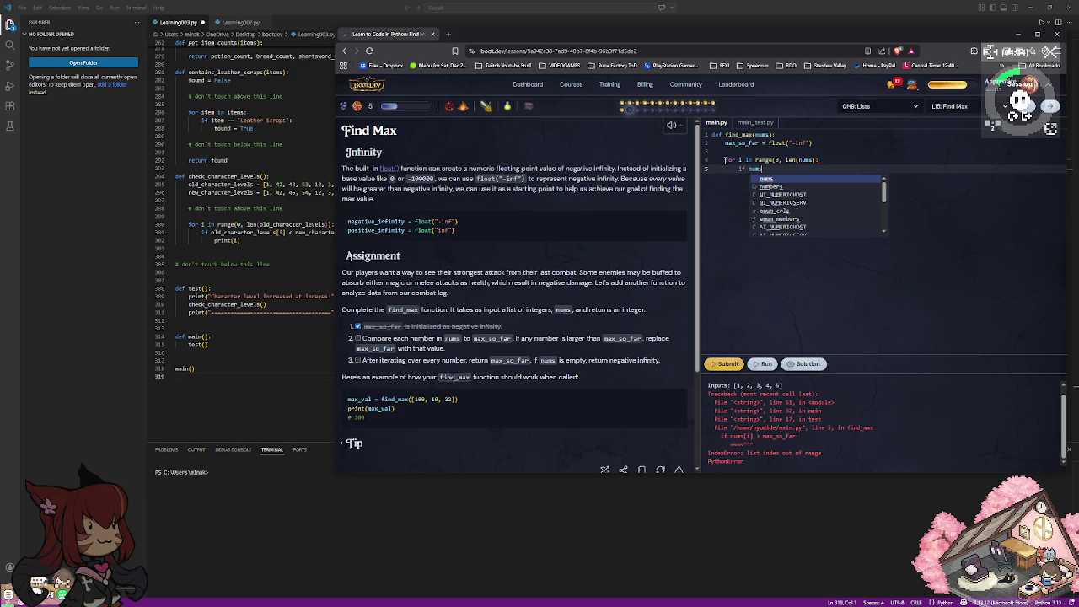
text([i] > )
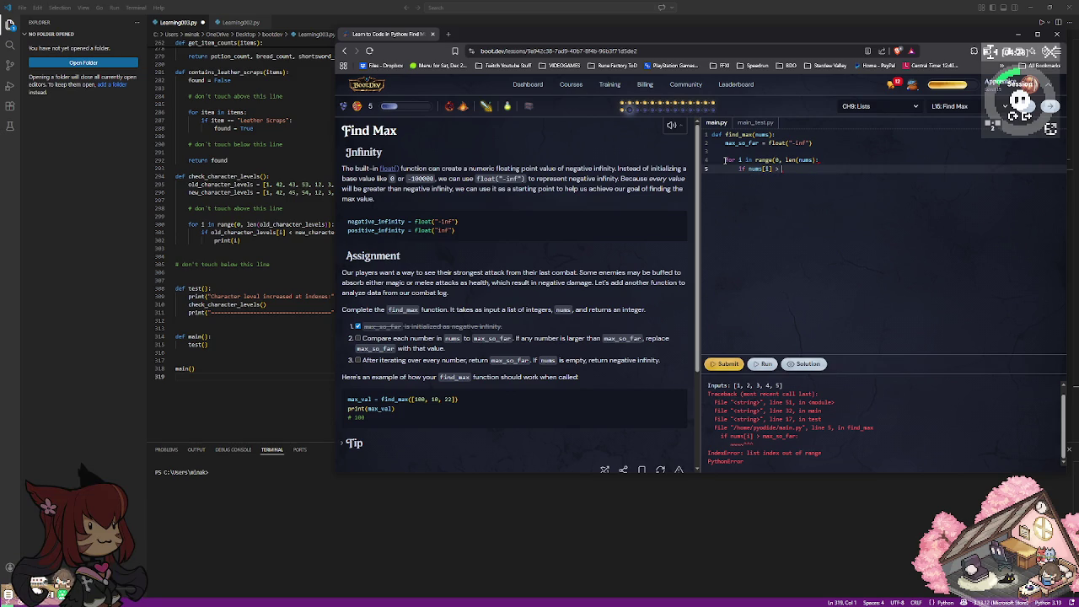
text(max_so_far)
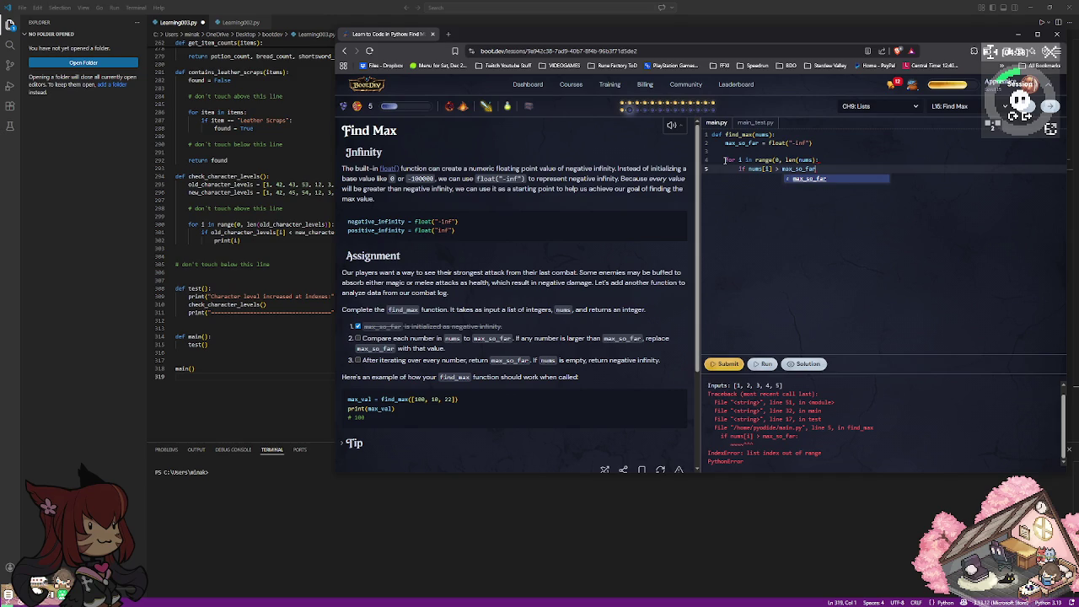
Complete the condition as 'if nums[i] > max_so_far:' and start its body.
key(Escape)
key(Up)
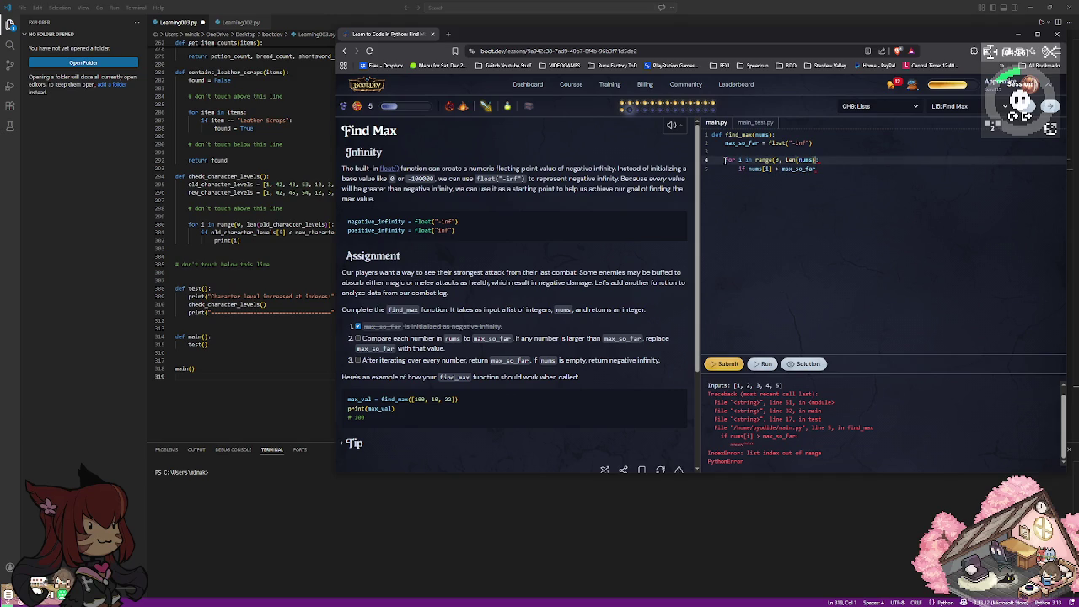
key(Down)
key(Return)
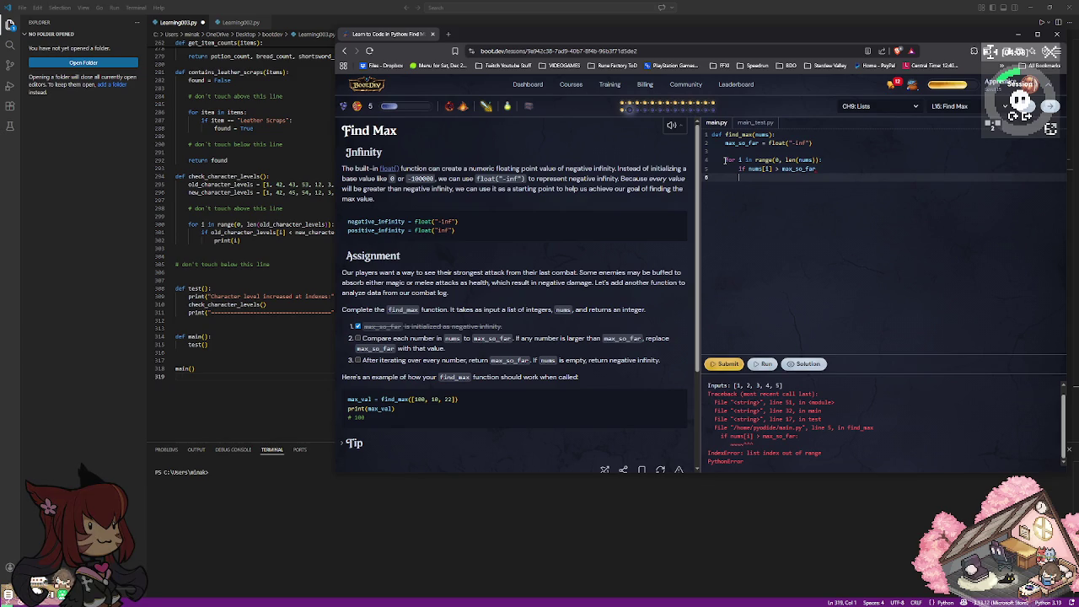
key(BackSpace)
key(BackSpace)
key(BackSpace)
text(:)
key(Return)
Assign 'max_so_far = nums[i]' in the if body and add 'return max_so_far' after the loop.
text(max)
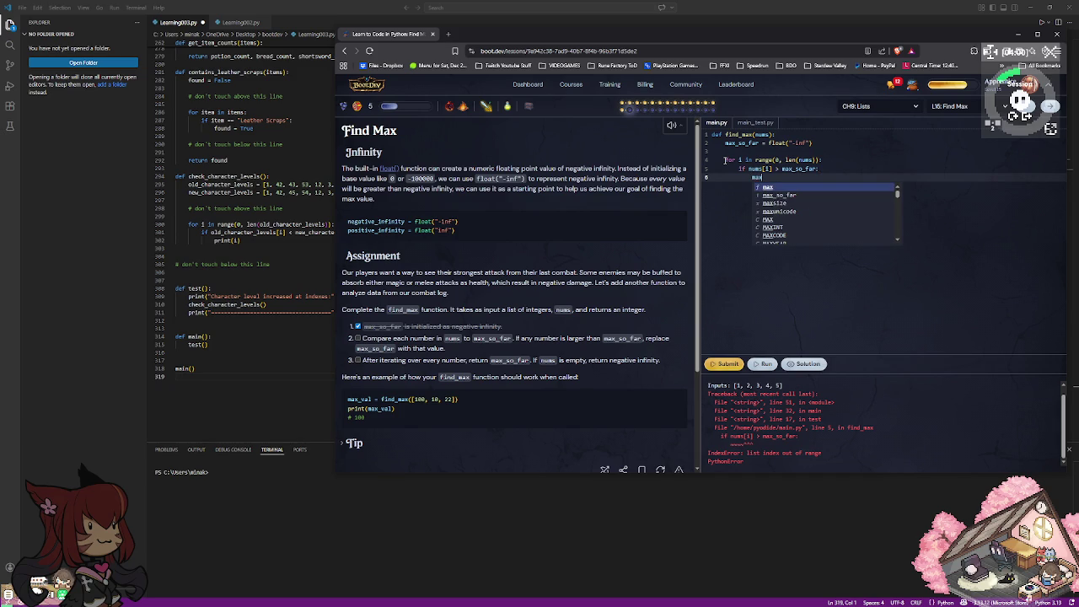
text(_s)
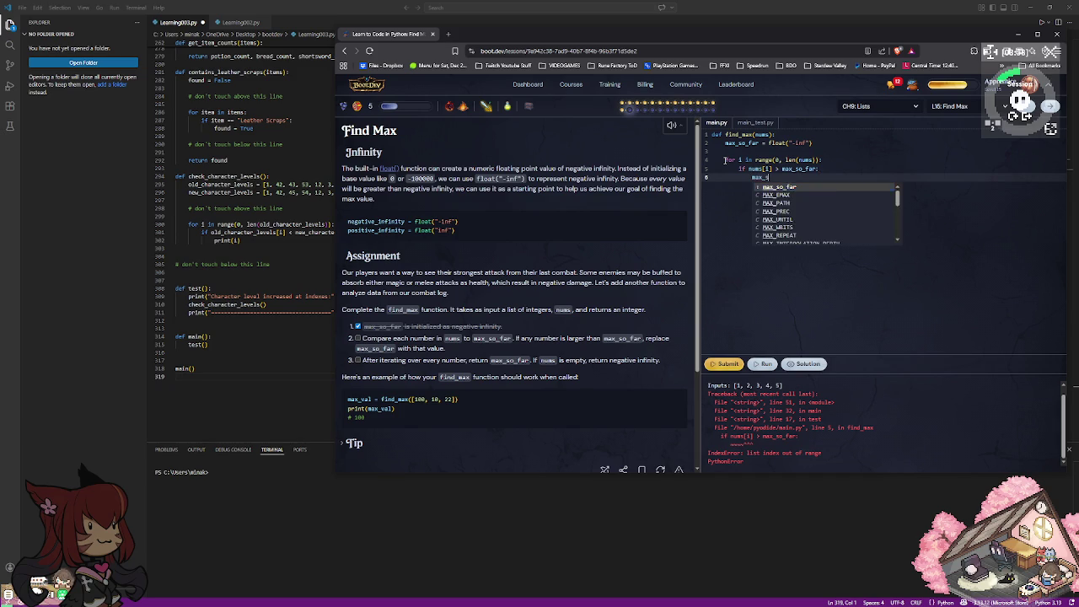
key(Tab)
text(= )
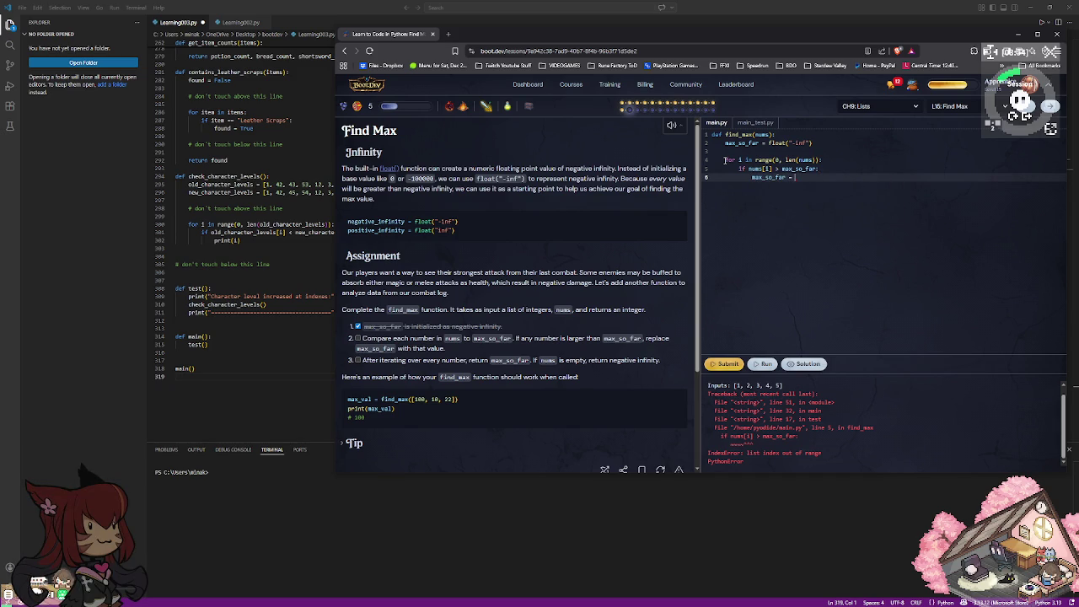
text(nu)
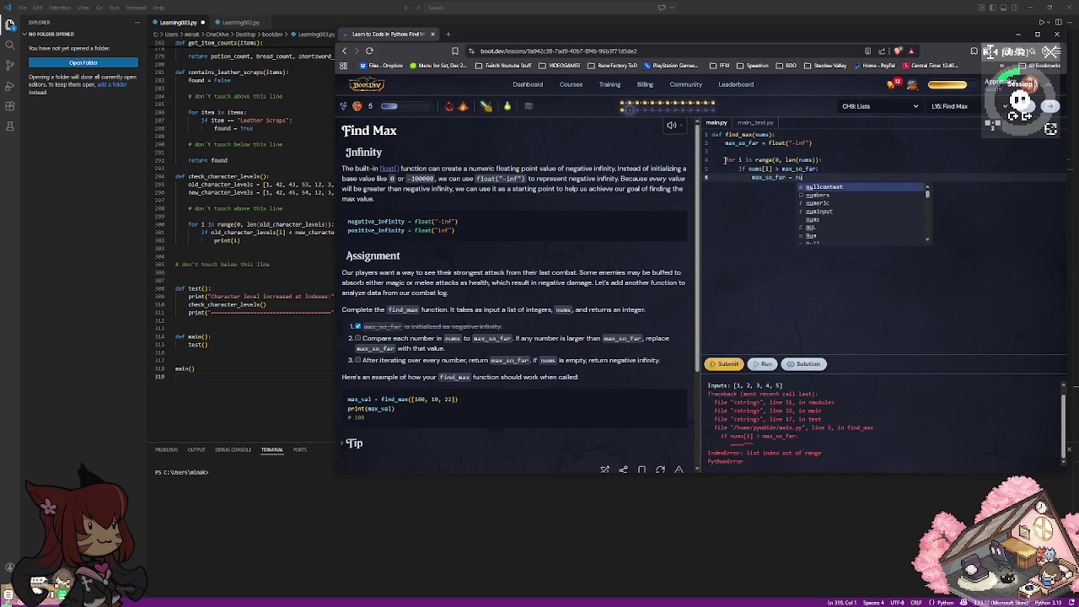
text(ms[)
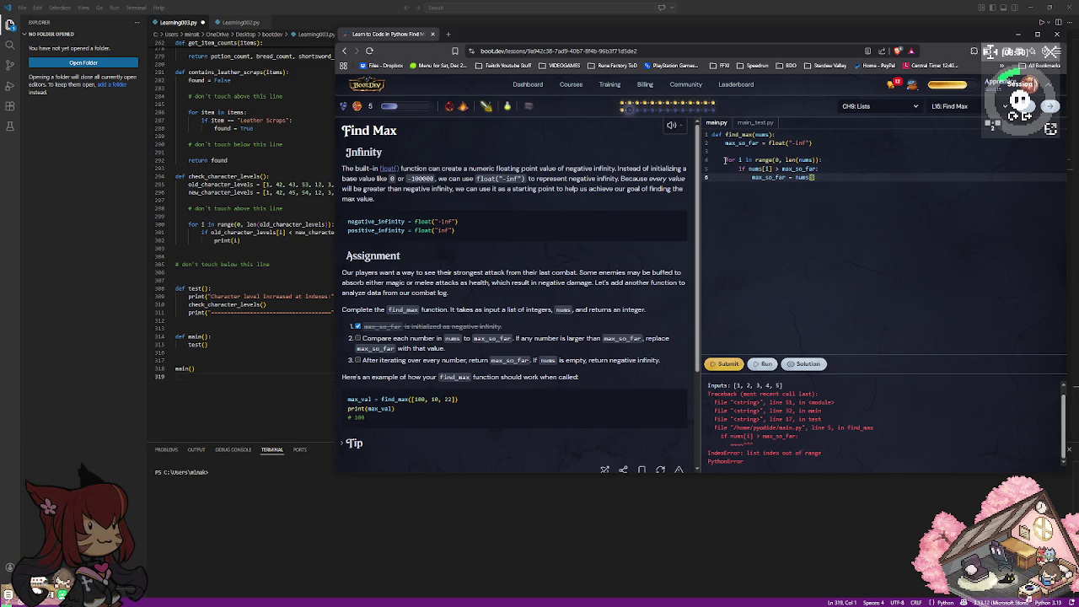
text(i)
key(Escape)
key(BackSpace)
key(BackSpace)
key(BackSpace)
key(BackSpace)
key(BackSpace)
key(BackSpace)
key(BackSpace)
key(Up)
key(Left)
key(Left)
key(Left)
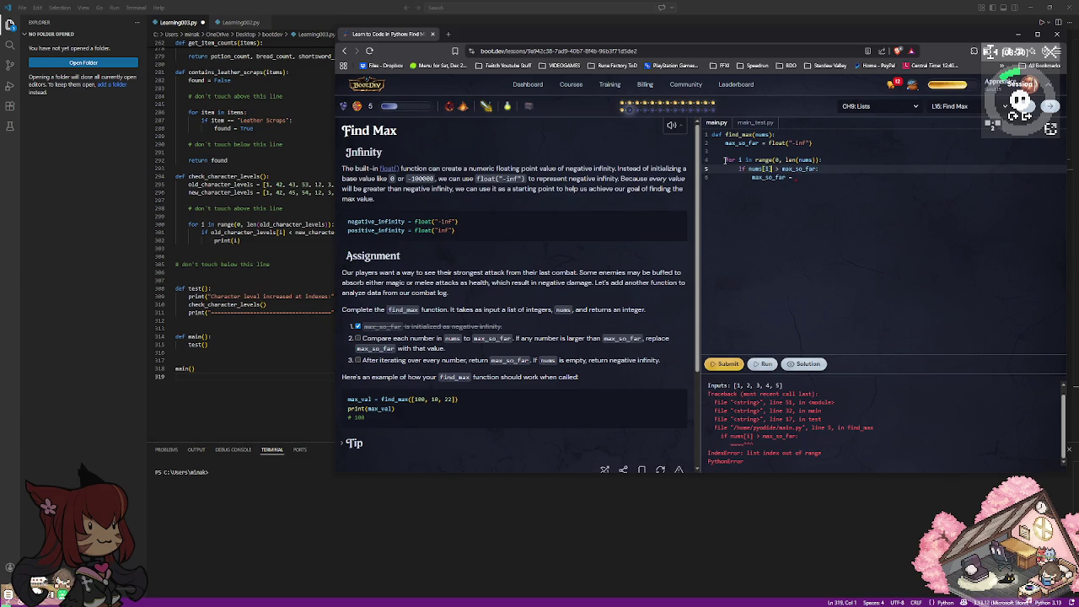
key(BackSpace)
key(BackSpace)
key(BackSpace)
key(BackSpace)
key(BackSpace)
key(BackSpace)
text(nums[)
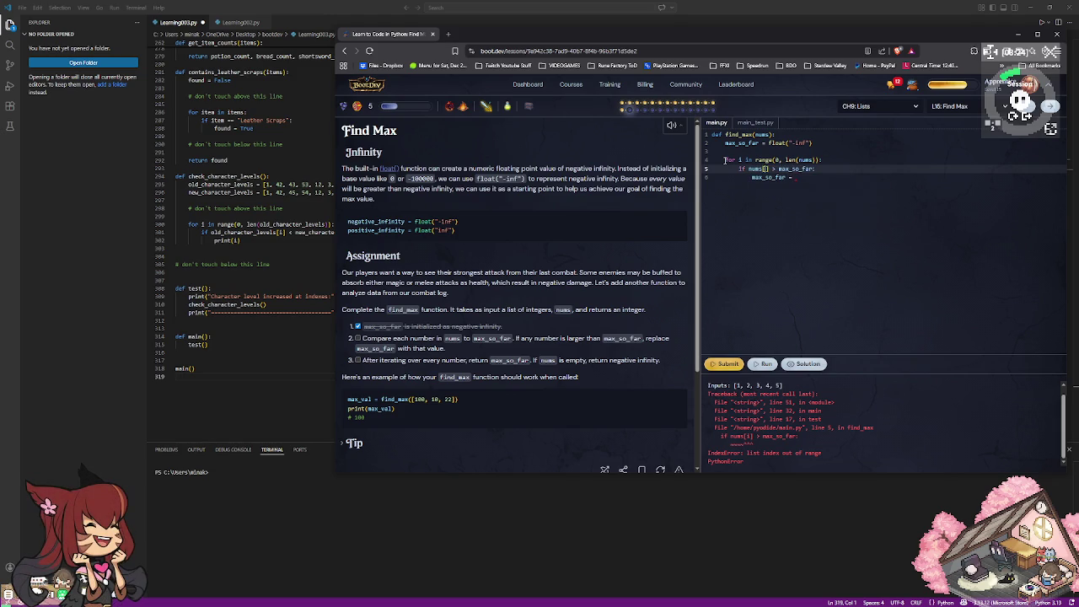
text(i)
text(so_far = )
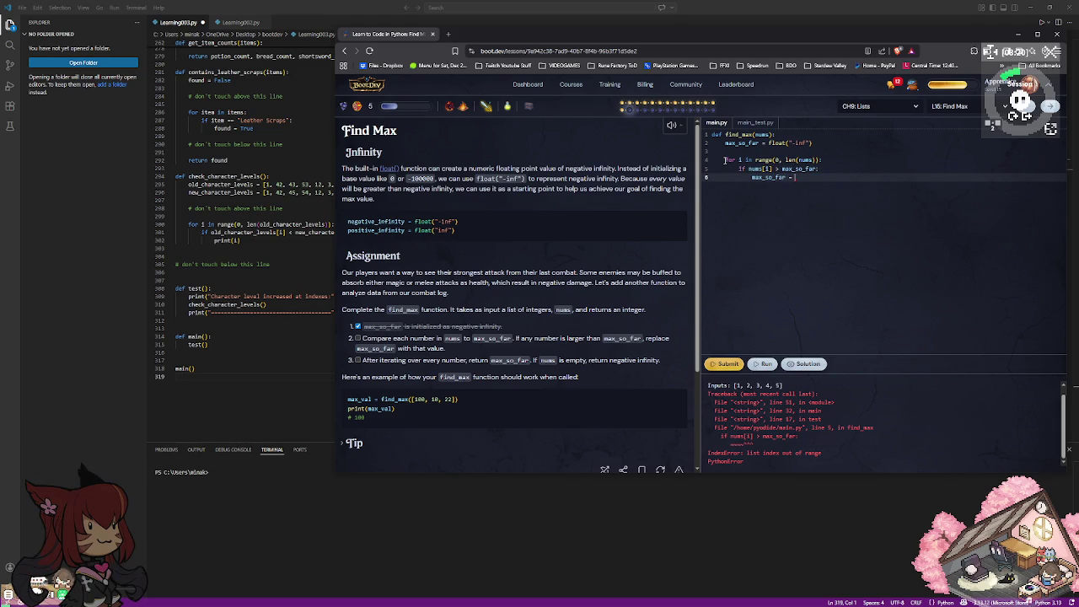
text(nums)
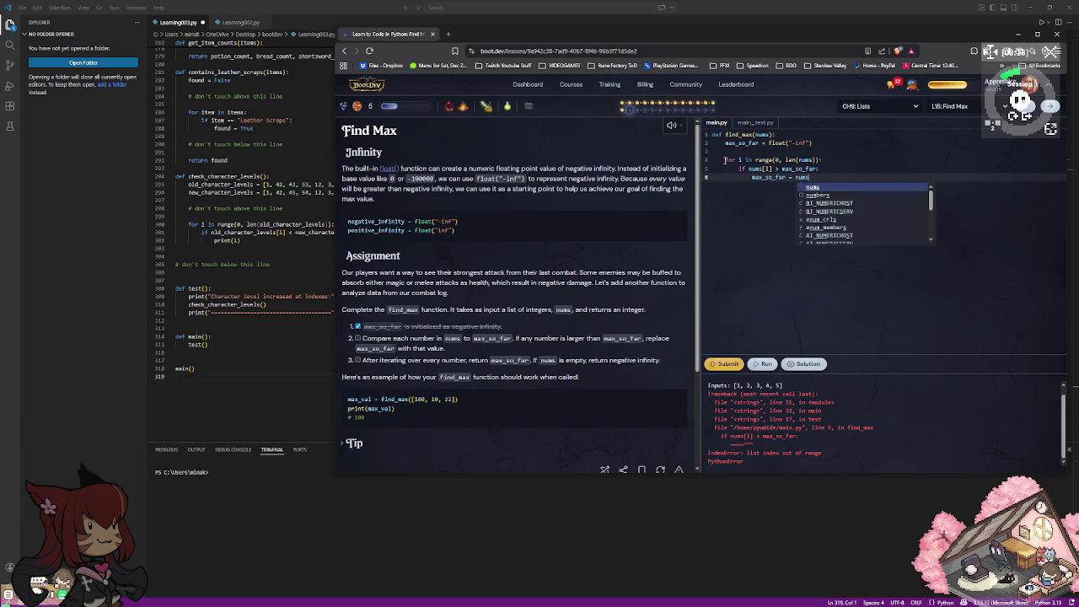
text([i])
key(Return)
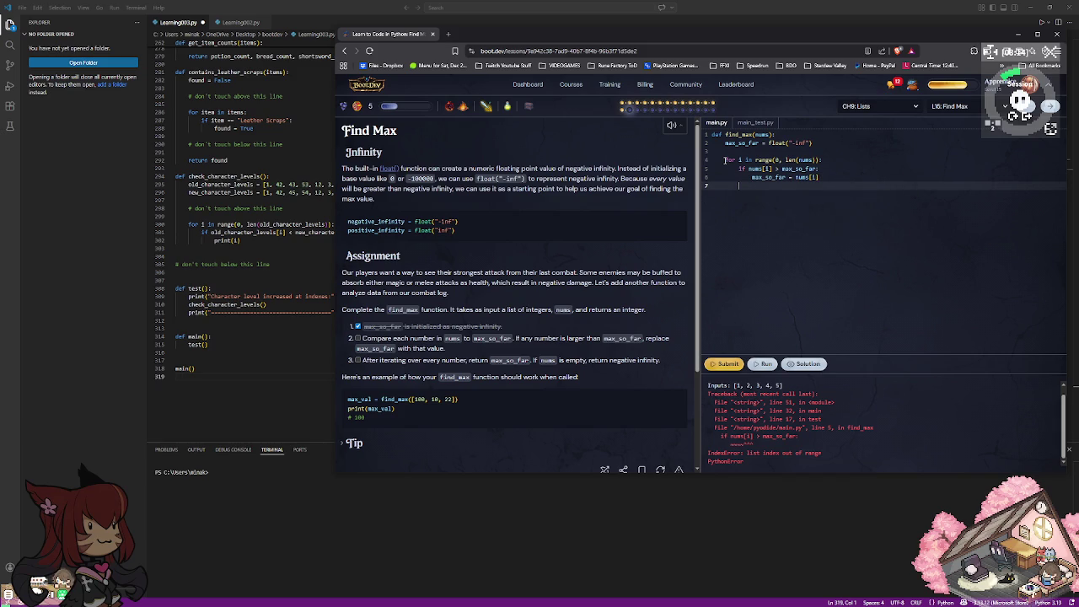
text(r)
key(BackSpace)
key(BackSpace)
text(return )
text(max_so_f)
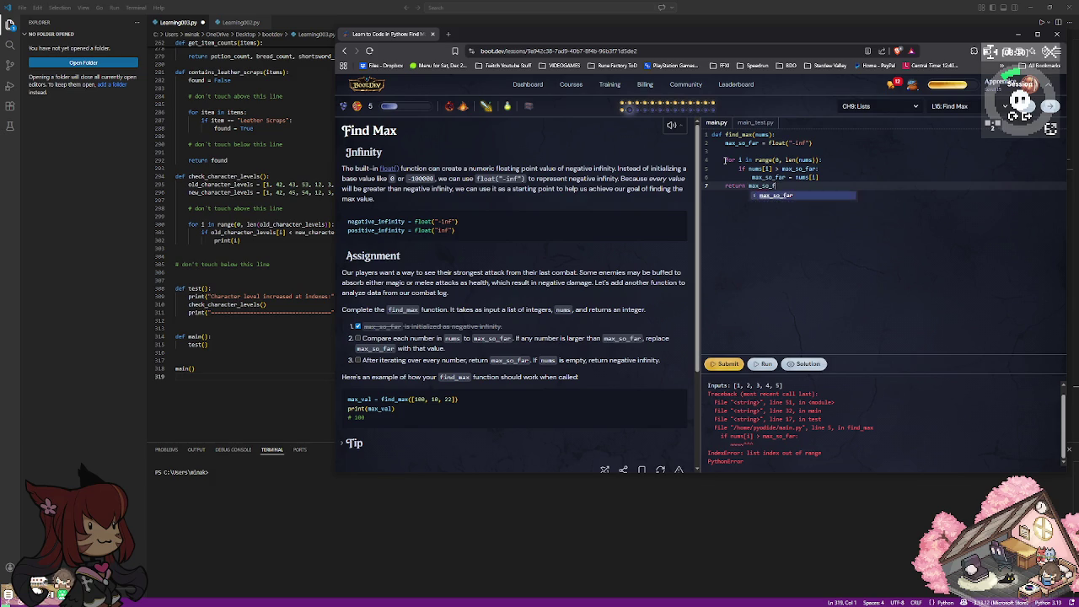
text(ar)
Run and submit the find_max solution, passing all 7 tests.
click(764, 363)
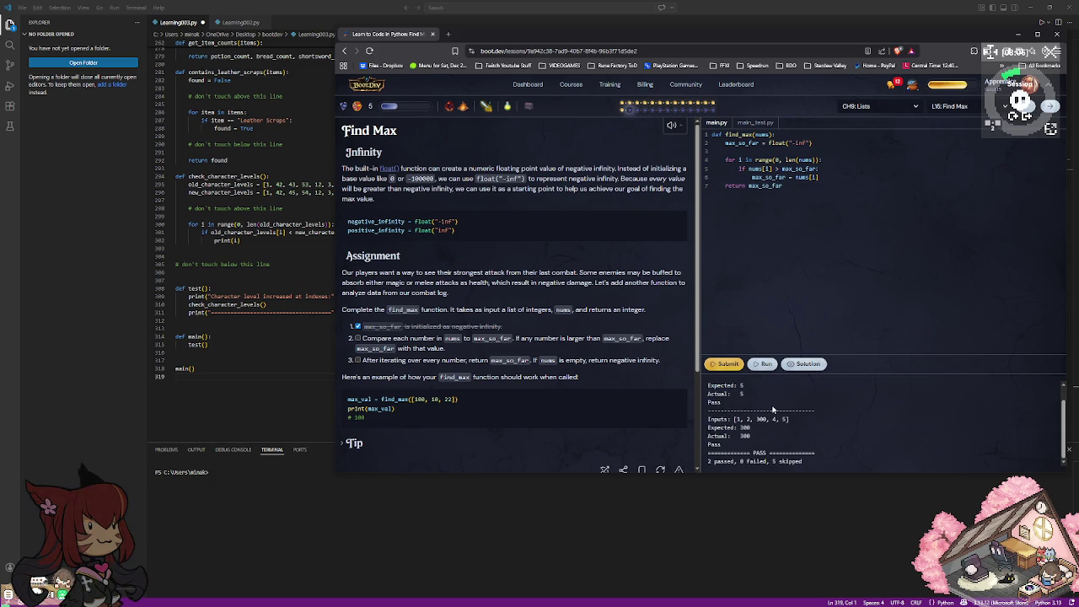
scroll(774, 411, up, 1)
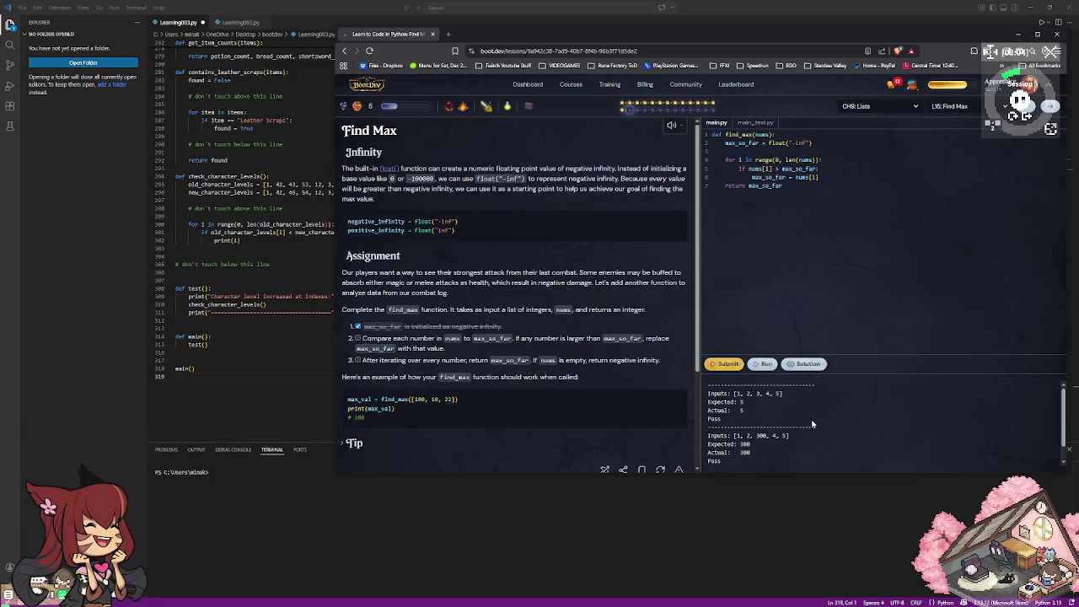
click(726, 366)
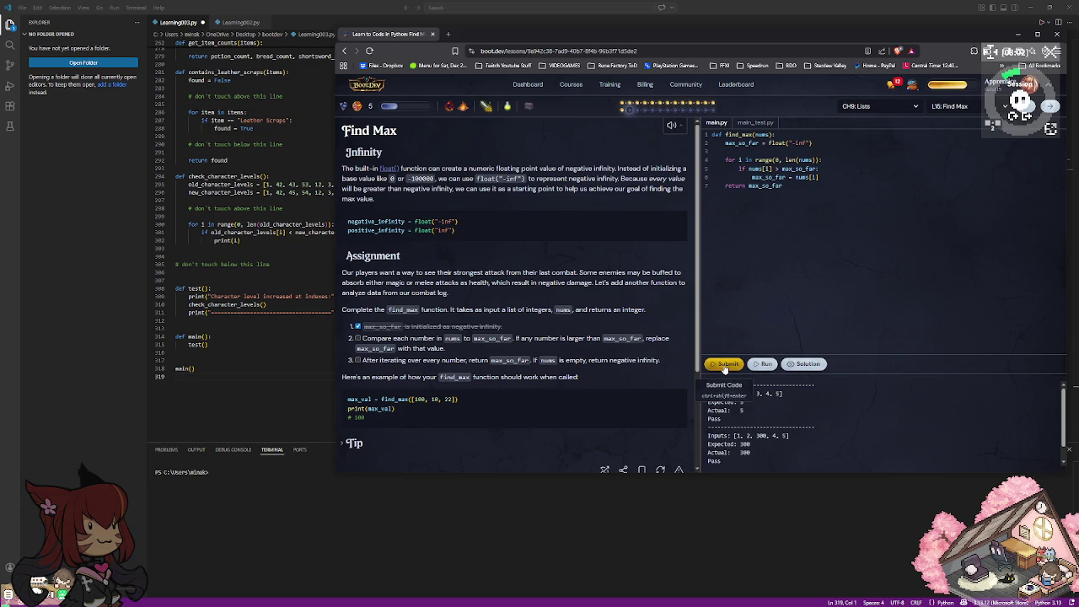
click(725, 366)
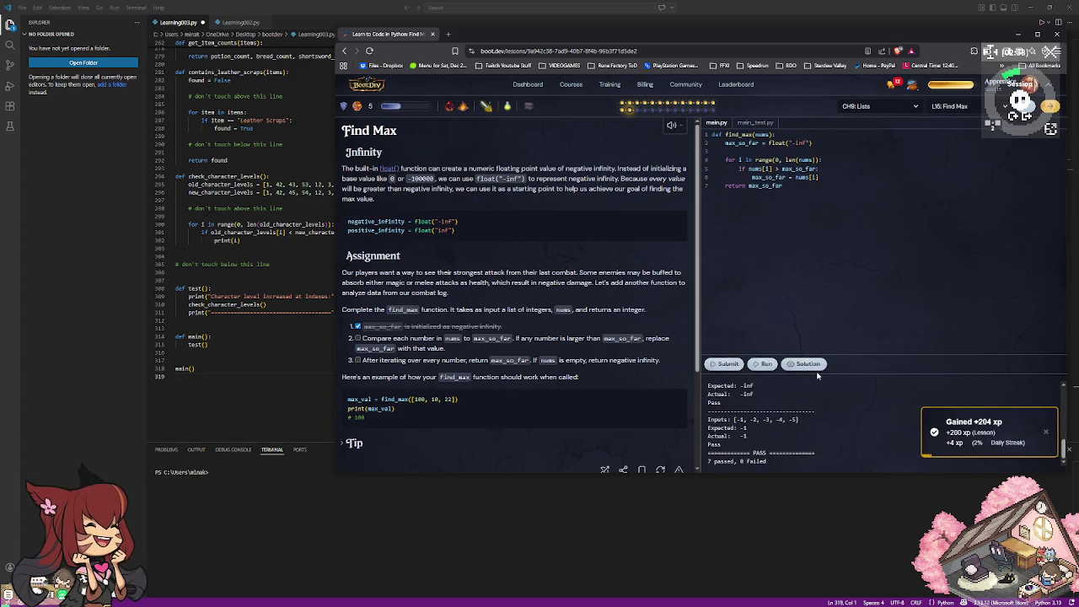
Copy the find_max code and paste it at the end of Learning003.py in VS Code.
drag(831, 187, 706, 133)
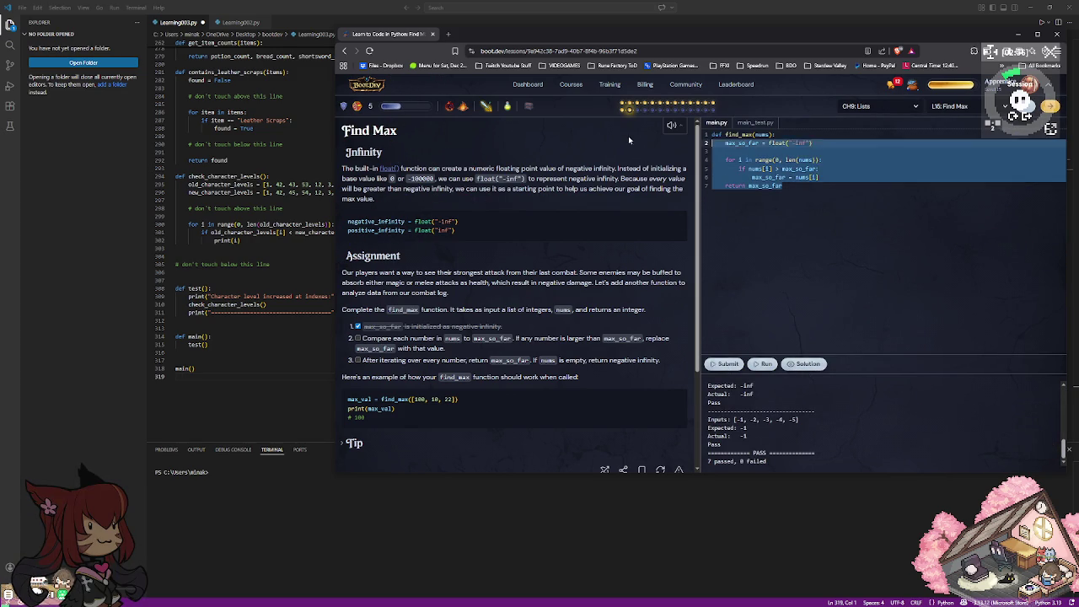
click(277, 405)
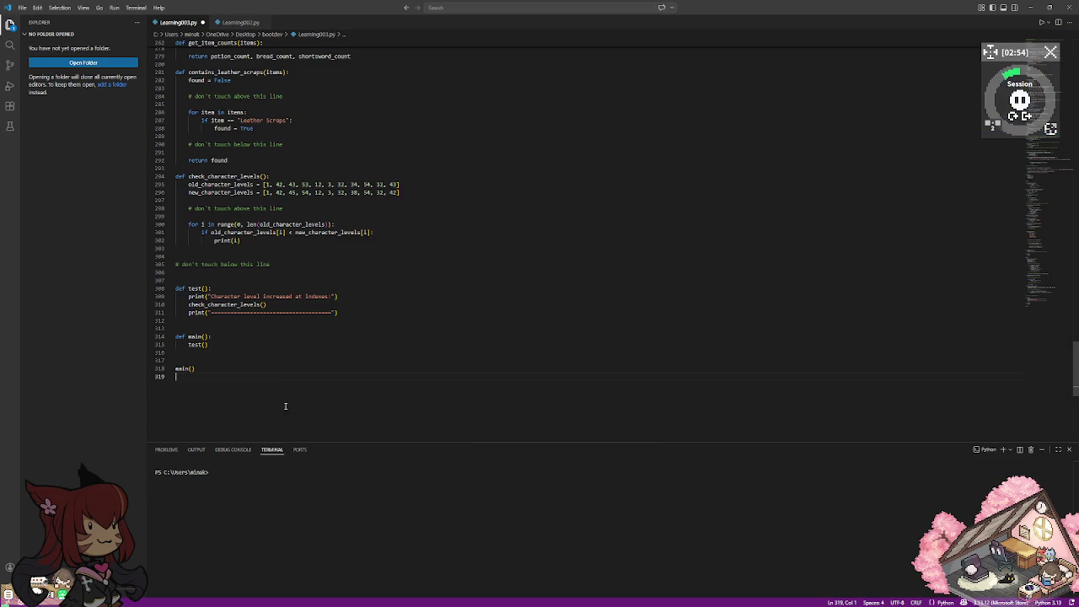
scroll(287, 405, down, 3)
key(Return)
text(def find_max(nums):     max_so_far = float("-inf")      for i in range(0, len(nums)):         if nums[i] > max_so_far:             max_so_far = nums[i]     return max_so_far)
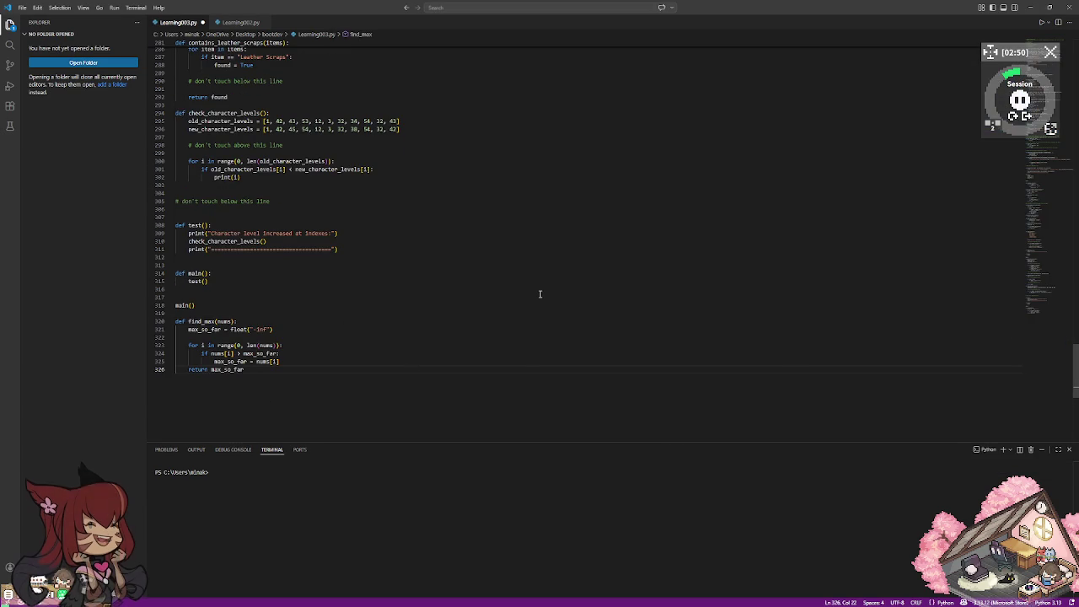
key(alt+Tab)
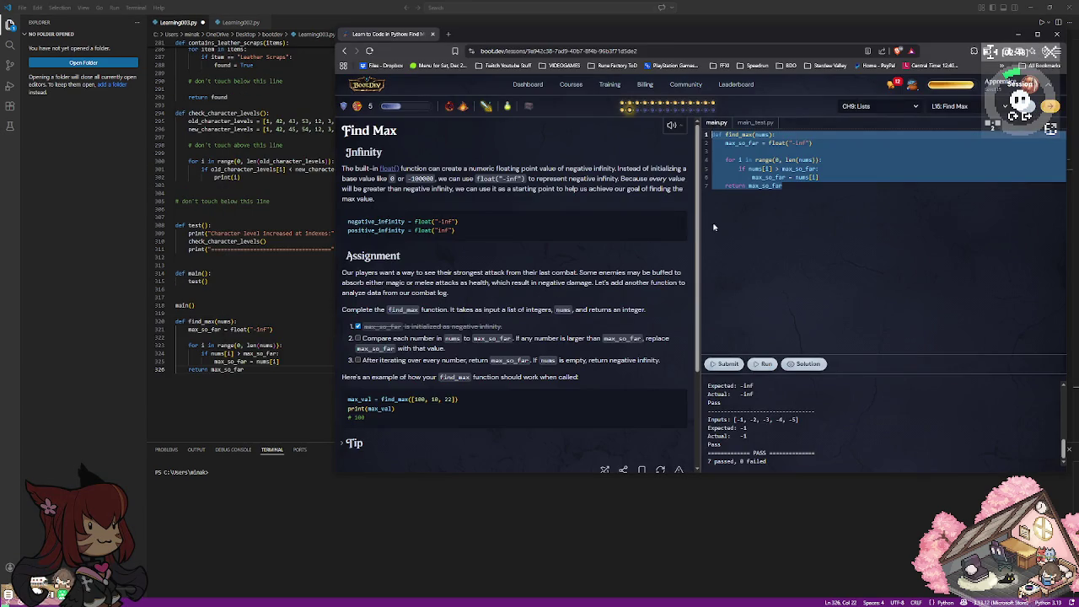
key(ctrl+v)
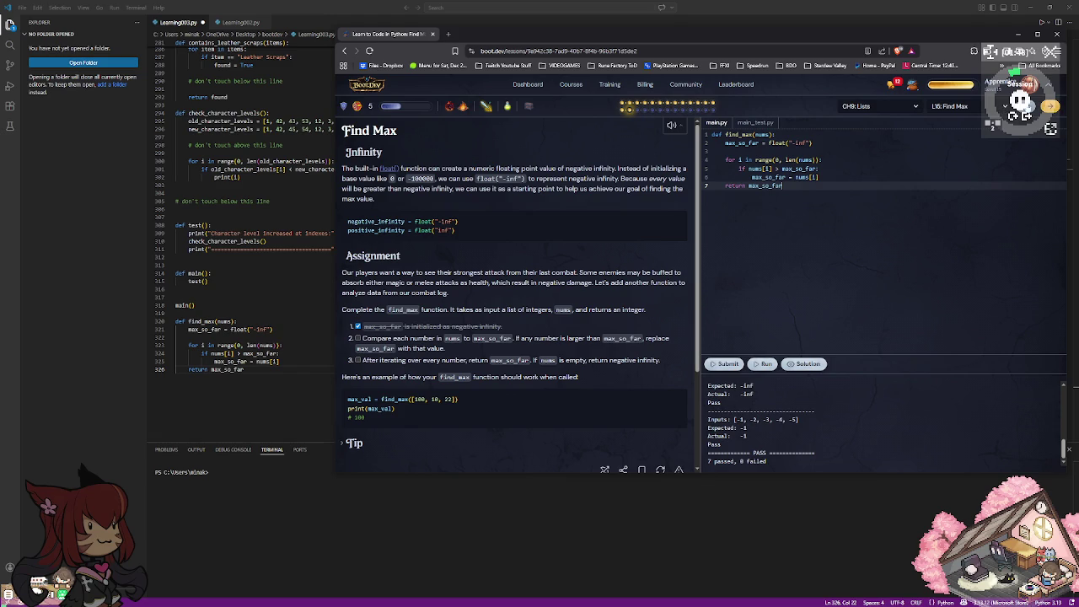
click(1052, 107)
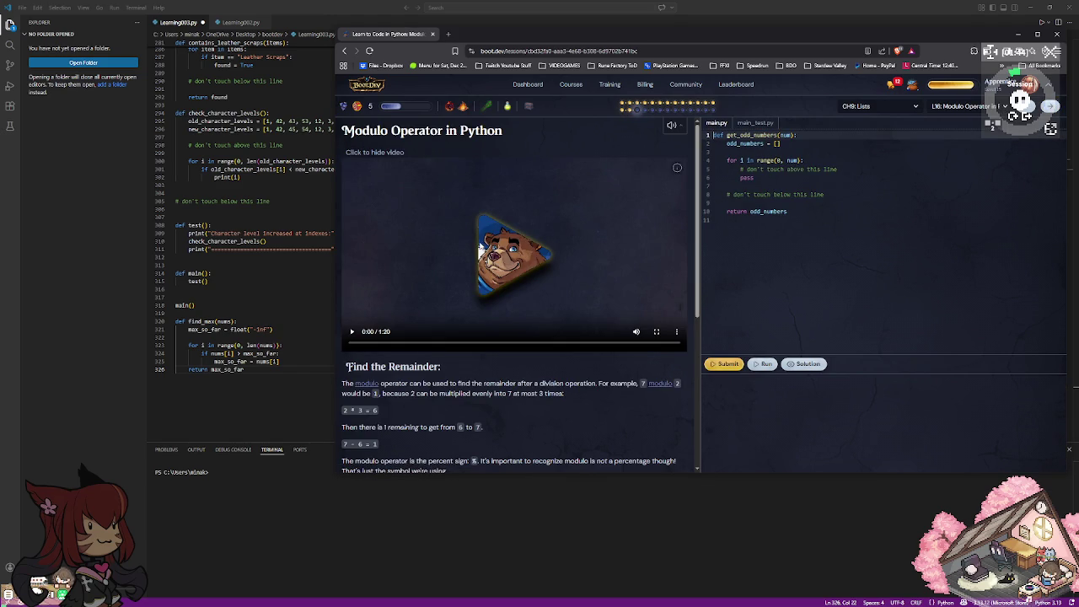
Play the 1:20 intro video of the 'Modulo Operator in Python' lesson.
scroll(480, 252, down, 1)
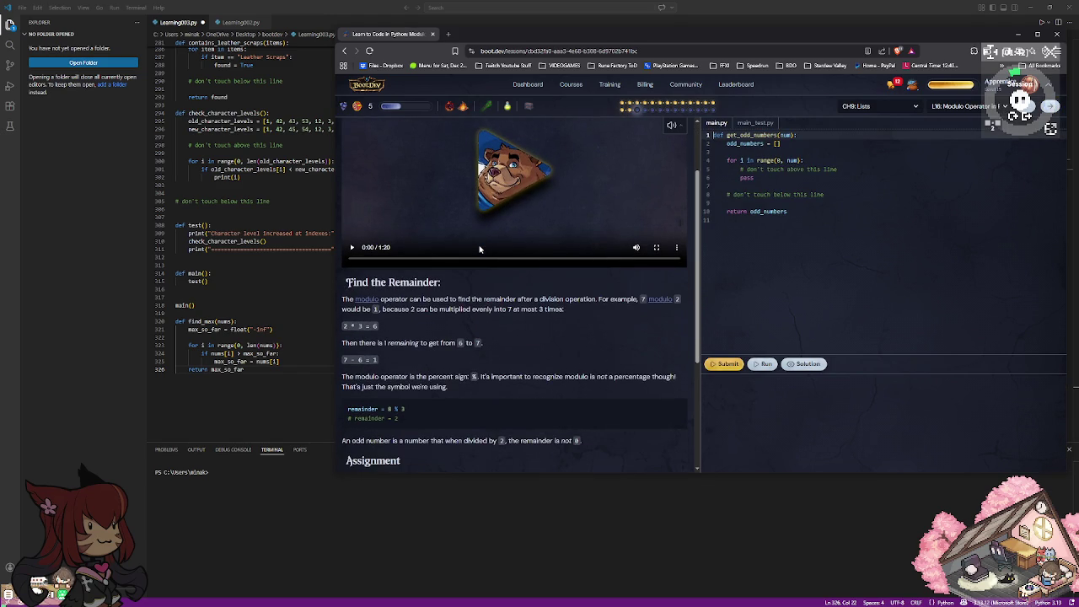
scroll(480, 250, up, 1)
click(511, 309)
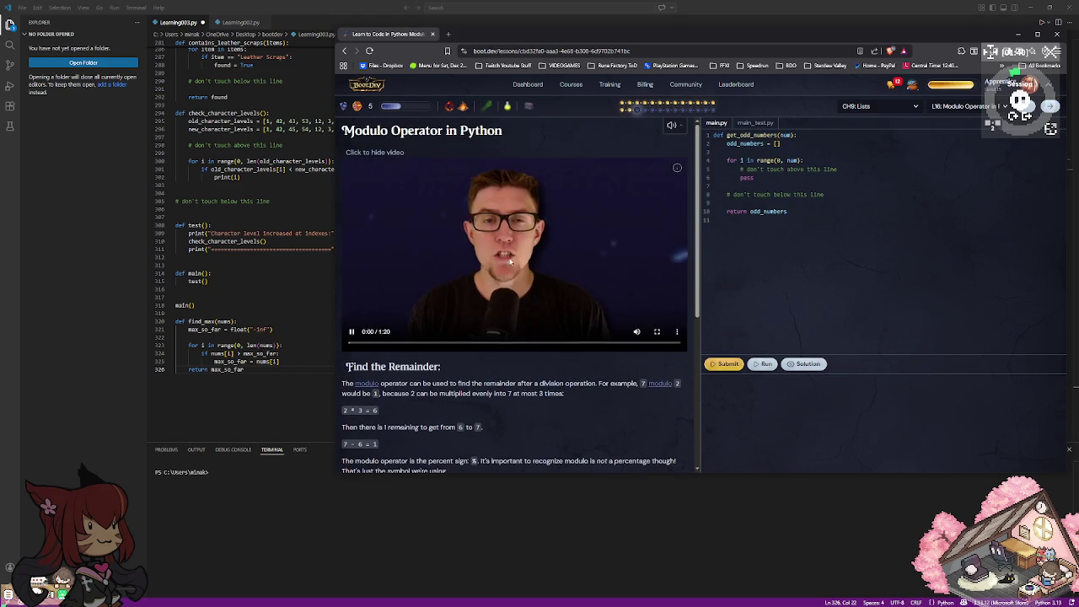
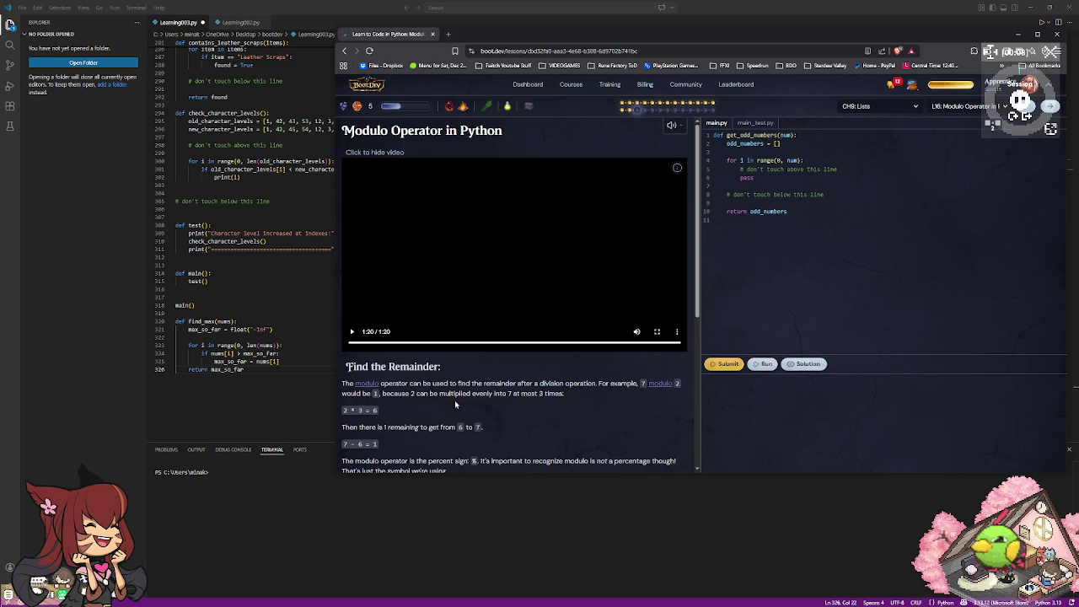
Scroll to the modulo example and Assignment, then place the caret on the loop's placeholder pass line.
scroll(454, 403, down, 3)
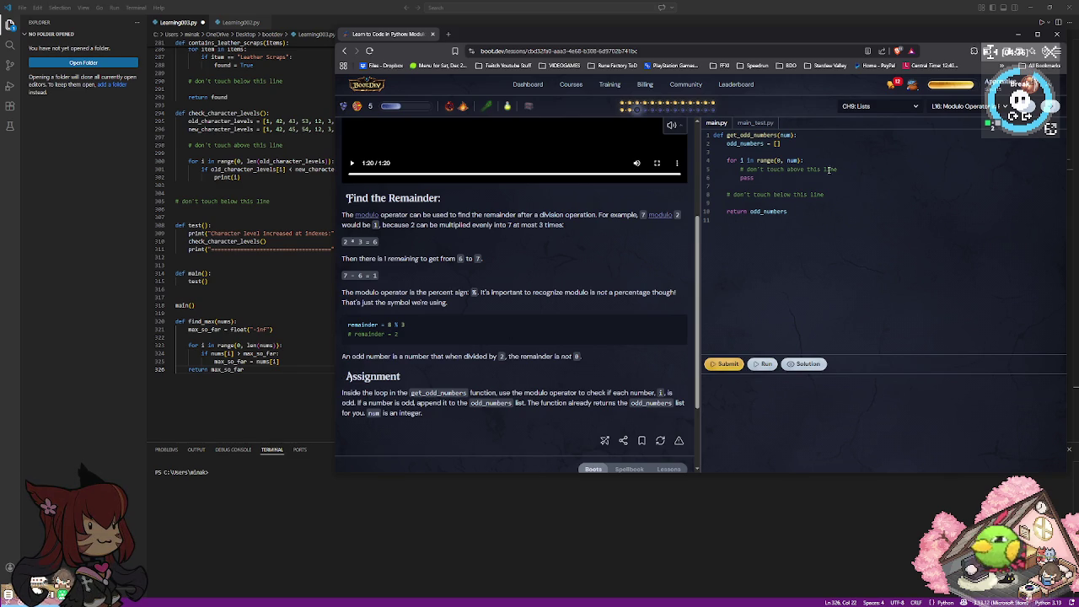
click(758, 178)
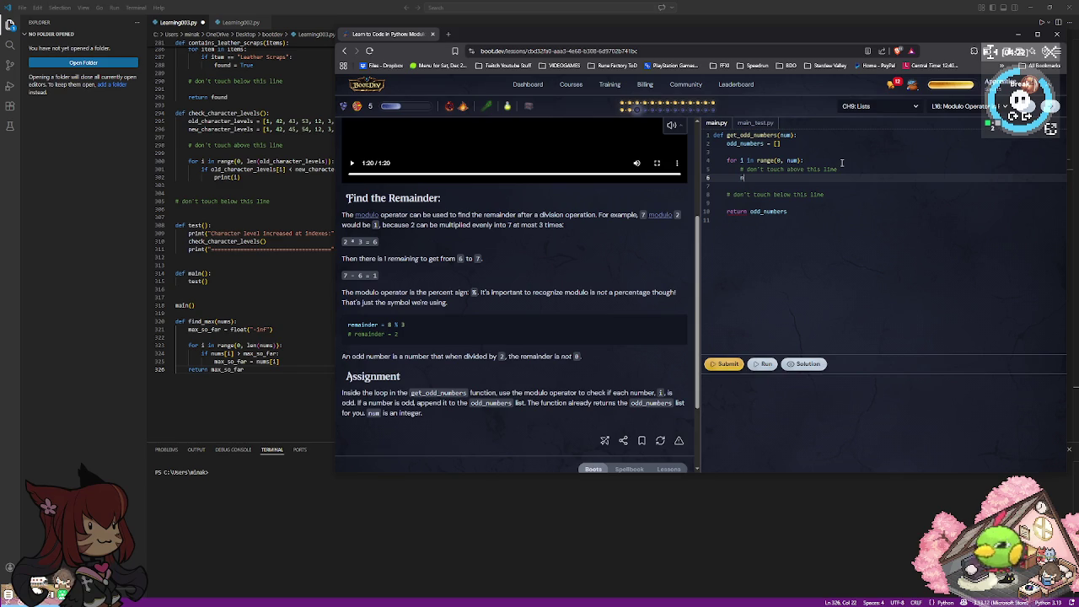
Replace pass with the condition 'if num[i] % 2 == 1:'.
text(um[i)
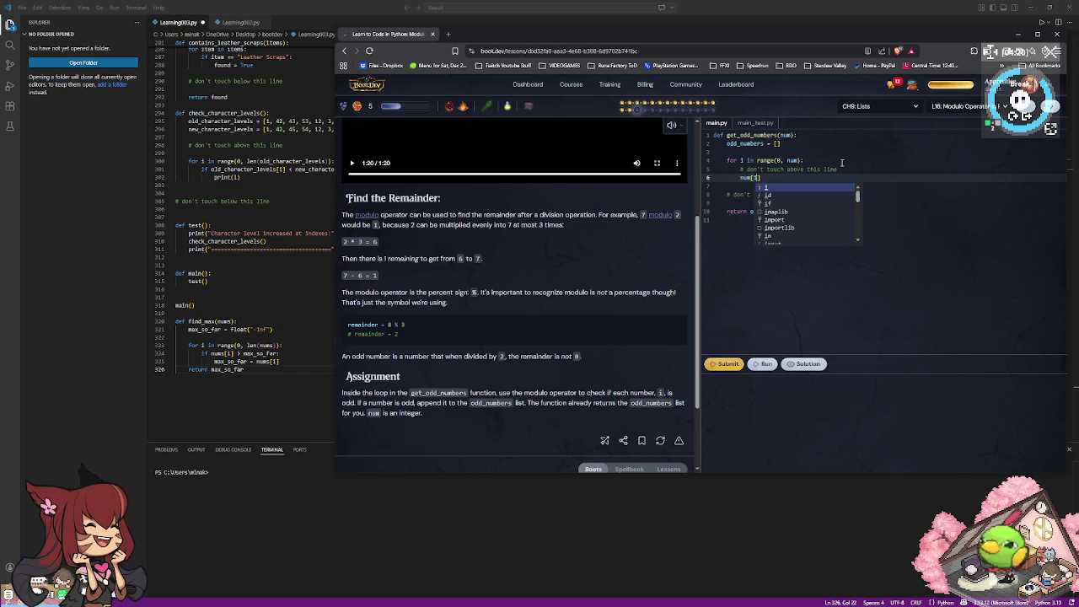
key(Escape)
text(%)
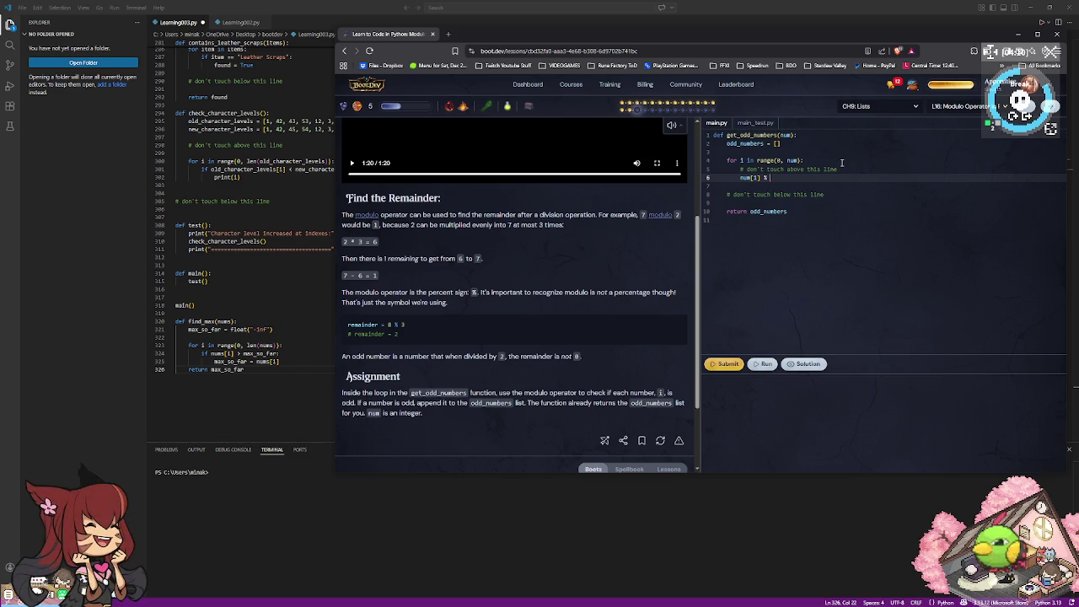
text(2)
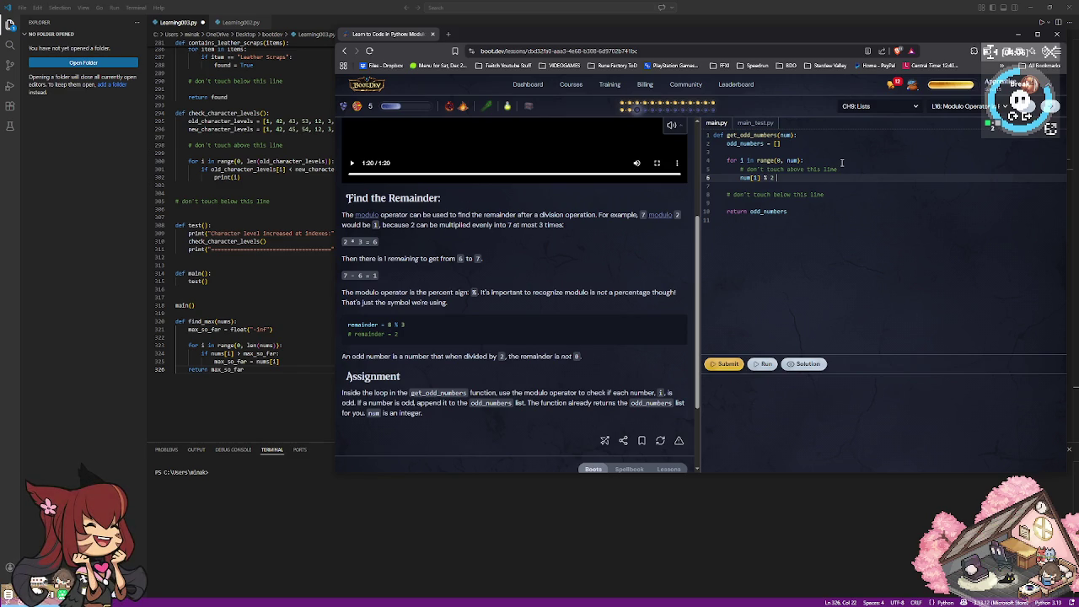
text(==)
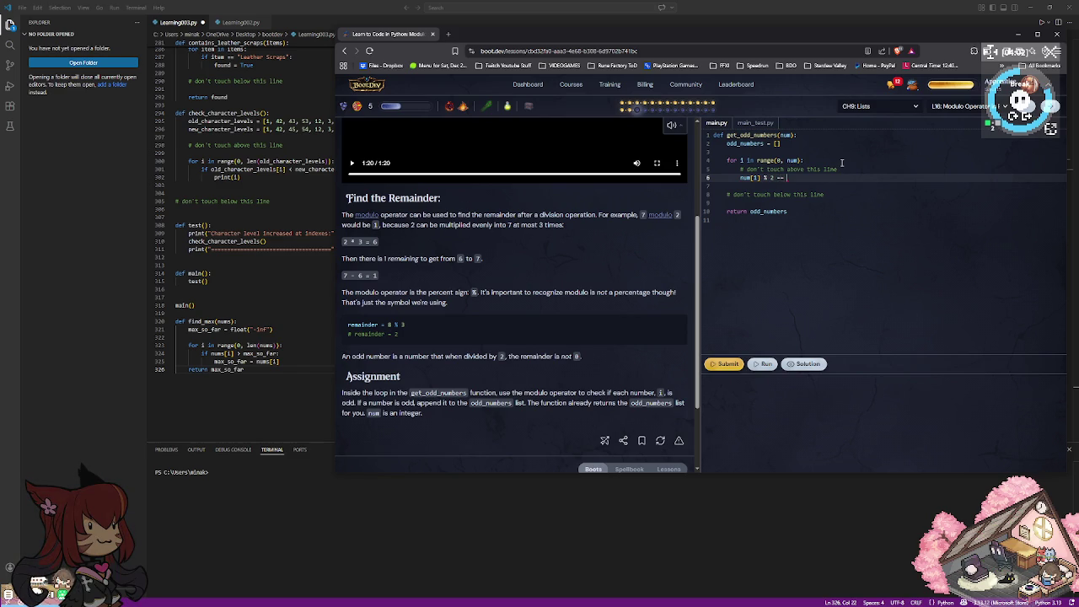
text(1)
text(if)
key(End)
key(Return)
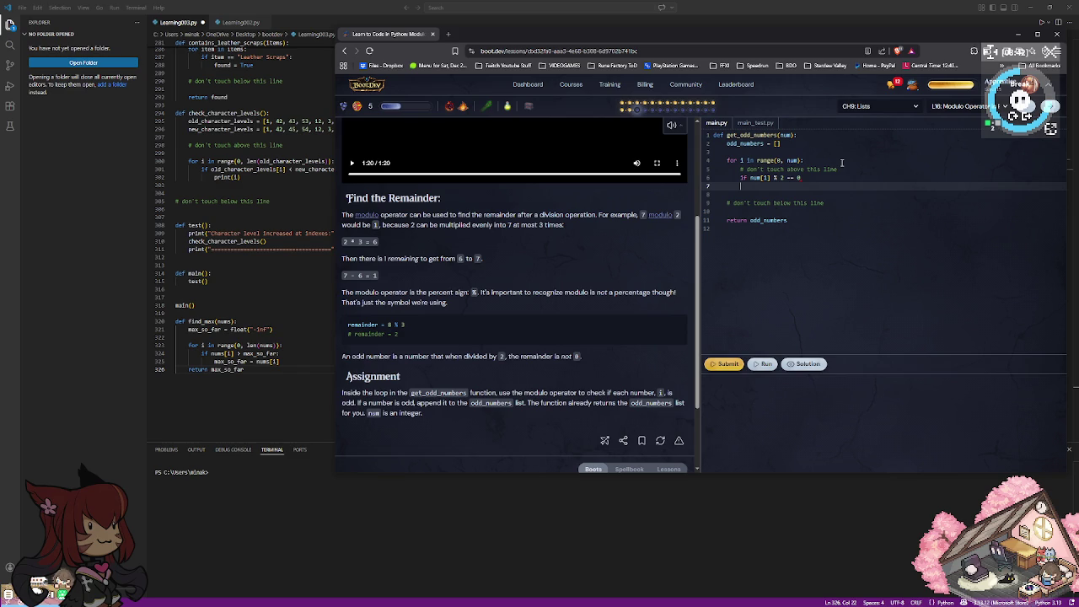
key(BackSpace)
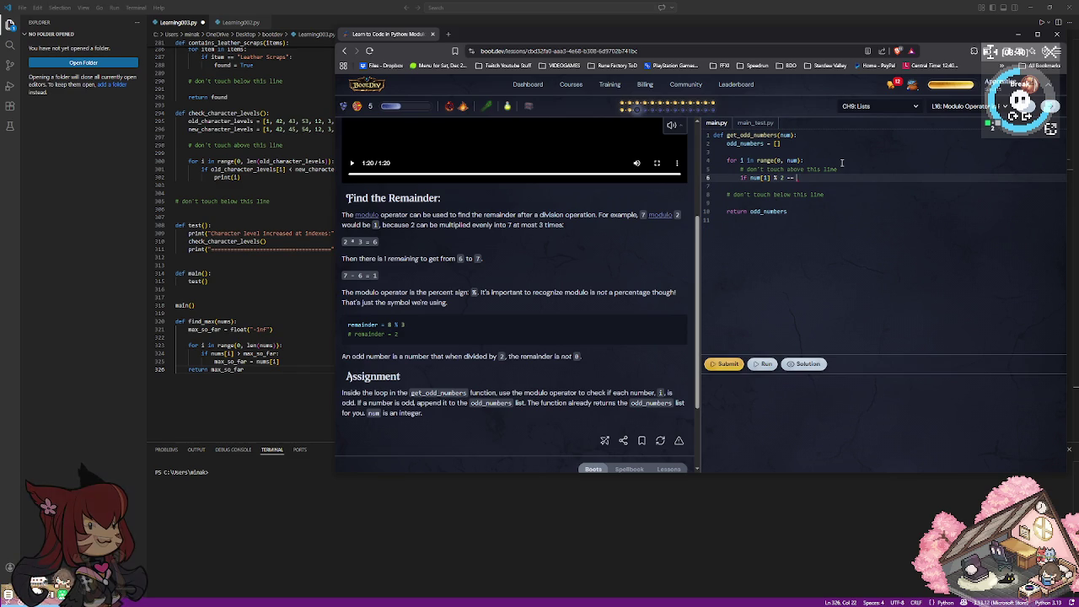
key(BackSpace)
text(1:)
Add odd_numbers.append inside the if block and run the code.
key(Return)
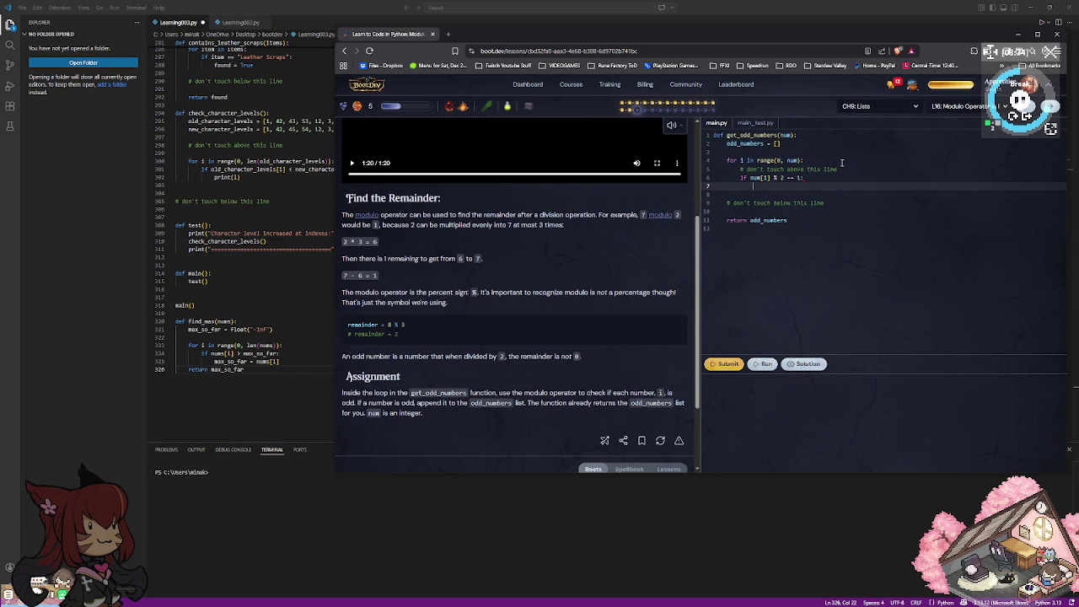
text(odd_numbers.append)
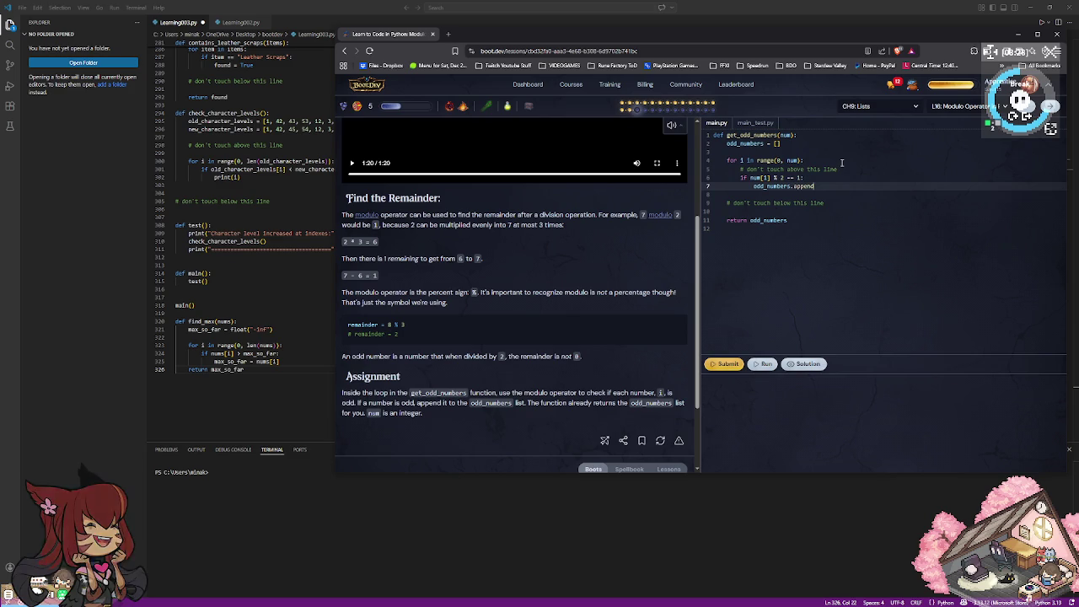
key(Return)
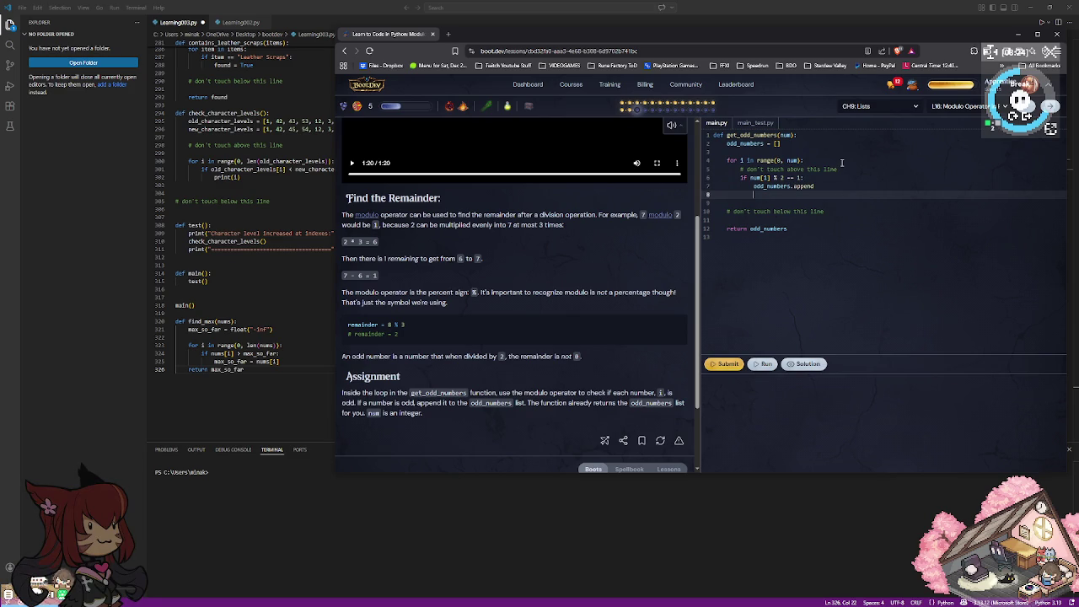
key(BackSpace)
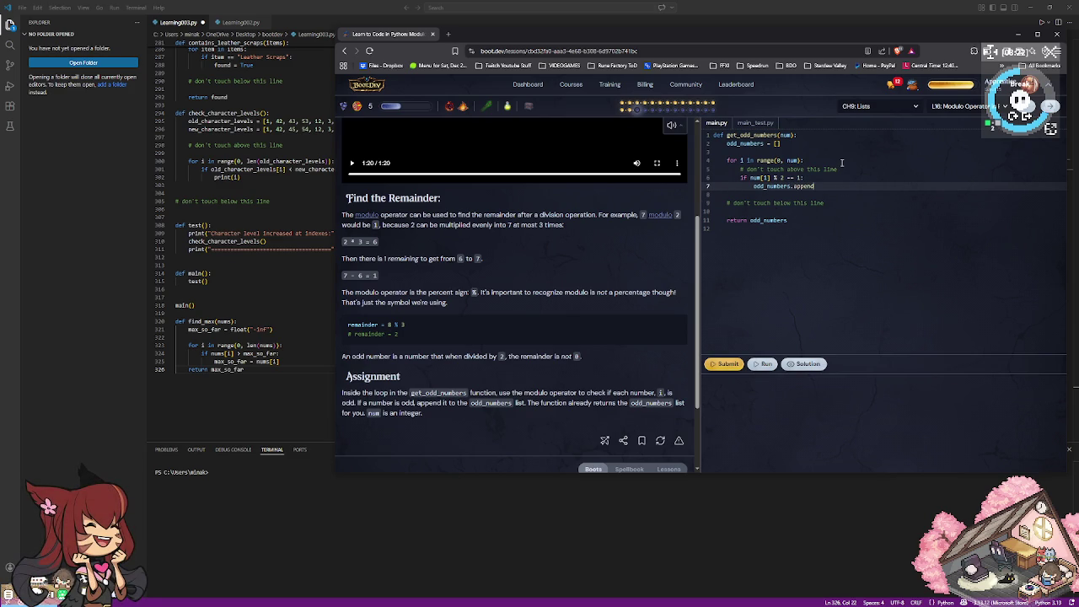
click(764, 364)
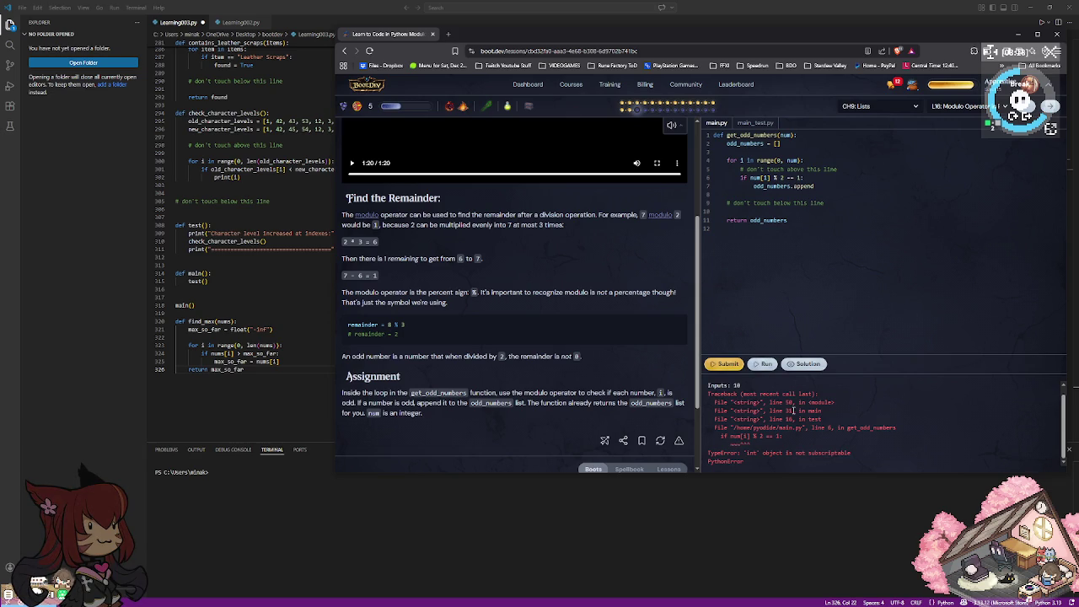
Review the TypeError output and edit the == and colon on the num[i] % 2 condition line.
scroll(791, 418, up, 1)
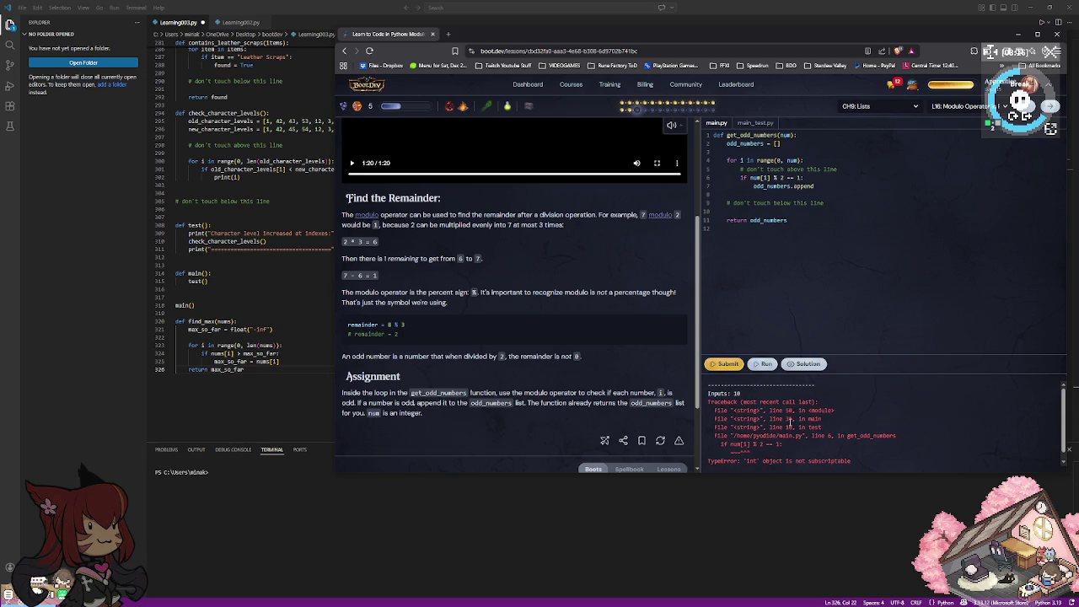
scroll(791, 420, down, 1)
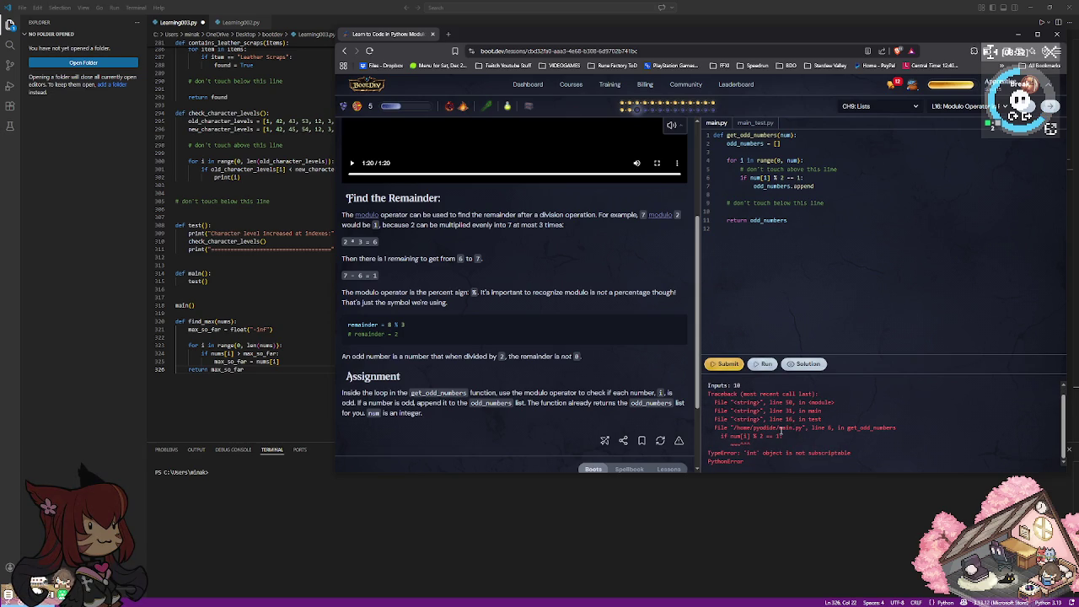
click(800, 179)
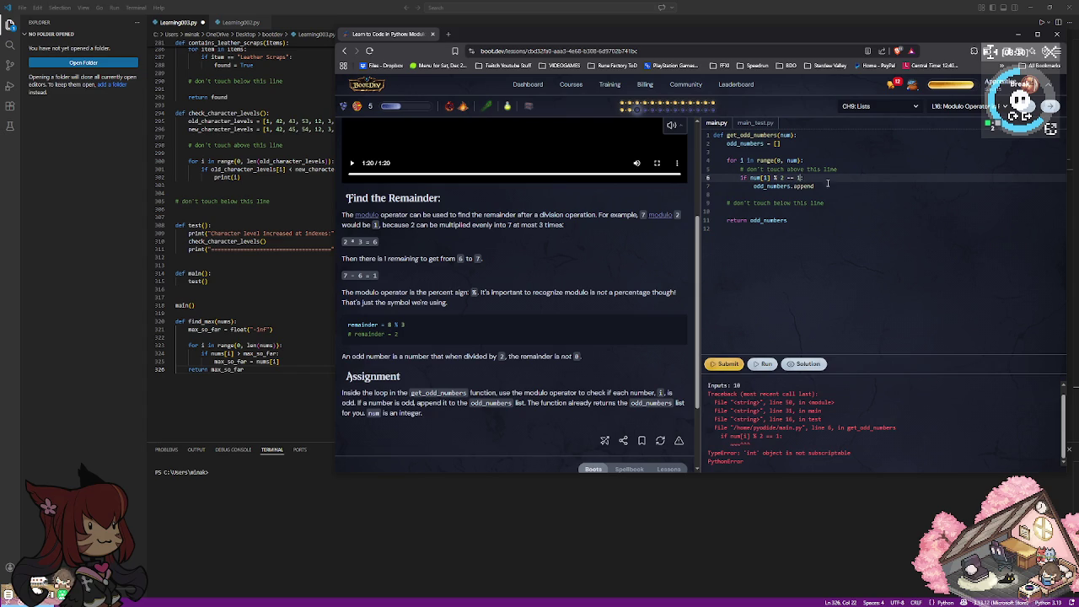
text(:)
key(Left)
key(Left)
key(Left)
key(BackSpace)
key(BackSpace)
text(=)
key(BackSpace)
key(BackSpace)
key(BackSpace)
key(BackSpace)
key(BackSpace)
key(BackSpace)
key(BackSpace)
key(BackSpace)
key(BackSpace)
key(BackSpace)
key(Down)
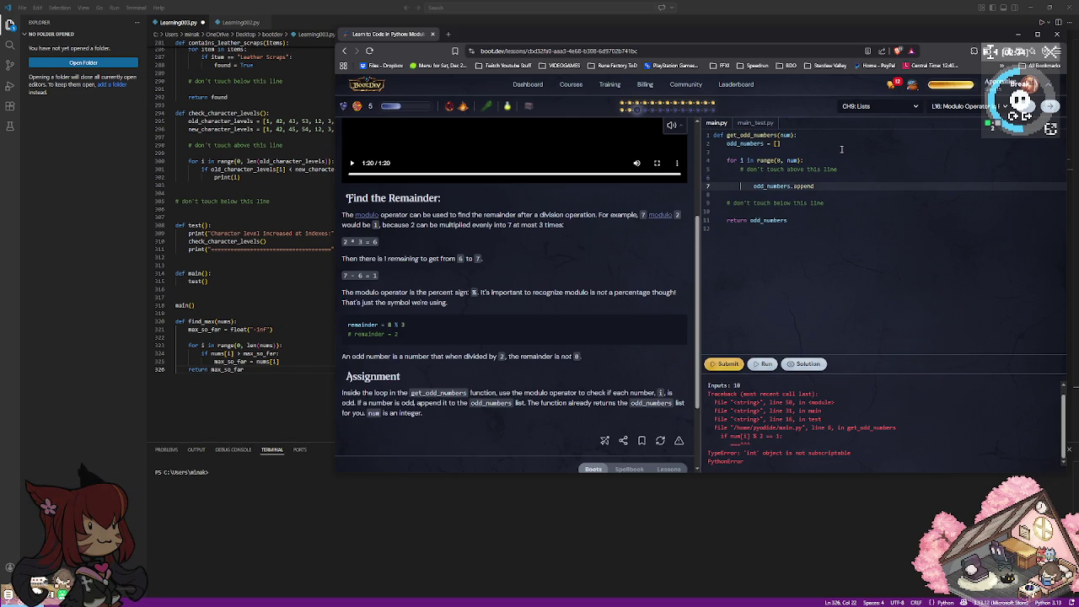
Delete the odd_numbers.append line, leaving an indented empty line in the loop.
key(End)
key(BackSpace)
key(BackSpace)
key(BackSpace)
key(BackSpace)
key(BackSpace)
key(BackSpace)
key(BackSpace)
key(BackSpace)
key(BackSpace)
key(BackSpace)
key(Up)
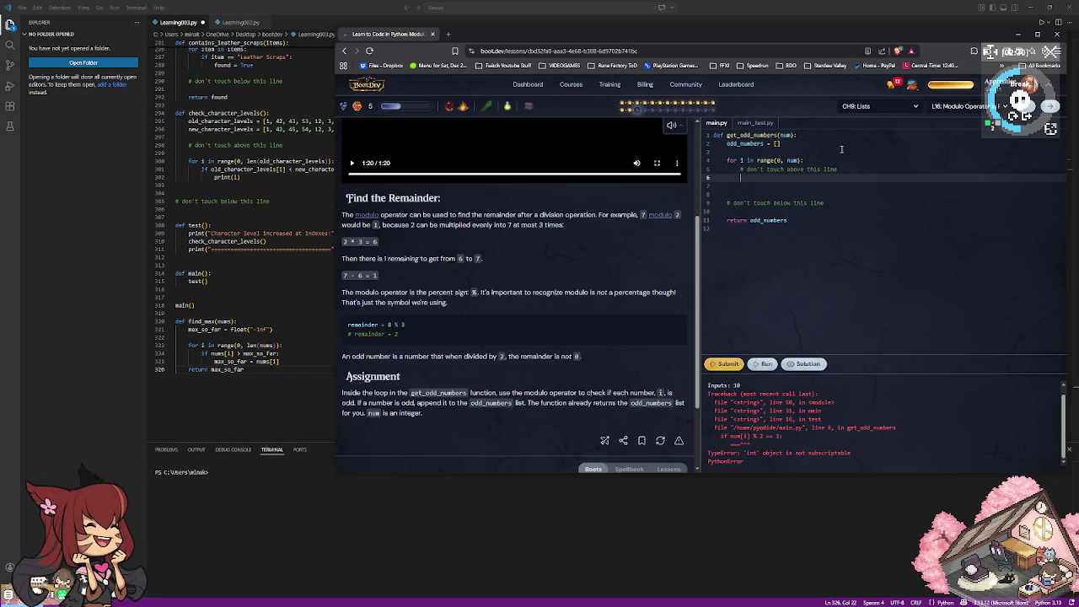
key(BackSpace)
key(Tab)
key(Tab)
Try several variable names, then settle on typing 'num[i] % 2' in the loop body.
text(nu)
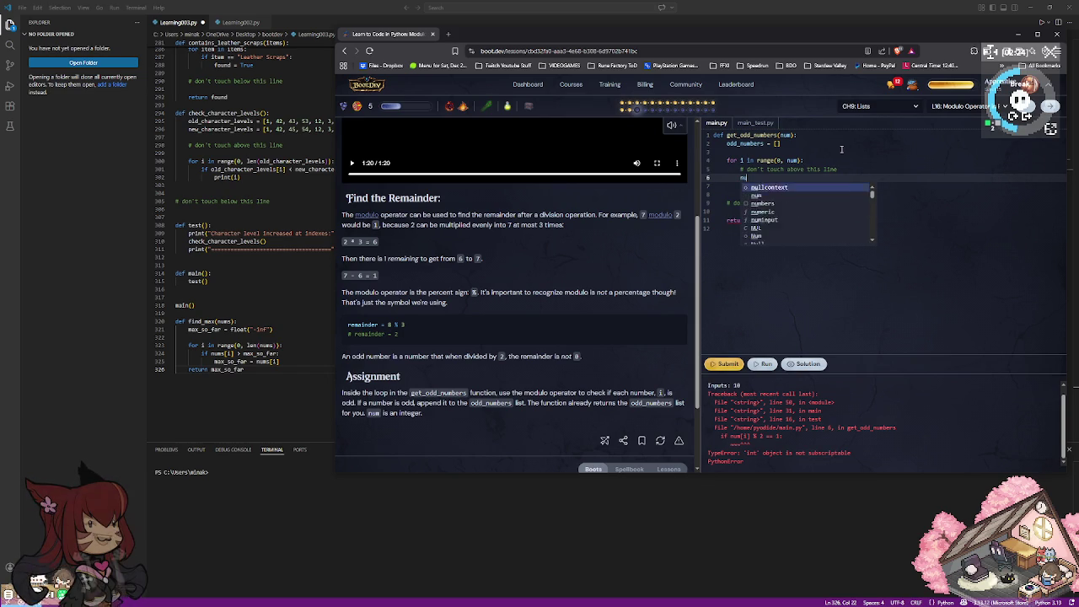
text(mber)
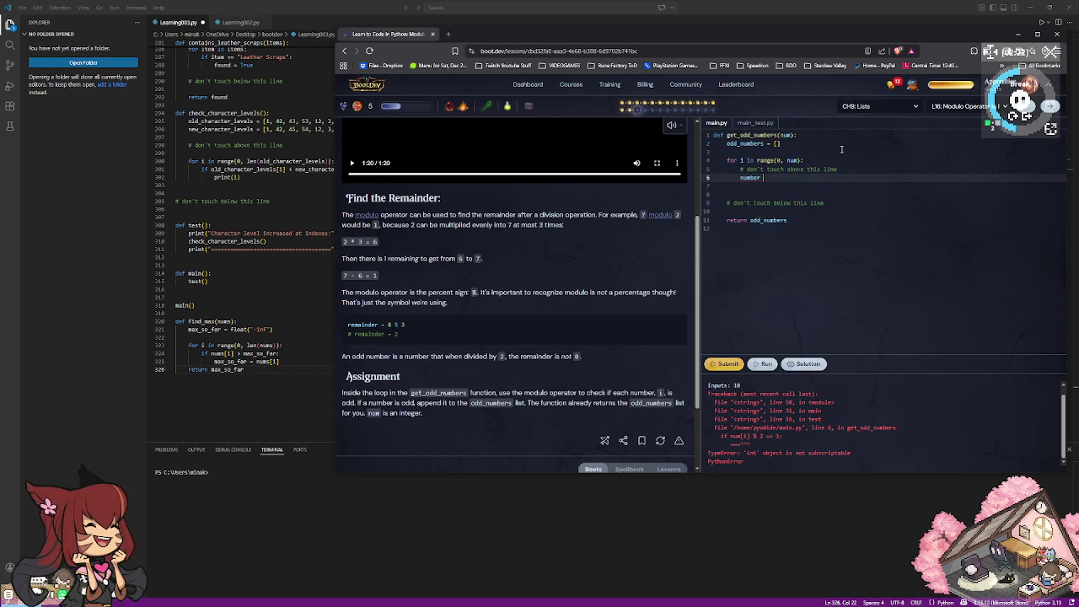
key(BackSpace)
key(BackSpace)
key(BackSpace)
key(BackSpace)
key(BackSpace)
key(BackSpace)
key(BackSpace)
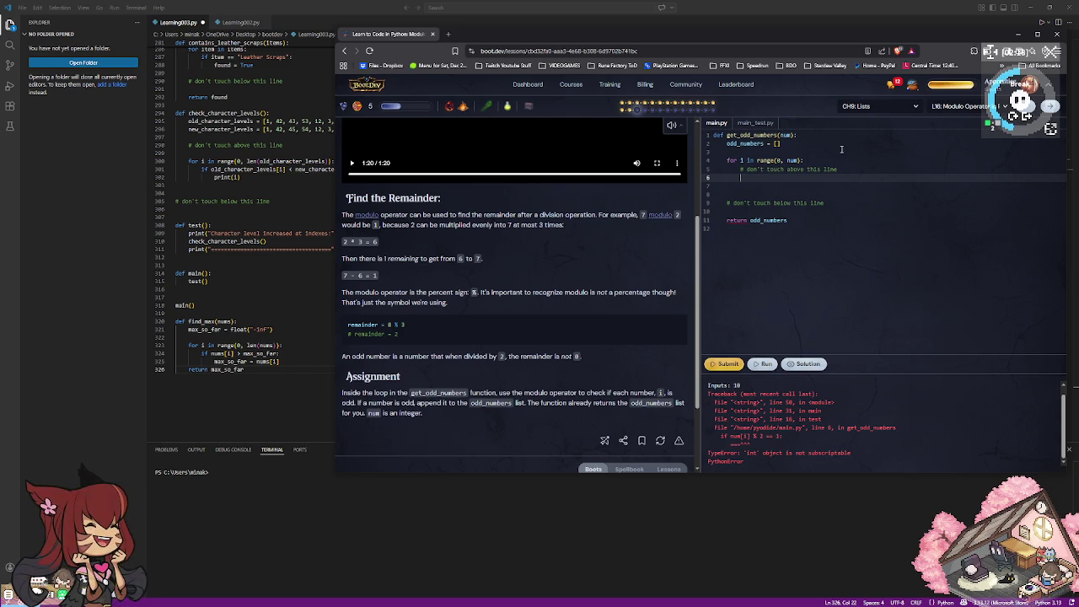
text(i)
key(BackSpace)
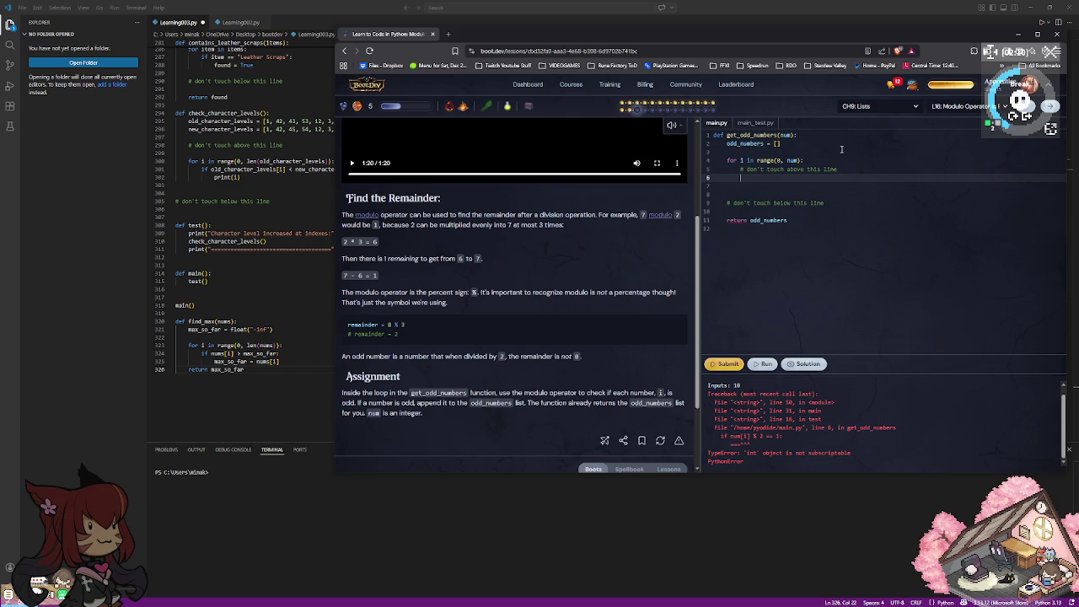
text(check)
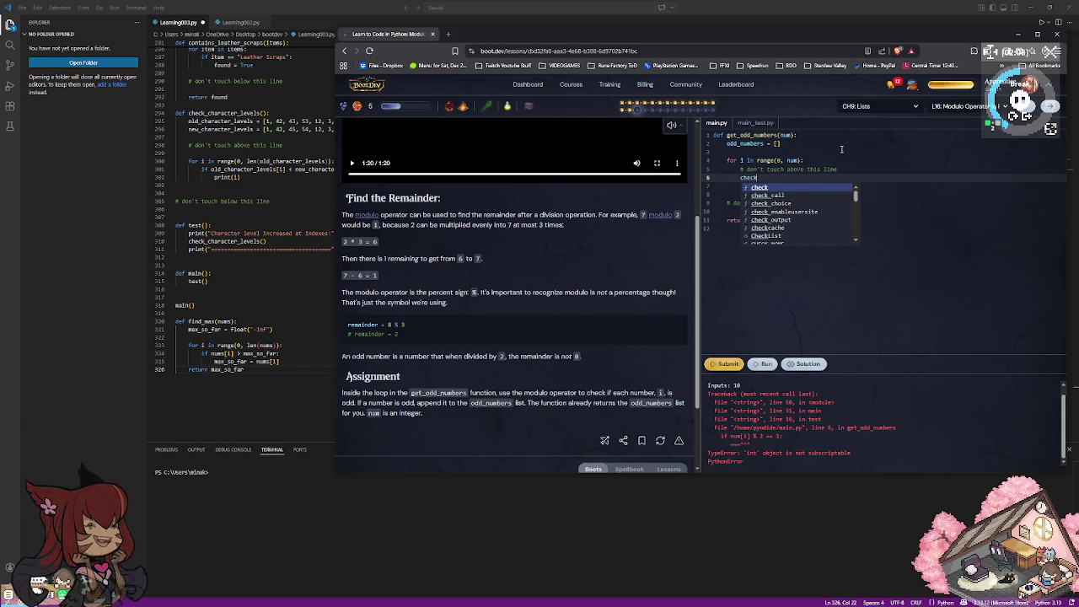
key(BackSpace)
key(BackSpace)
key(BackSpace)
key(BackSpace)
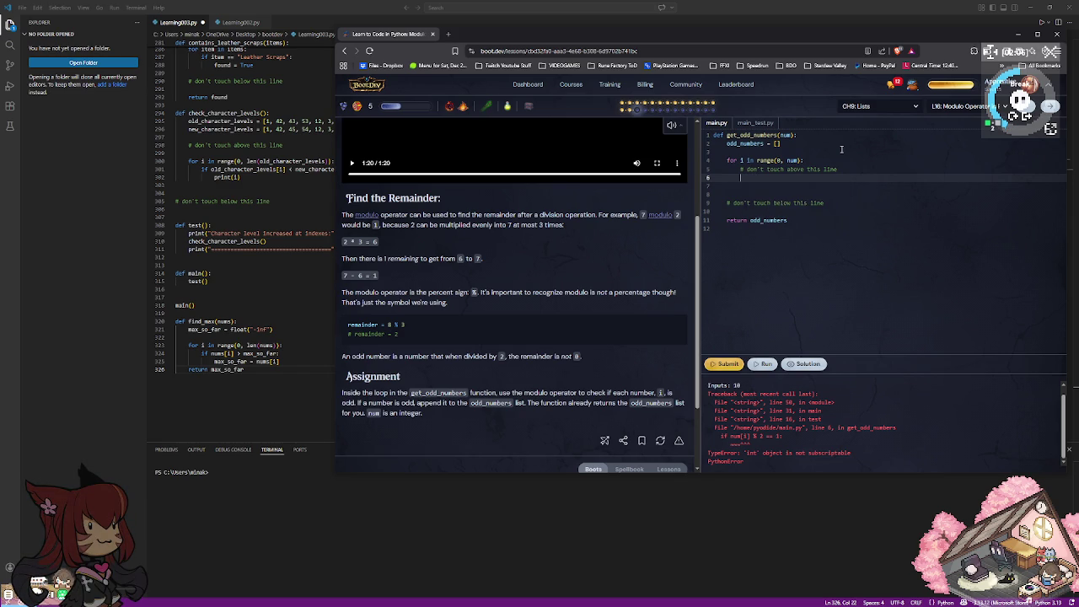
text(se)
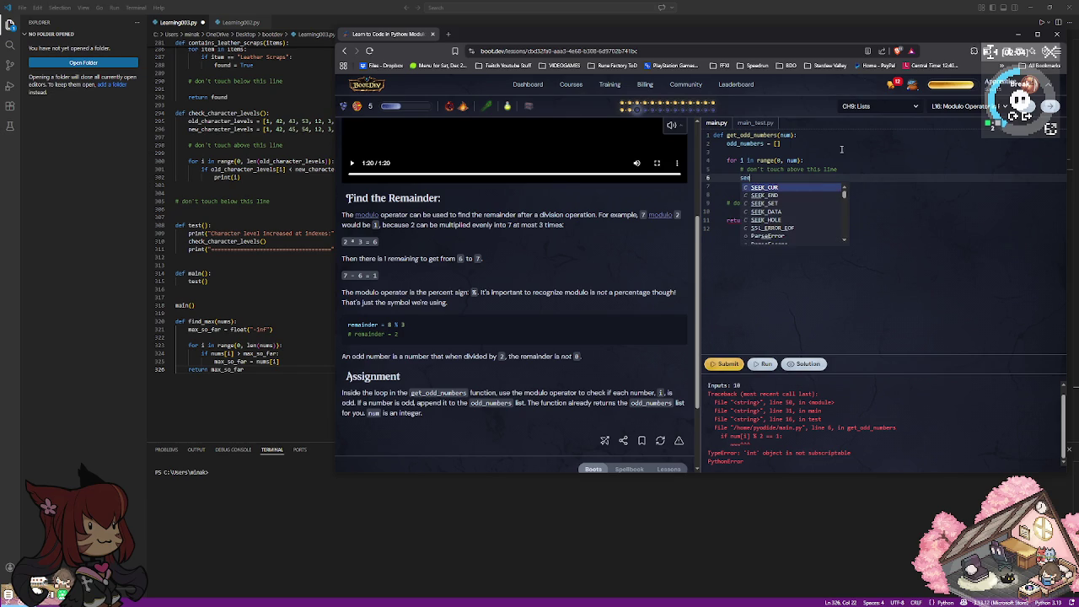
text(e_odd)
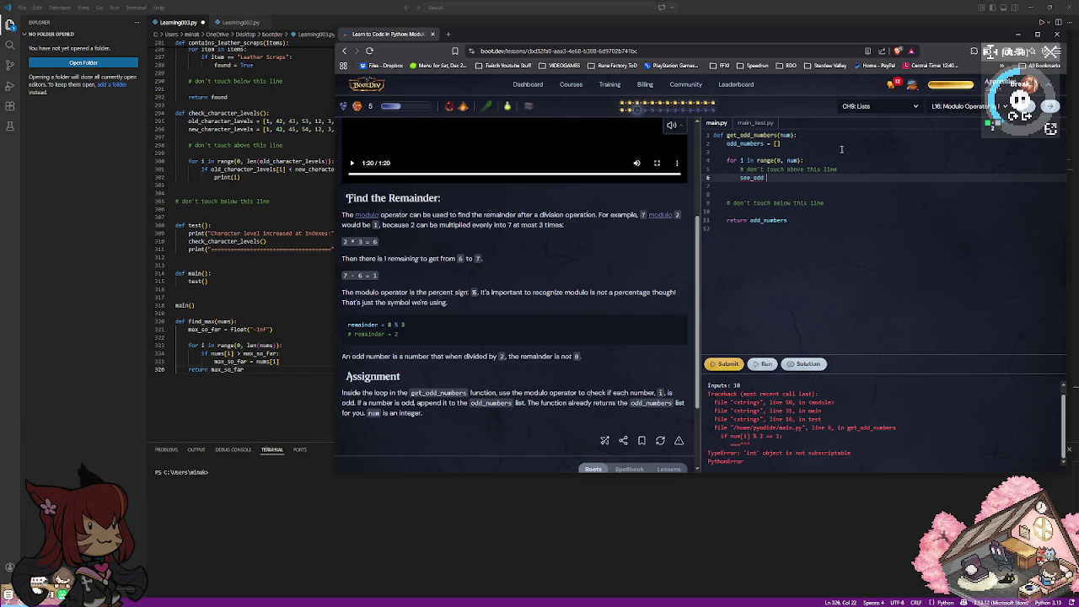
key(BackSpace)
key(BackSpace)
key(BackSpace)
key(BackSpace)
key(BackSpace)
key(BackSpace)
key(BackSpace)
key(BackSpace)
key(BackSpace)
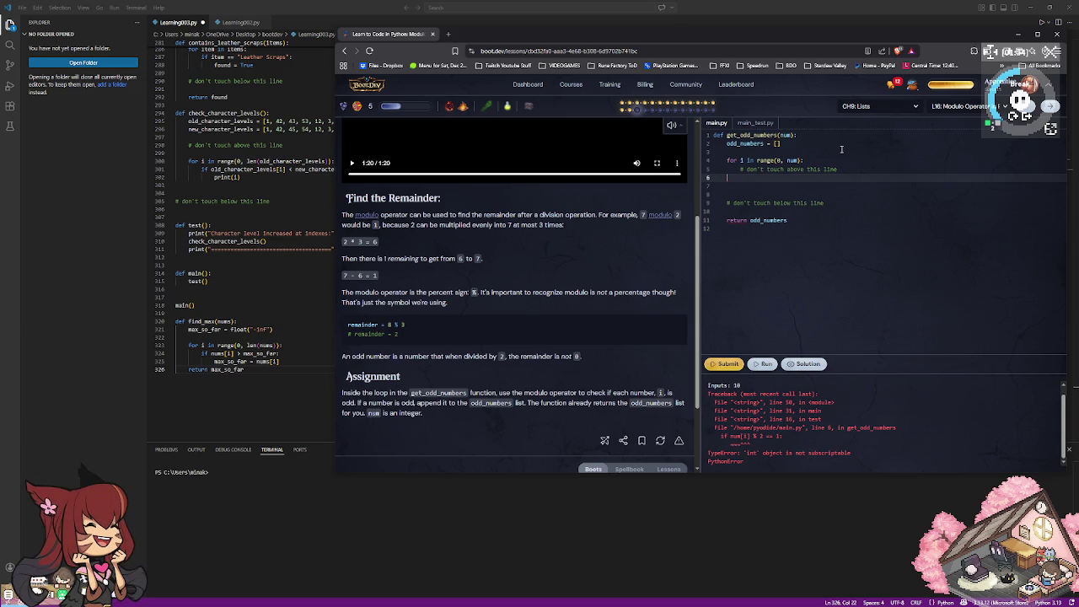
text(num[i])
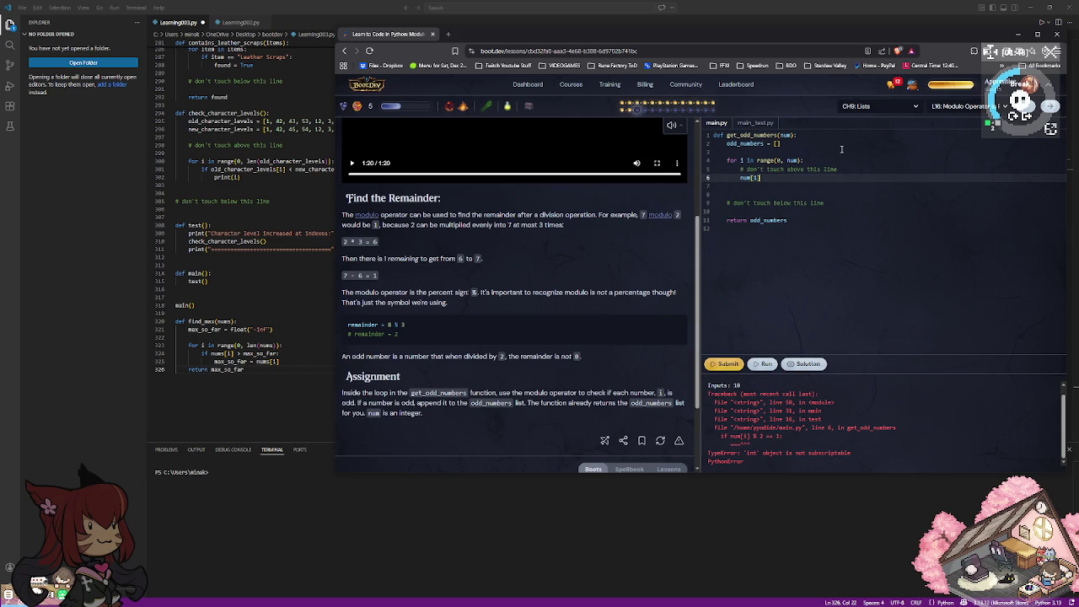
text( %)
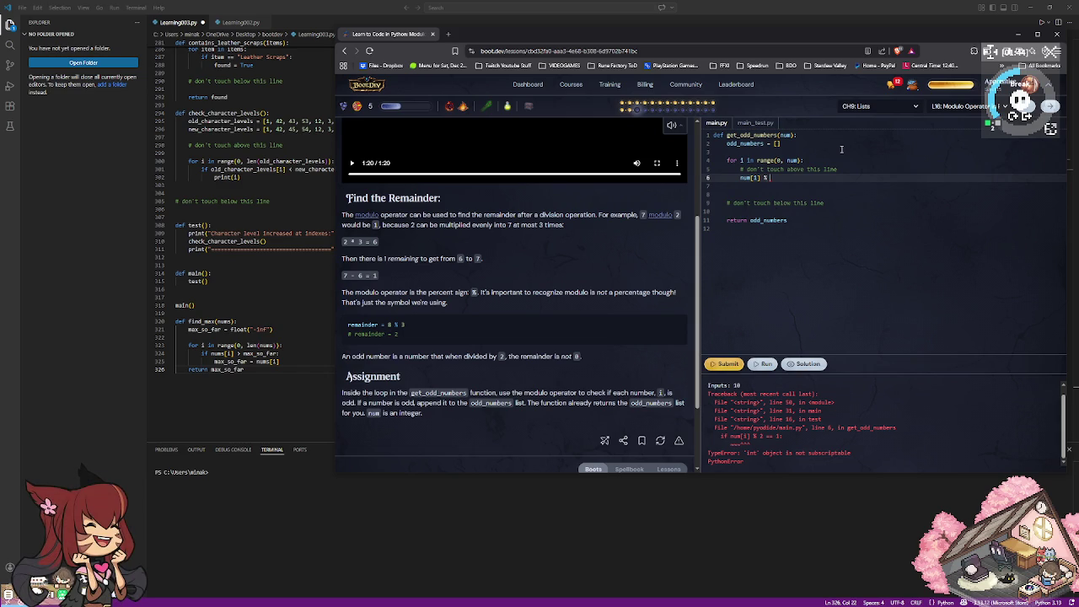
text( 2)
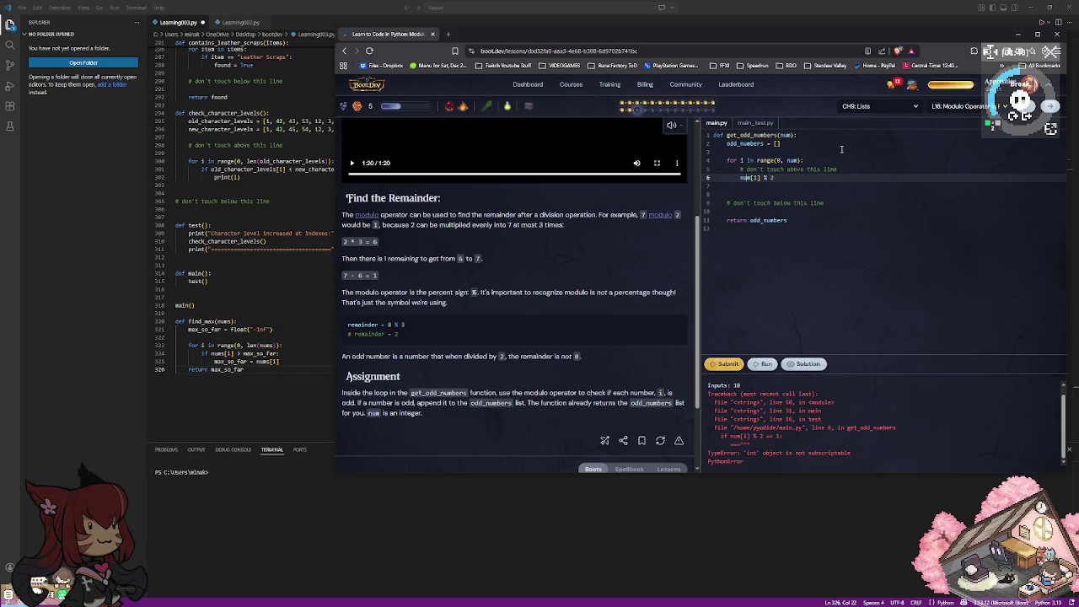
Turn the modulo line into the condition 'if num[i] % 2 == 0:'.
key(Left)
key(Left)
key(Down)
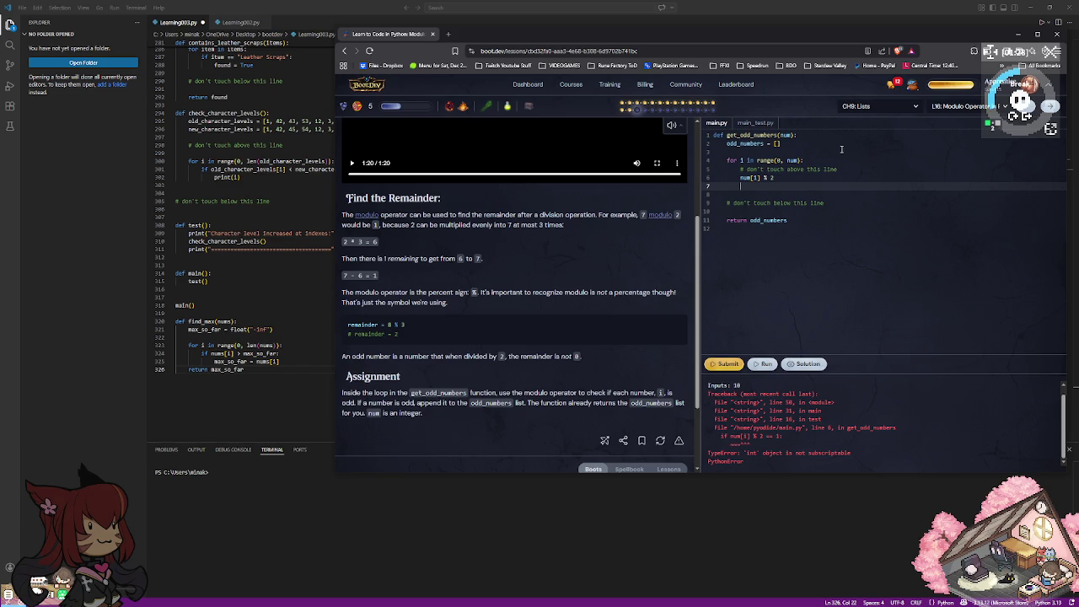
text(if num)
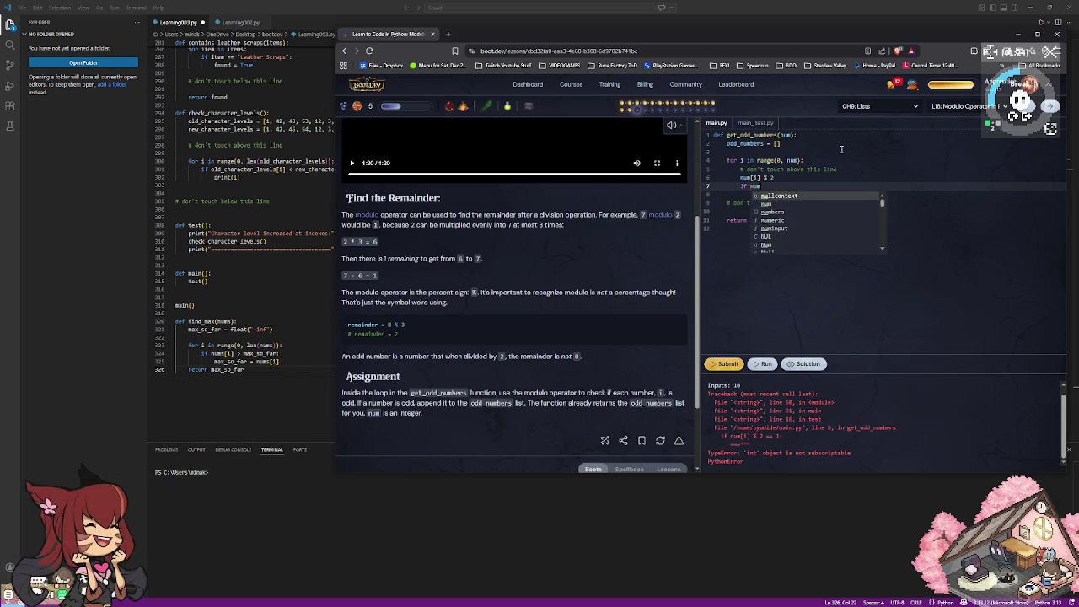
text([)
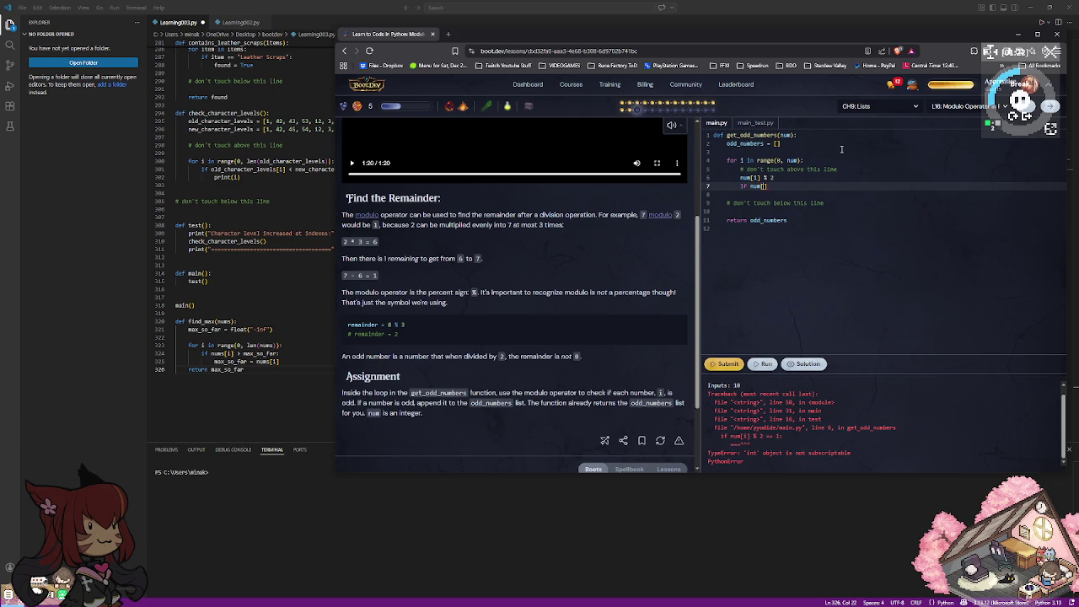
key(BackSpace)
key(BackSpace)
key(BackSpace)
key(BackSpace)
key(BackSpace)
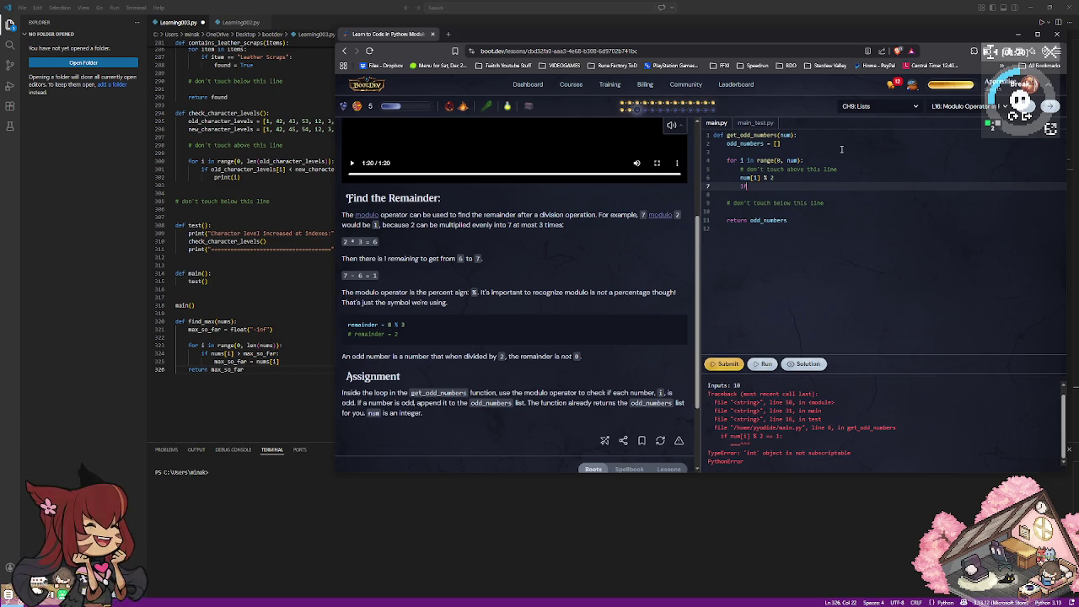
key(BackSpace)
key(BackSpace)
key(BackSpace)
key(Home)
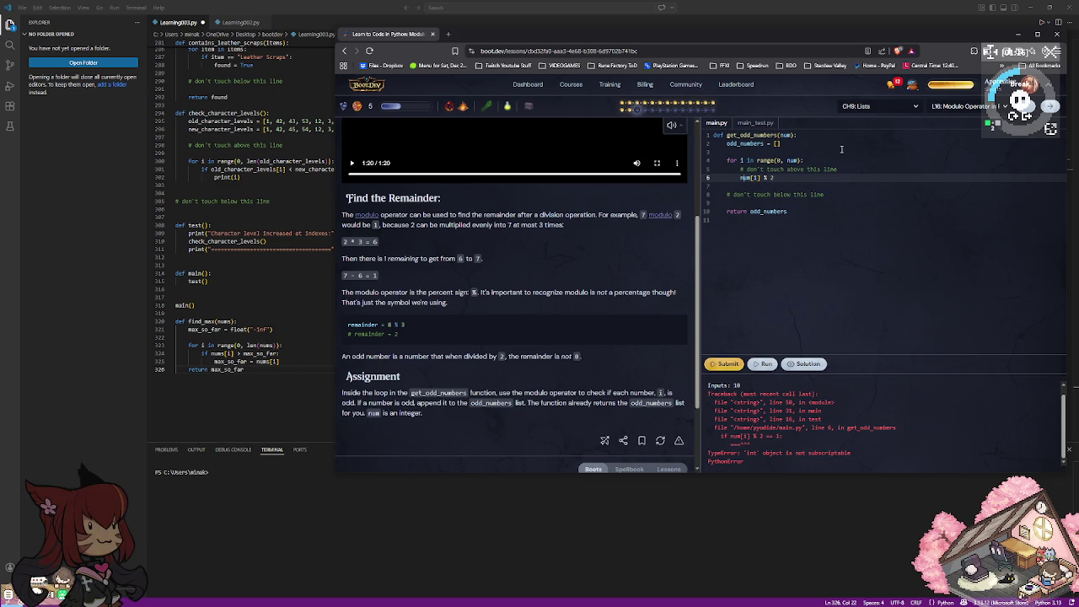
text(if)
key(Escape)
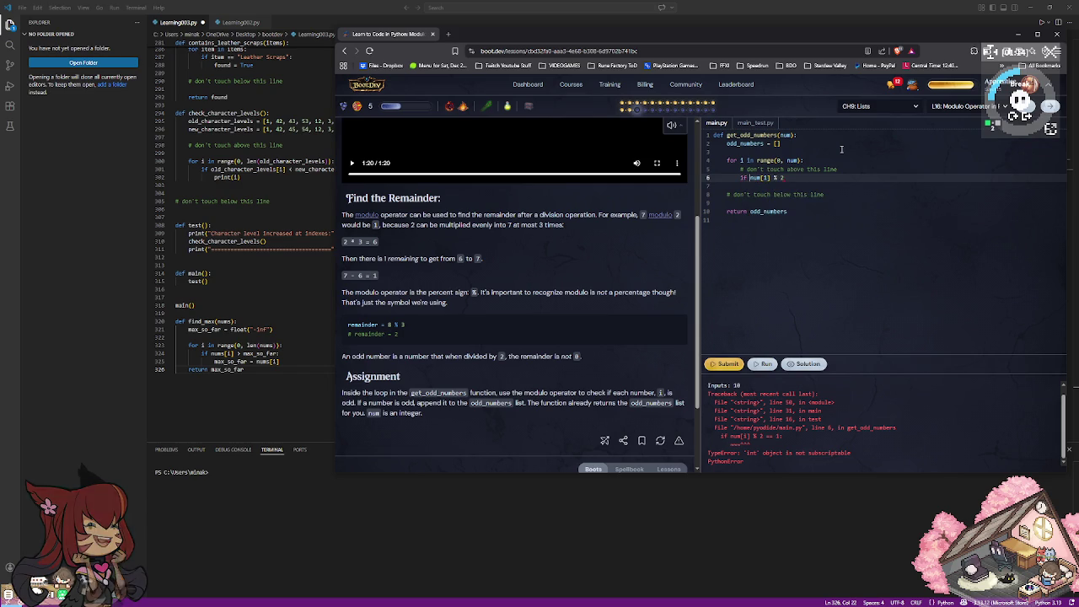
key(End)
text(=)
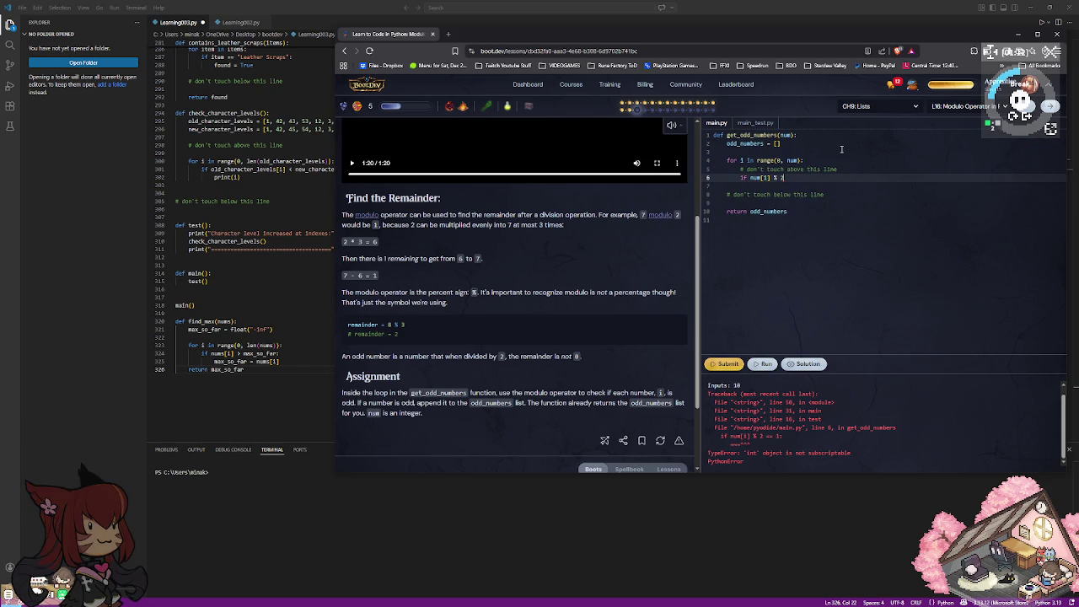
text(= 0)
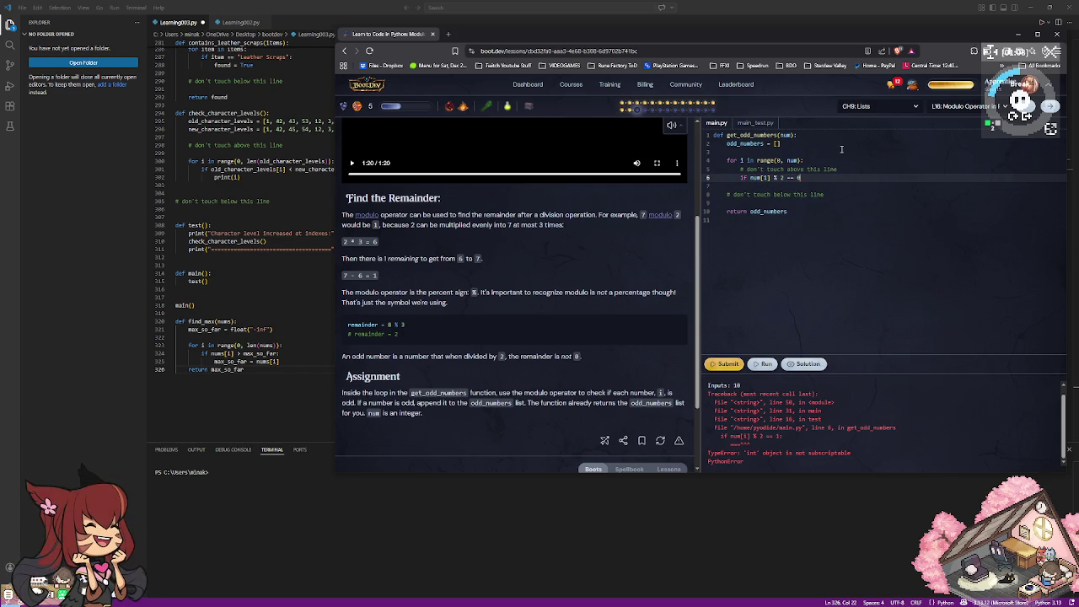
text(:)
Add an odd_numbers.append call on an indented line under the condition.
key(Return)
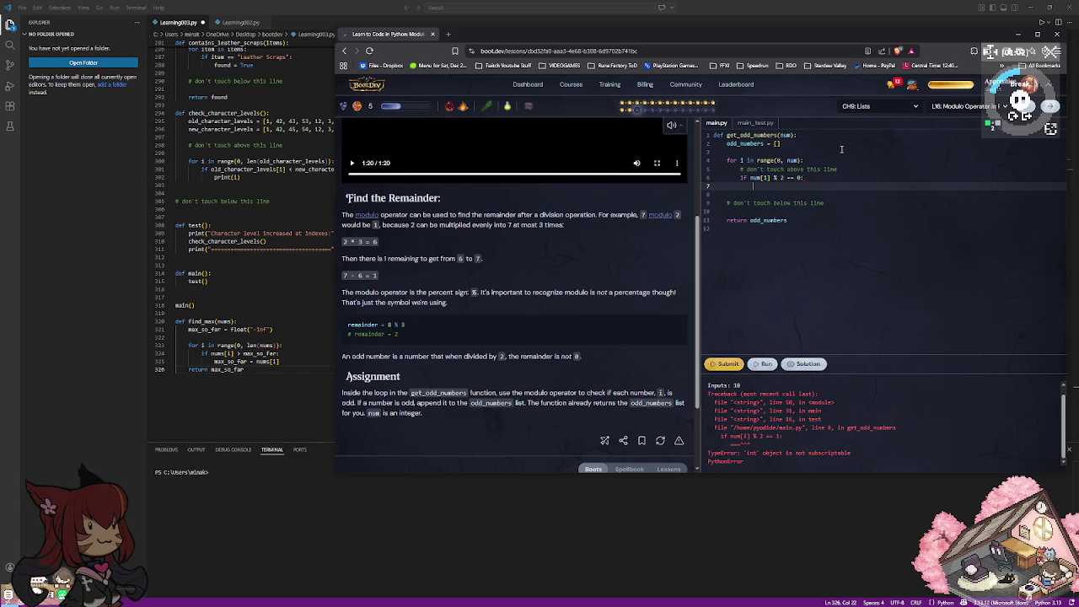
text(odd_numbers.append)
key(Return)
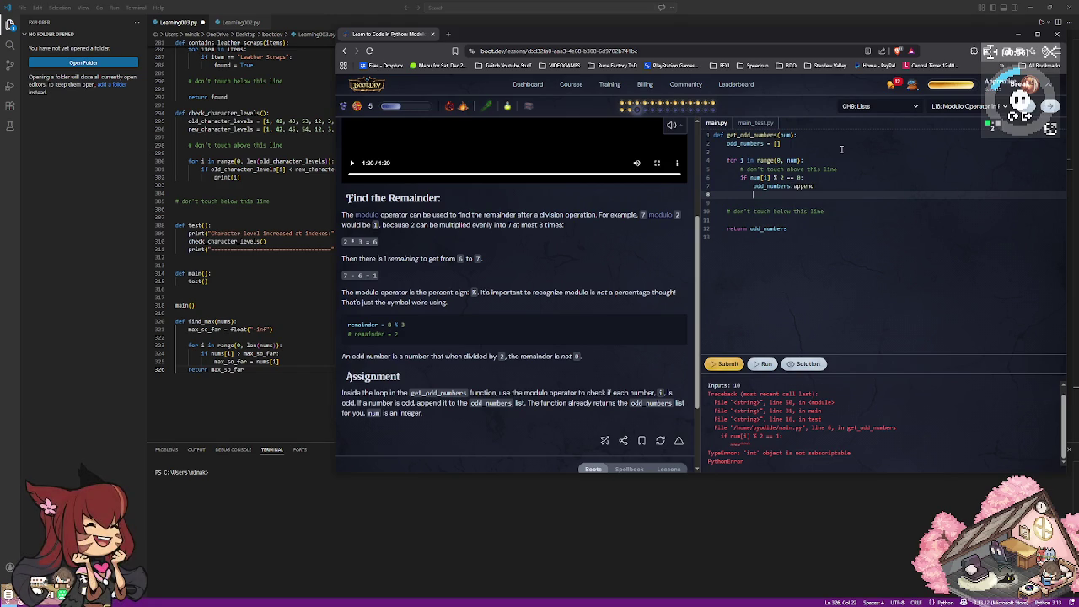
key(BackSpace)
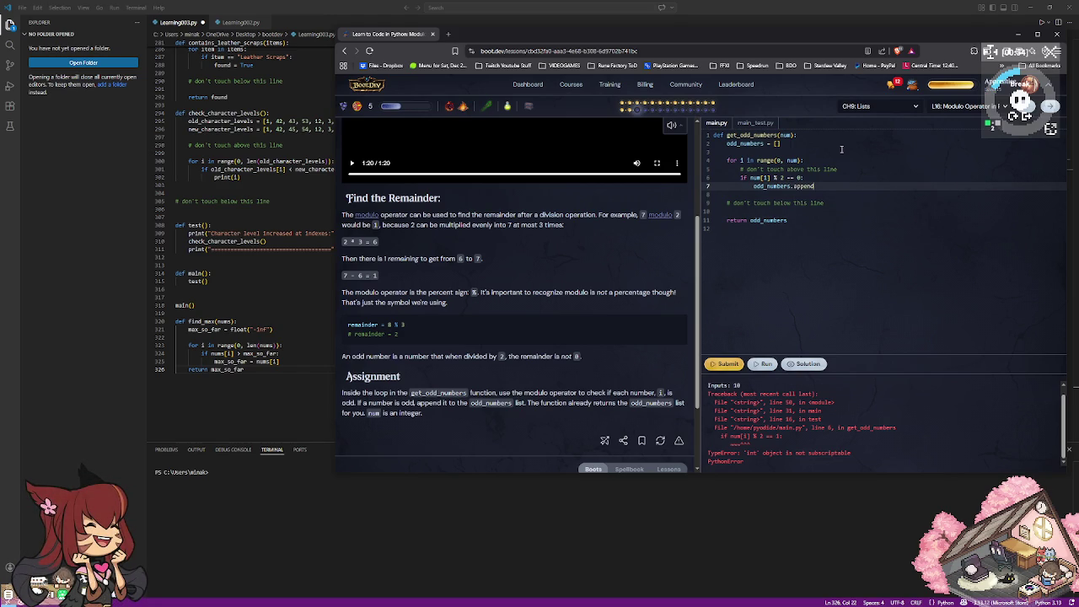
click(737, 4)
scroll(504, 204, up, 5)
scroll(504, 204, up, 5)
scroll(504, 205, up, 2)
scroll(505, 204, up, 6)
scroll(502, 205, up, 7)
scroll(501, 205, up, 8)
scroll(497, 208, up, 6)
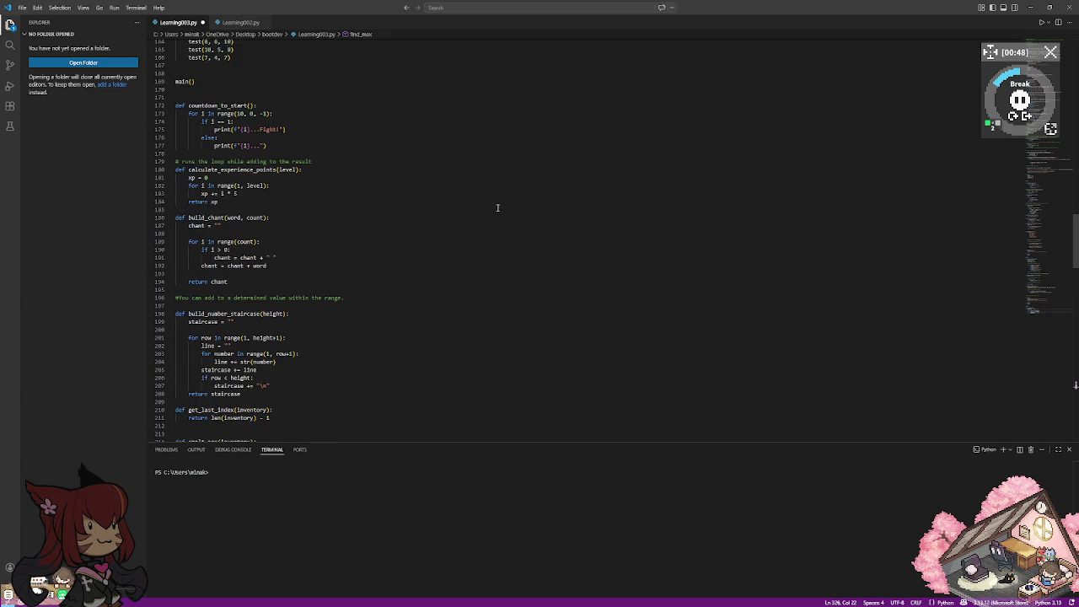
scroll(497, 207, up, 3)
scroll(497, 207, up, 3)
scroll(497, 208, up, 5)
scroll(497, 207, up, 1)
scroll(496, 208, up, 9)
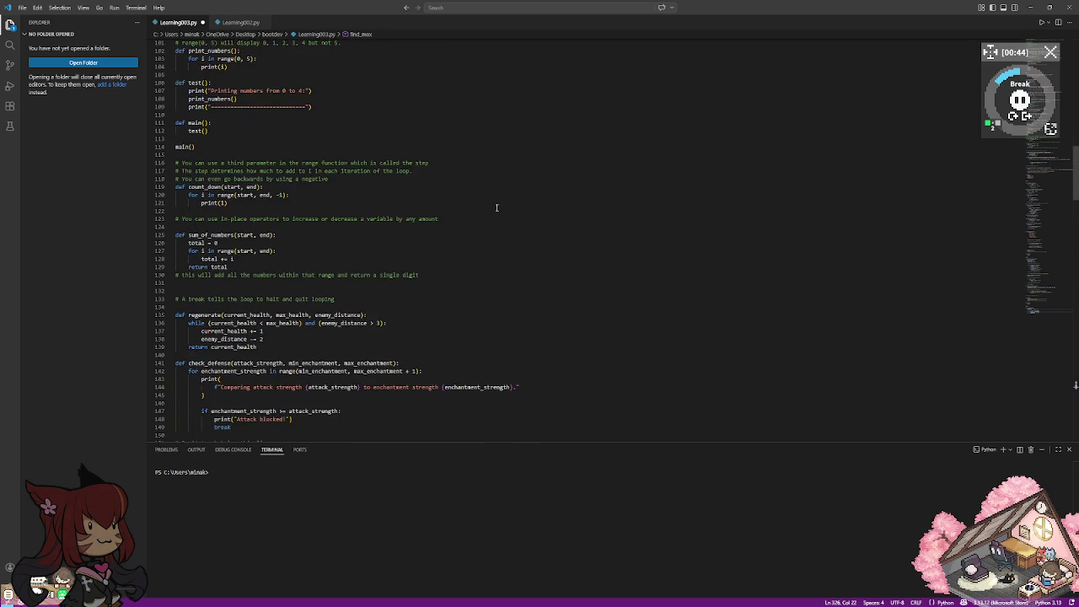
scroll(496, 208, down, 3)
scroll(496, 207, down, 4)
scroll(496, 207, down, 10)
scroll(495, 208, down, 8)
scroll(496, 207, down, 8)
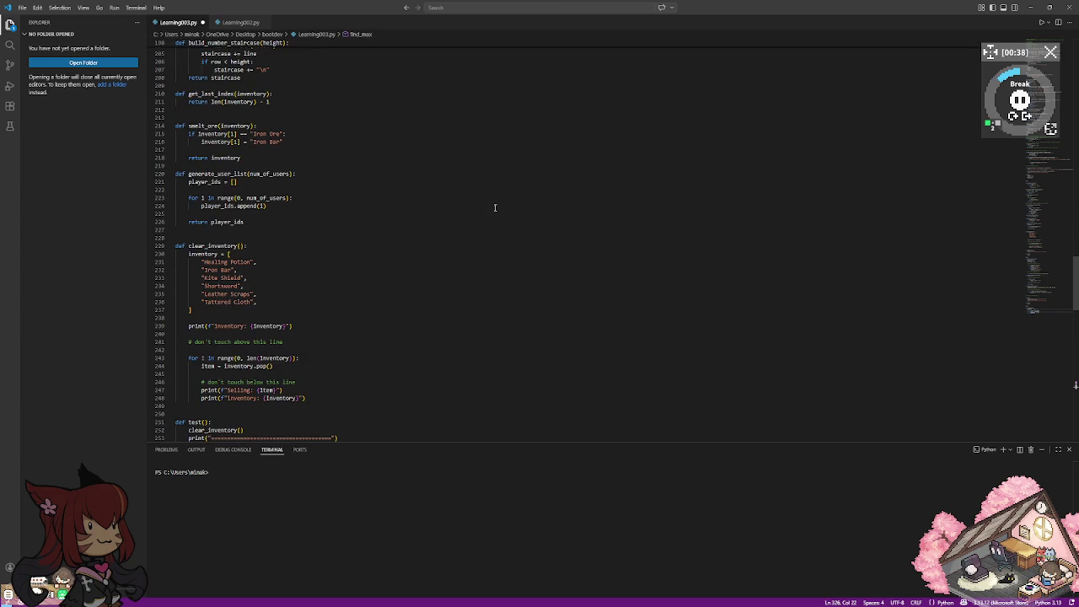
key(alt+Tab)
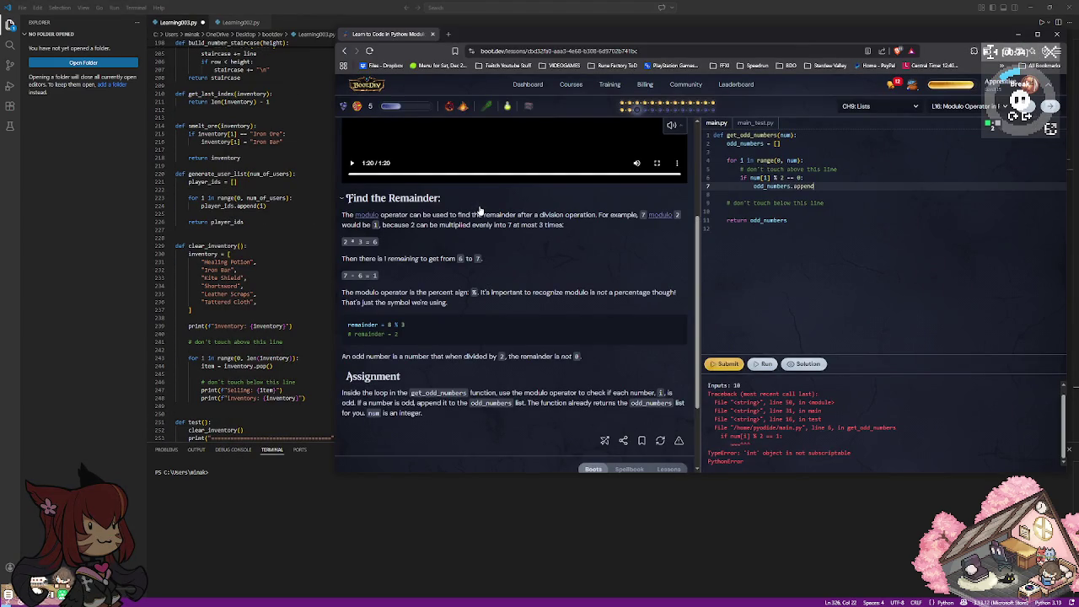
Complete the call as odd_numbers.append(i) and tidy the blank lines after it.
text((i))
key(Return)
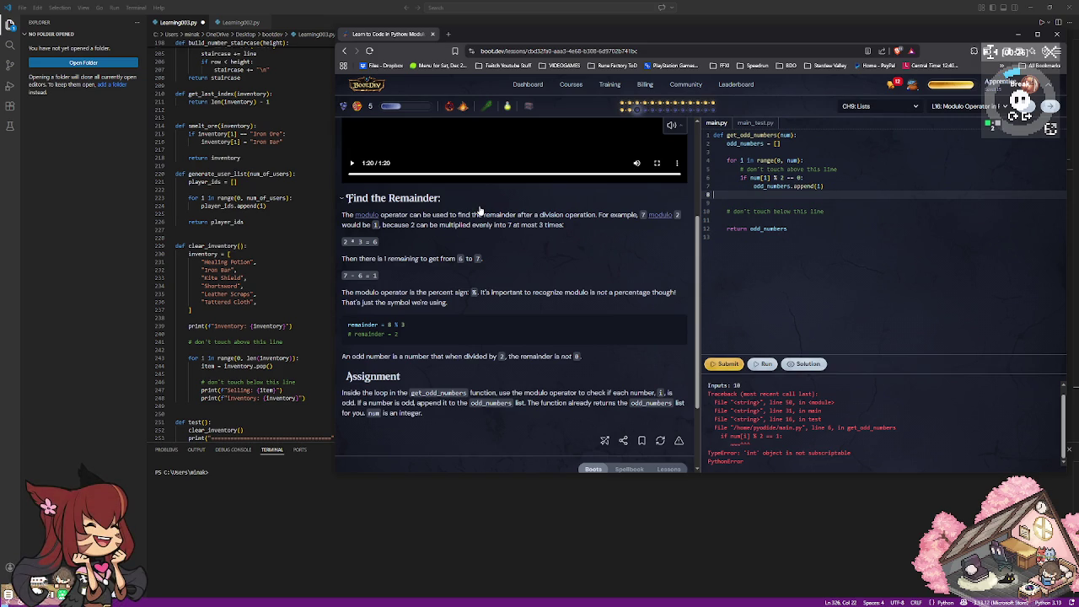
key(BackSpace)
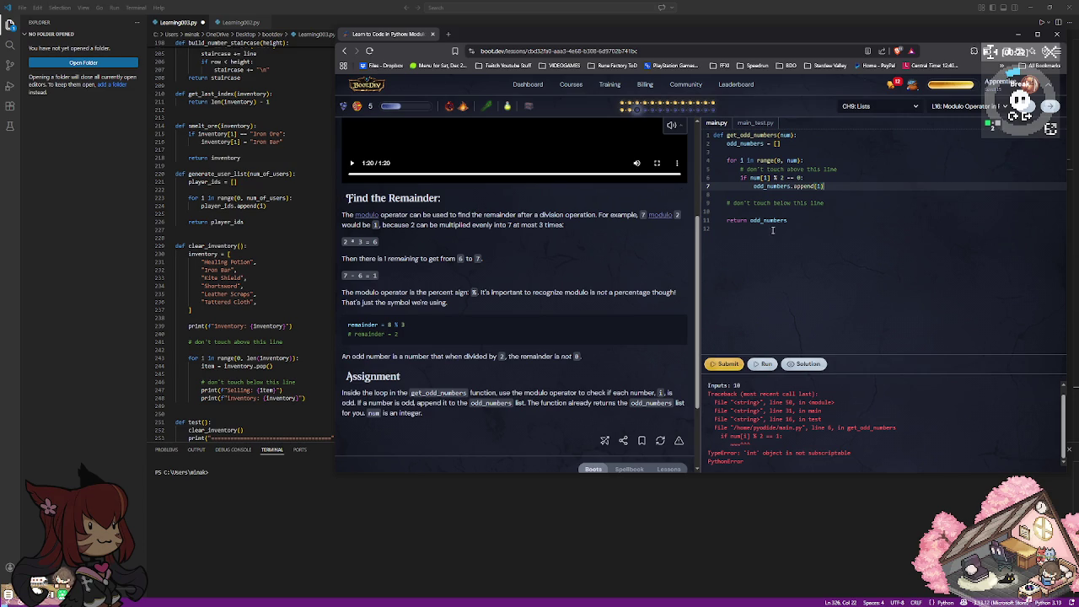
click(799, 178)
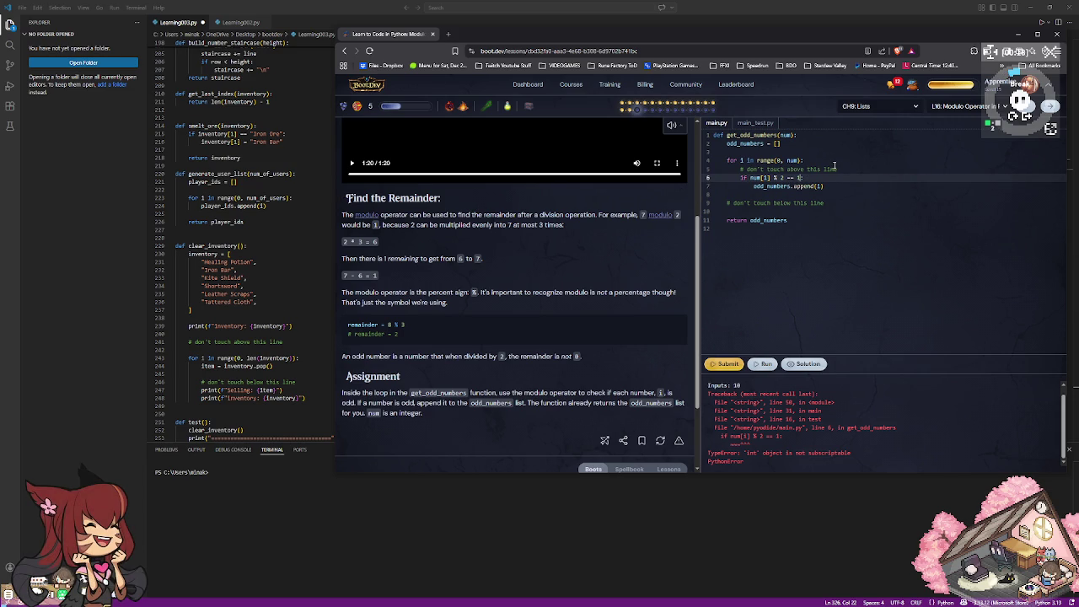
click(767, 365)
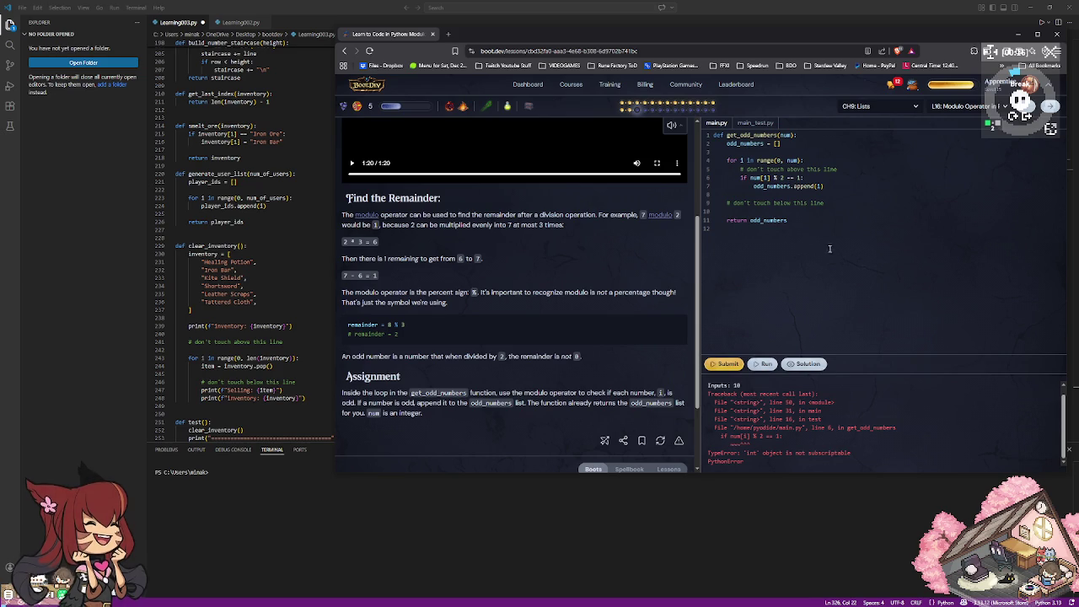
click(783, 195)
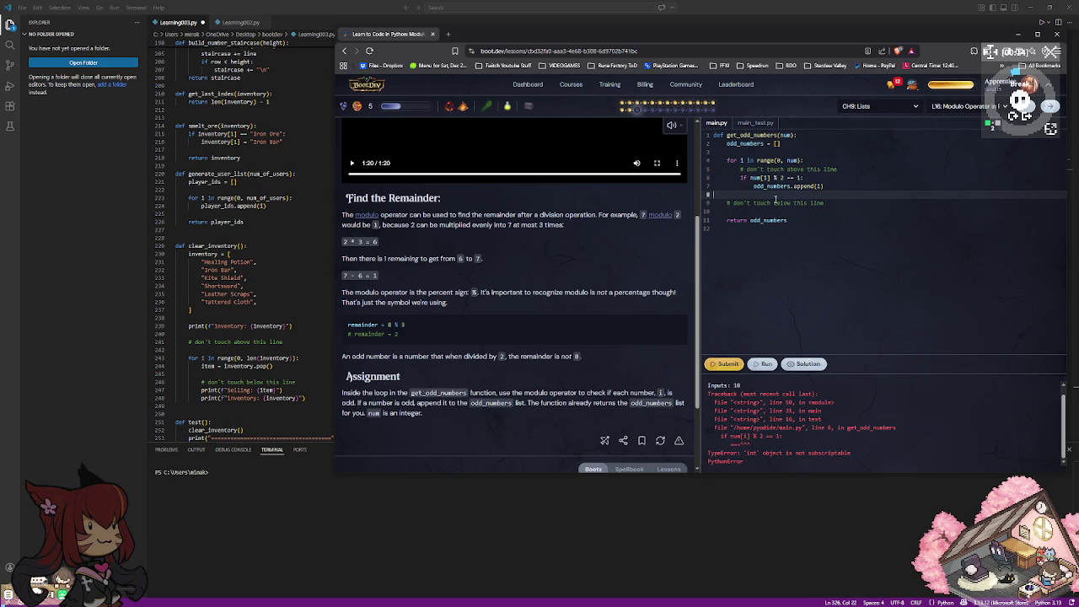
key(BackSpace)
key(Return)
key(BackSpace)
key(BackSpace)
key(BackSpace)
key(BackSpace)
Step through the condition and append lines to check the num[i] brackets and indentation.
key(Up)
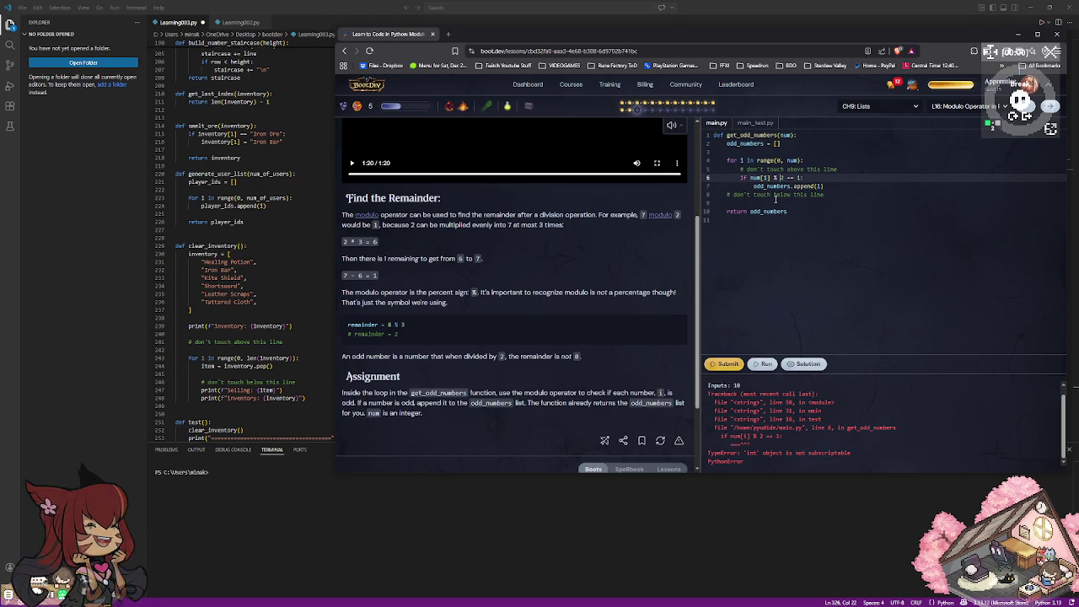
key(Left)
key(Left)
key(Left)
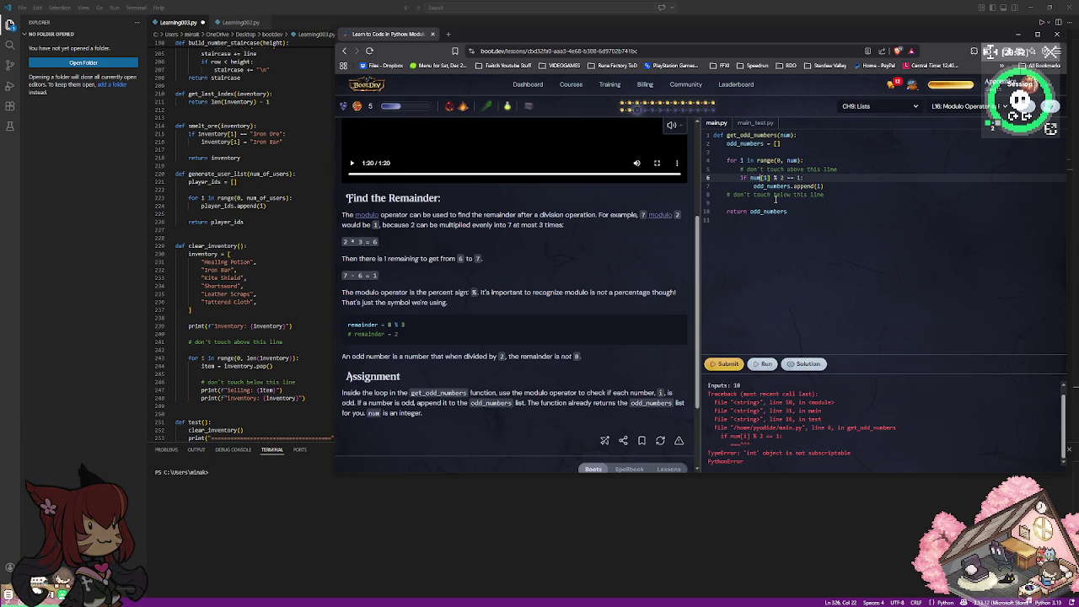
key(Down)
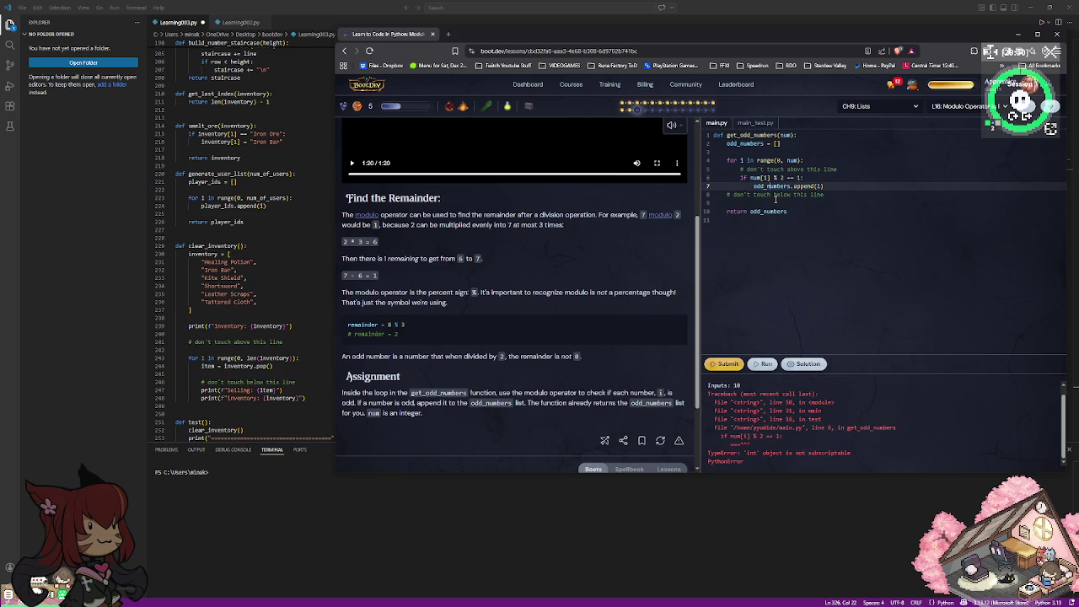
key(End)
key(Up)
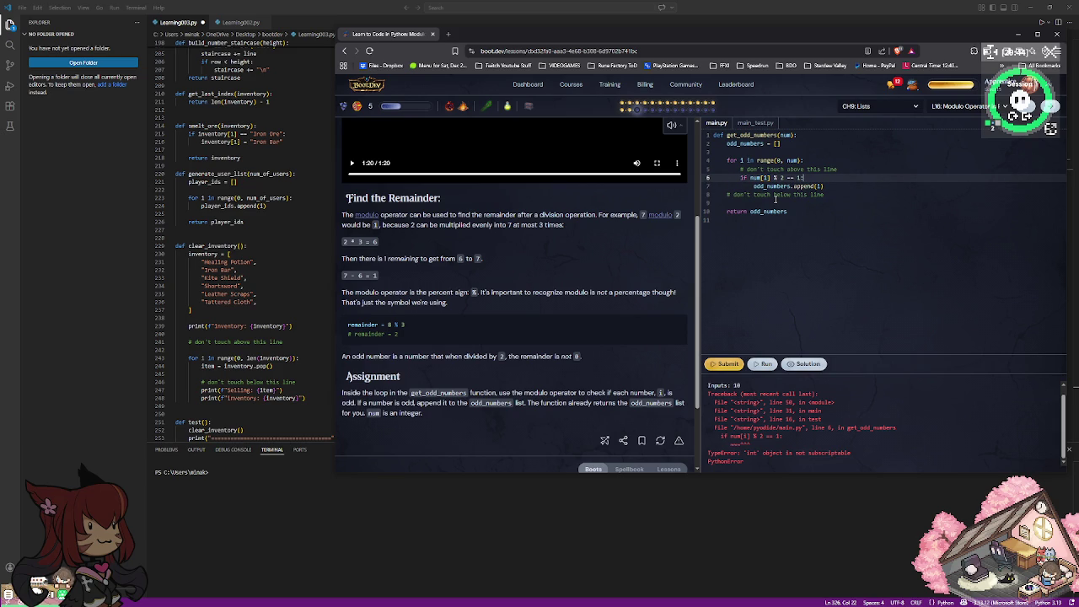
key(Up)
key(Up)
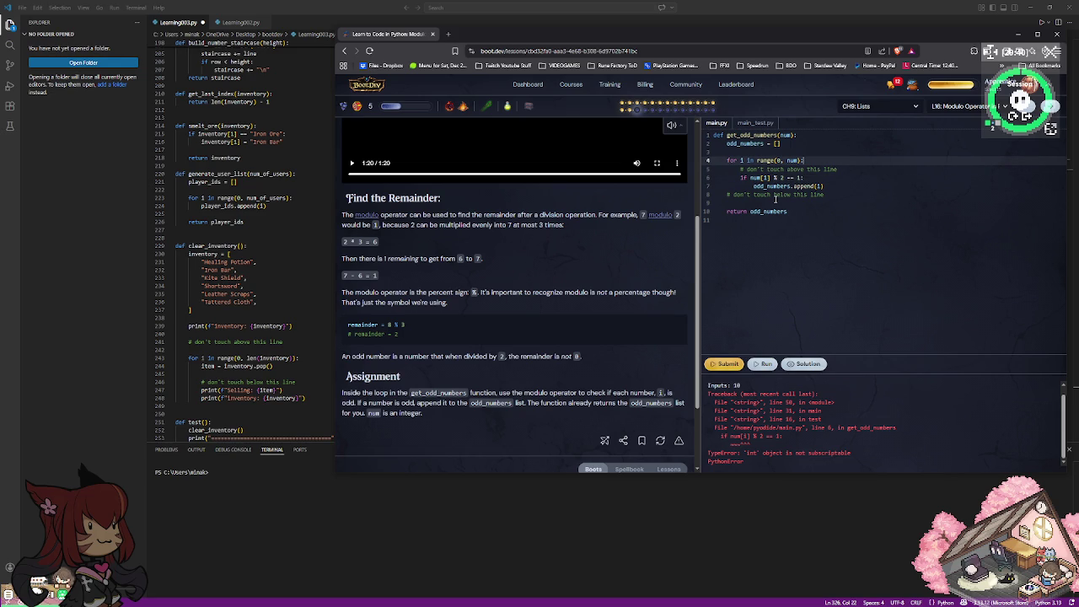
key(Down)
key(Down)
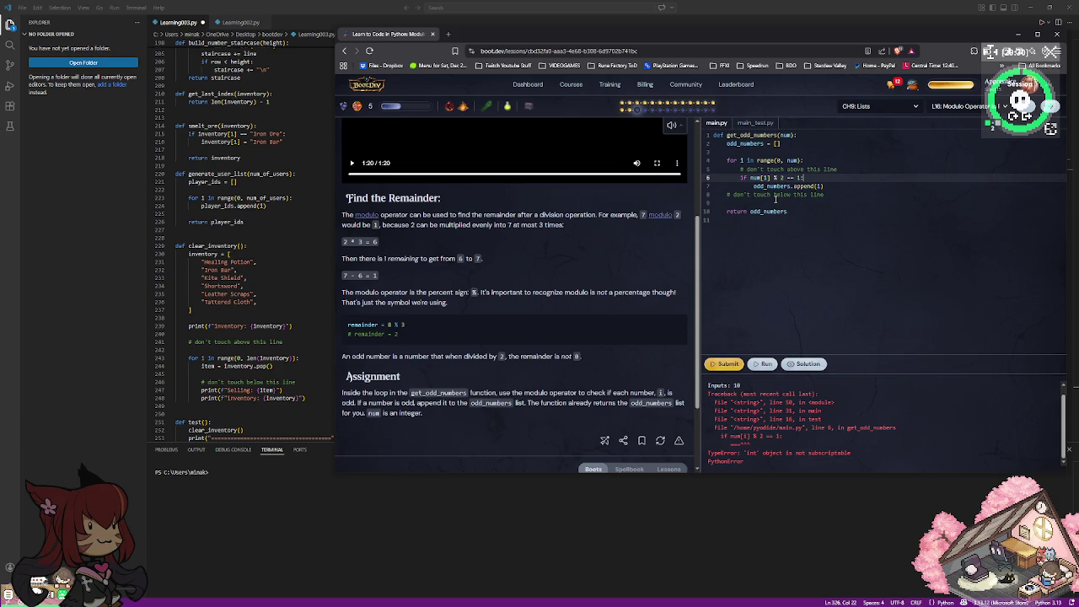
key(Down)
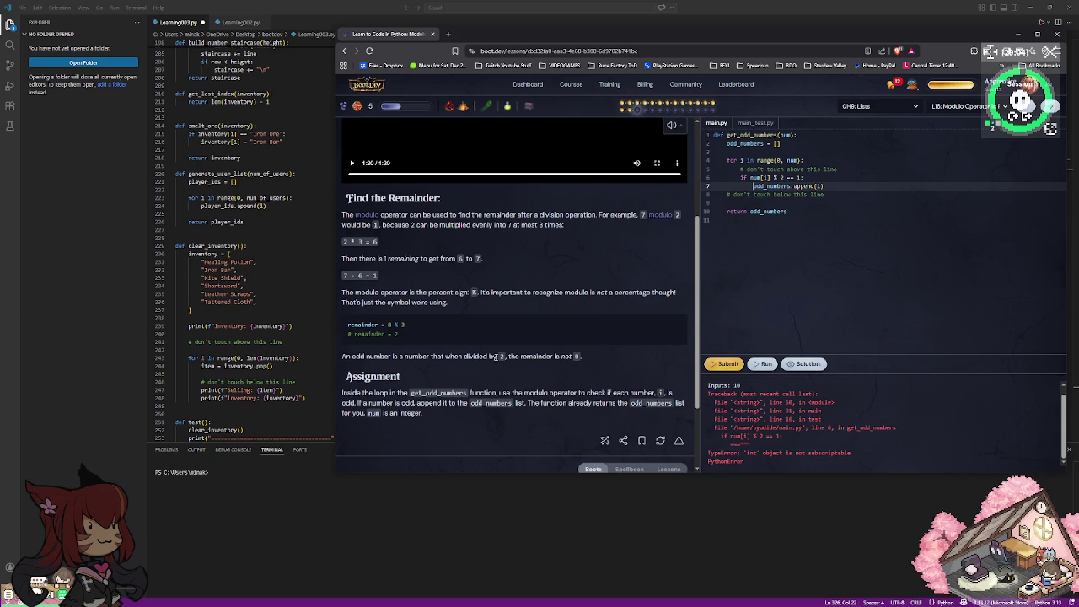
scroll(496, 358, down, 1)
scroll(495, 356, down, 2)
scroll(495, 356, up, 3)
mouse_move(762, 178)
click(775, 178)
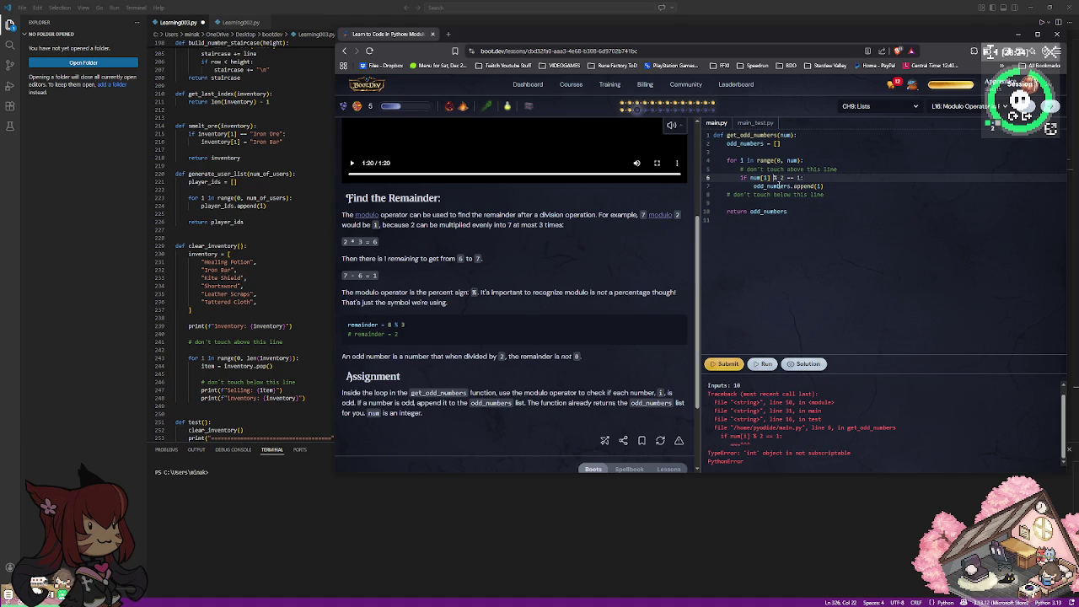
click(750, 177)
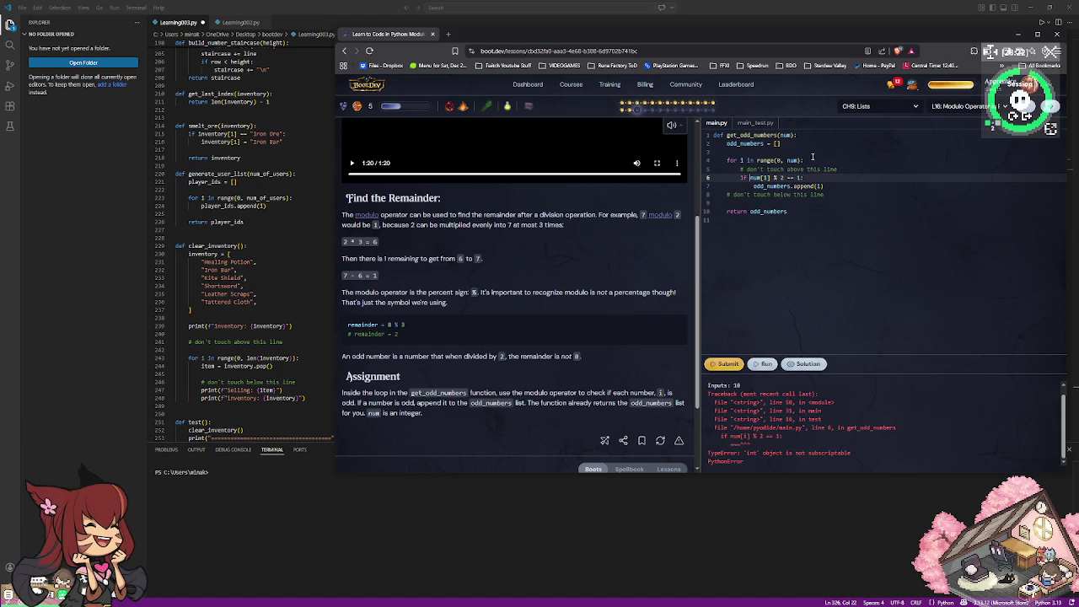
Replace the if line with 'val_check = num[i]%2' and clear out the old append line.
key(BackSpace)
key(BackSpace)
key(BackSpace)
key(End)
key(BackSpace)
key(BackSpace)
key(BackSpace)
key(BackSpace)
key(BackSpace)
key(BackSpace)
key(BackSpace)
key(BackSpace)
key(BackSpace)
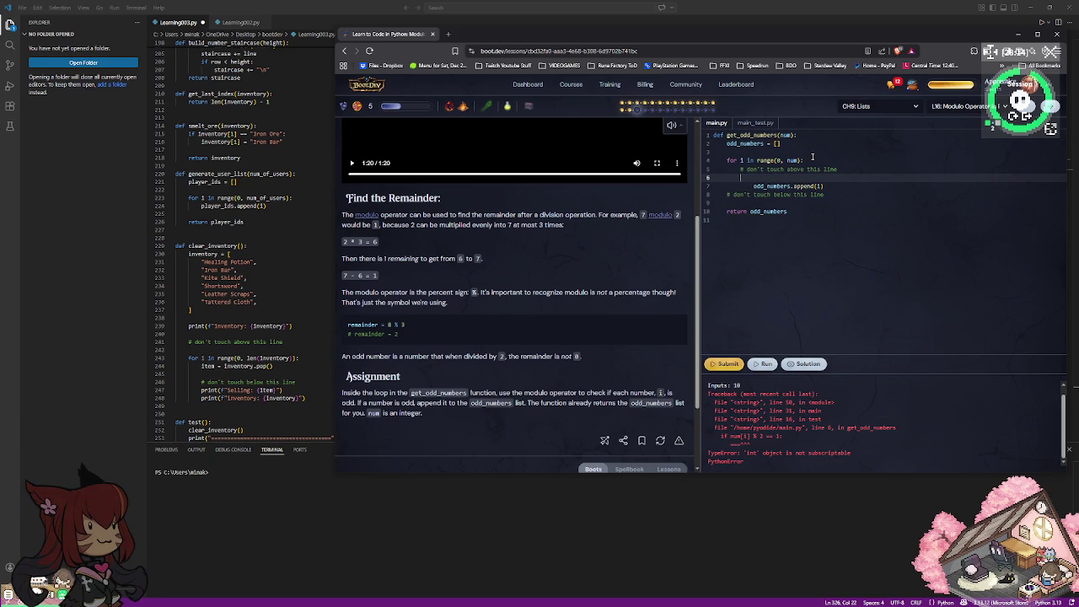
text(val)
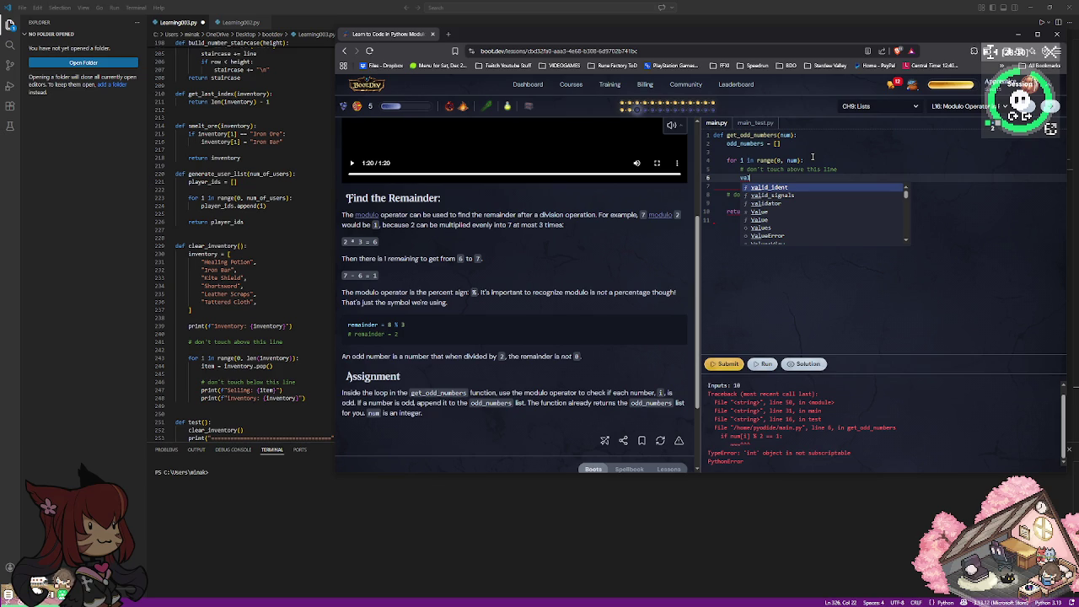
text(_check )
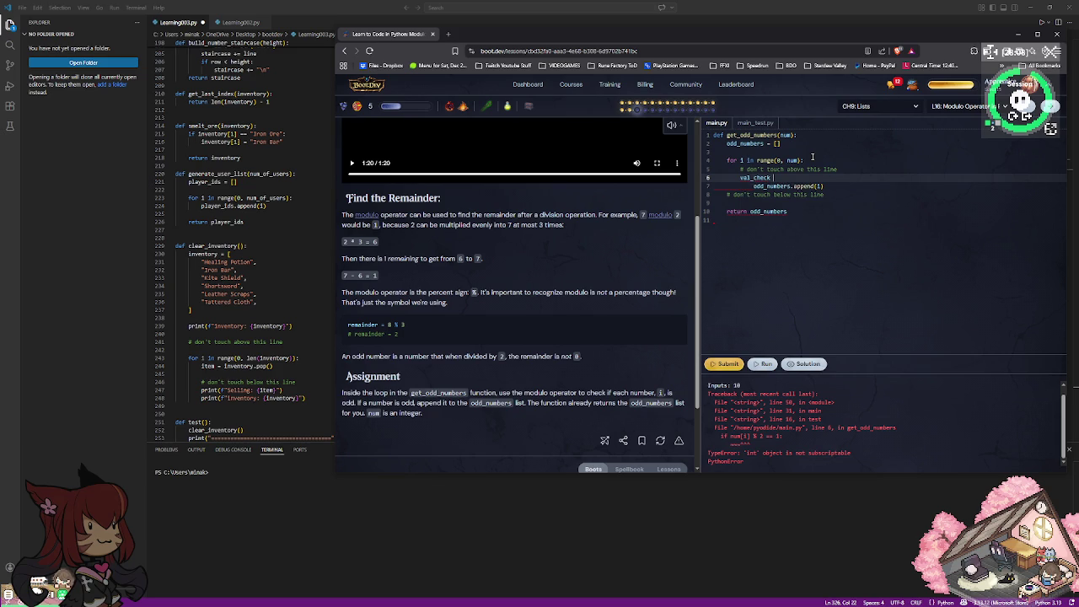
text(= )
text(num[i)
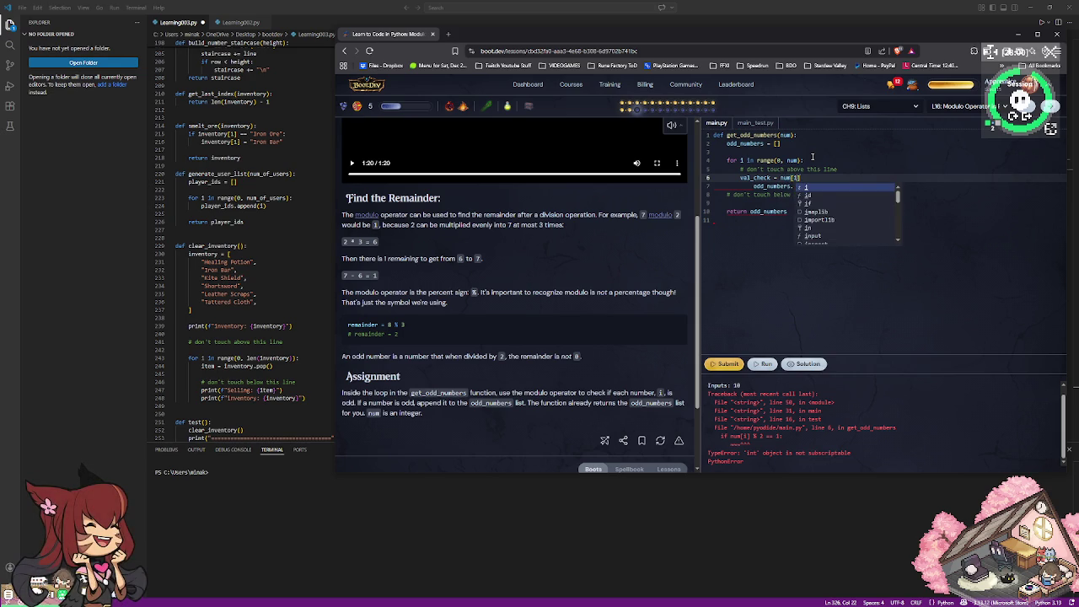
text(])
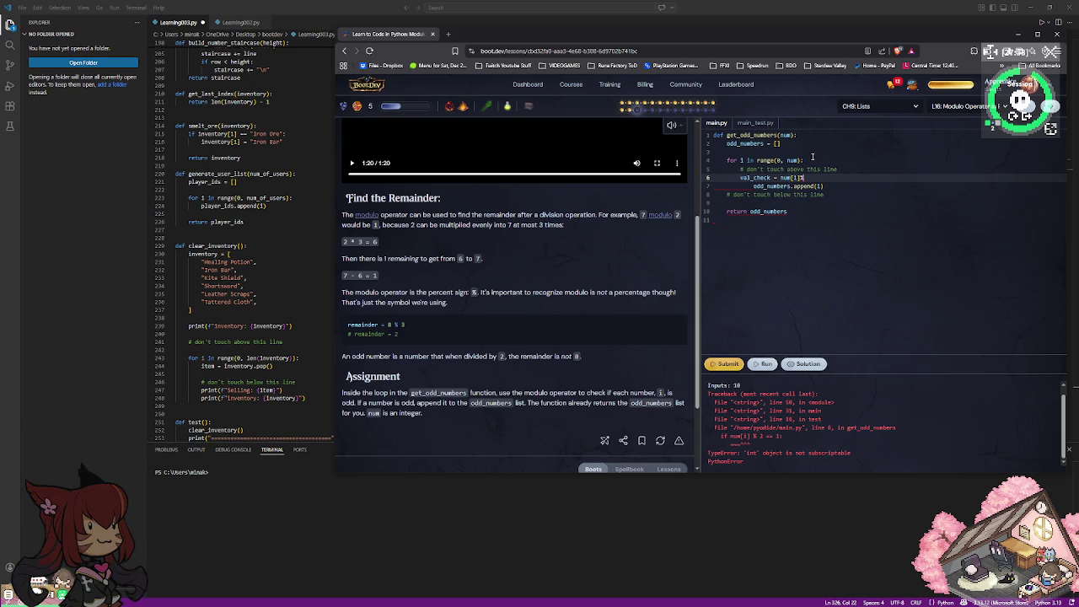
text(%2)
key(Down)
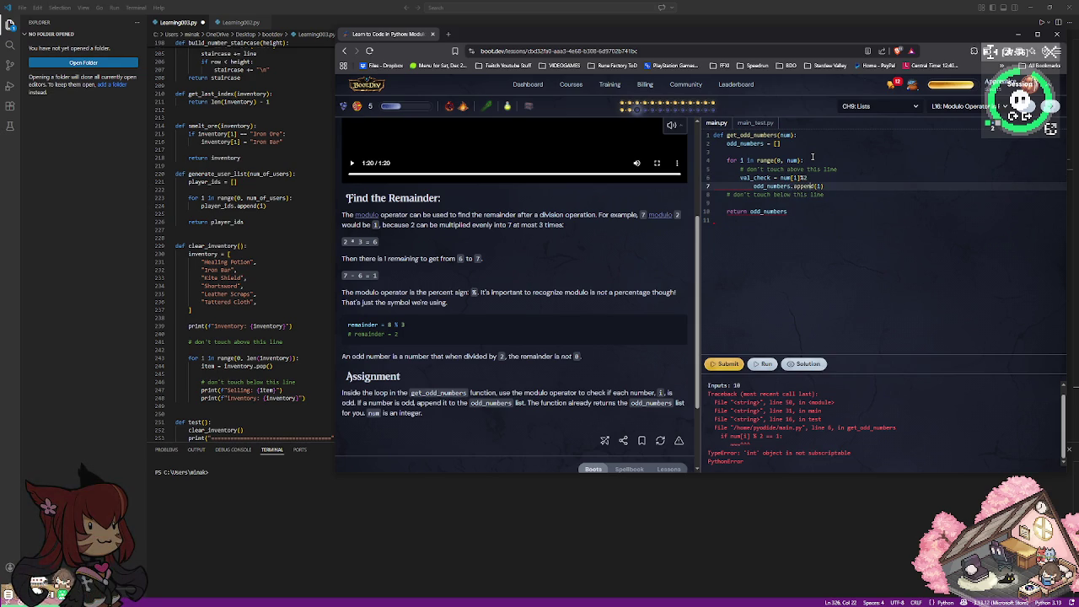
key(BackSpace)
key(BackSpace)
key(BackSpace)
key(BackSpace)
key(BackSpace)
key(BackSpace)
key(BackSpace)
key(BackSpace)
key(BackSpace)
key(BackSpace)
key(BackSpace)
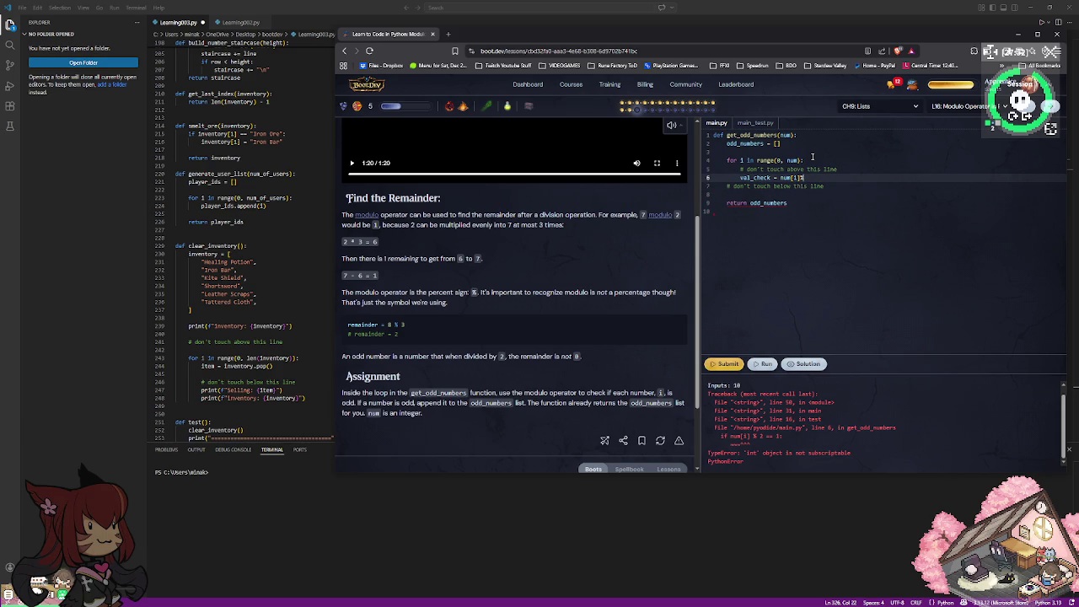
text(2)
key(Return)
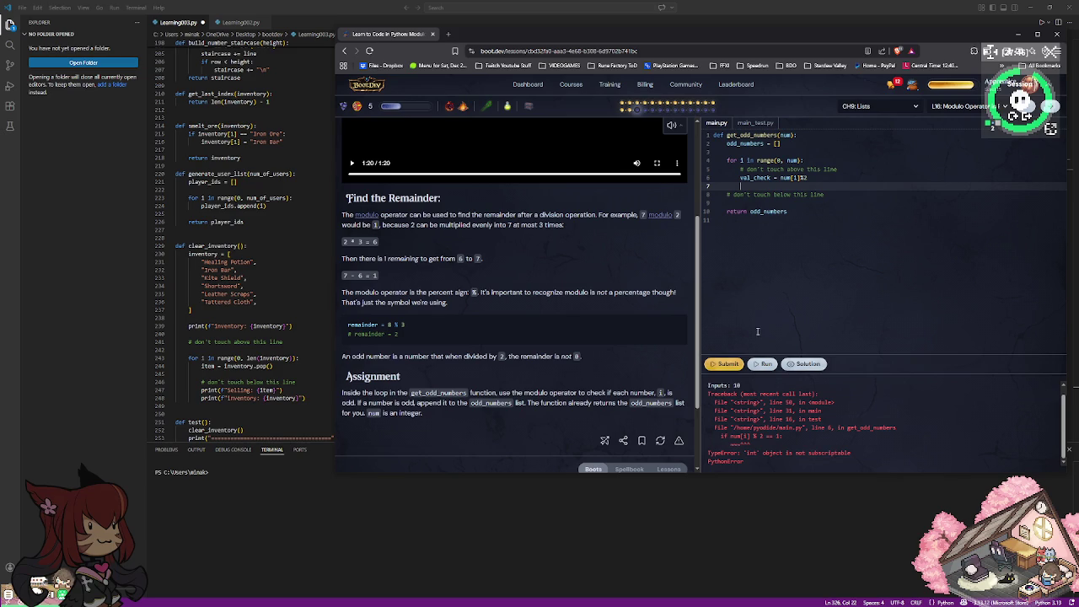
Run the code, which still raises the TypeError, and select the val_check statement.
click(764, 363)
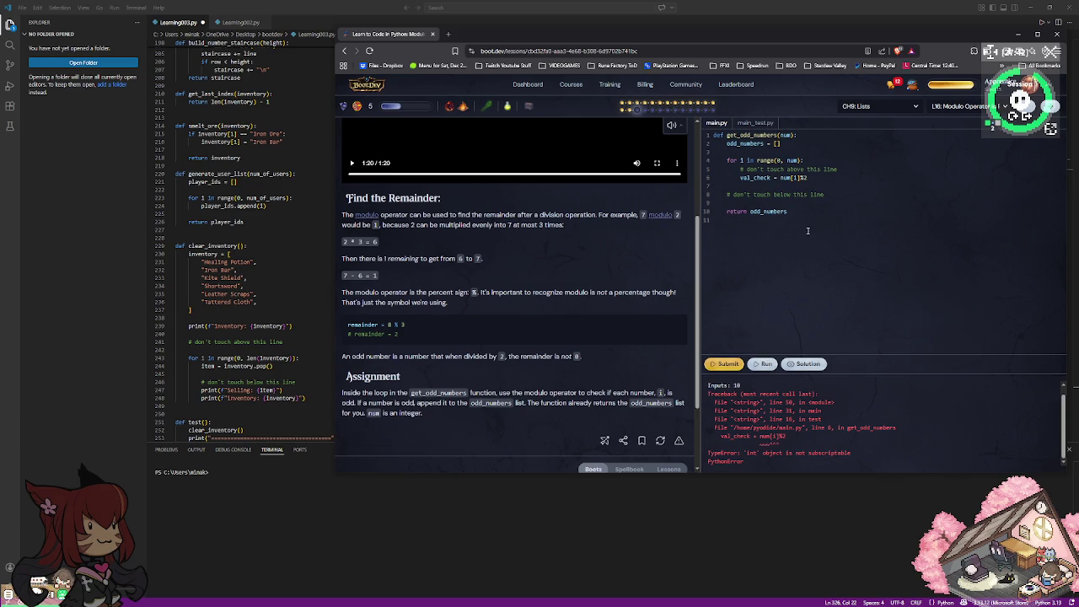
click(825, 177)
key(shift+Home)
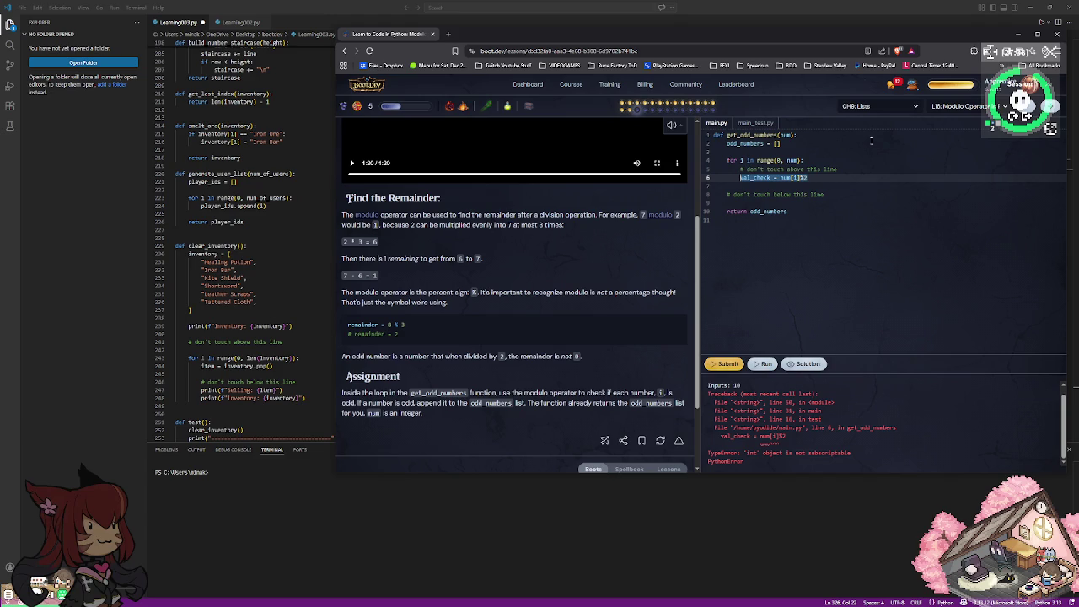
Replace val_check with 'remainder = num[i]%2' followed by 'if remainder == 1:'.
key(BackSpace)
text(remainder)
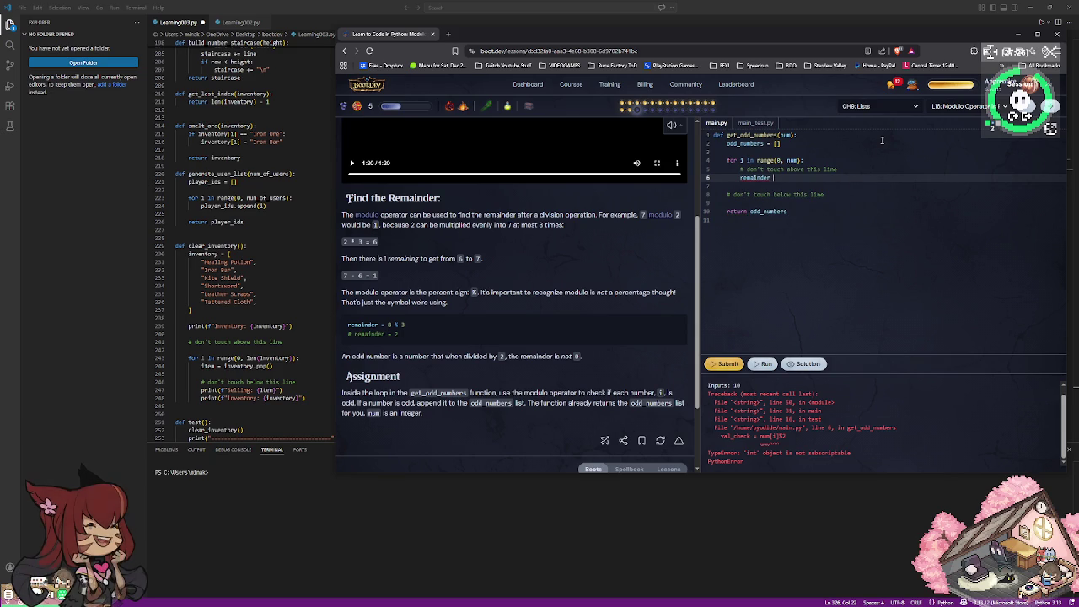
text( = )
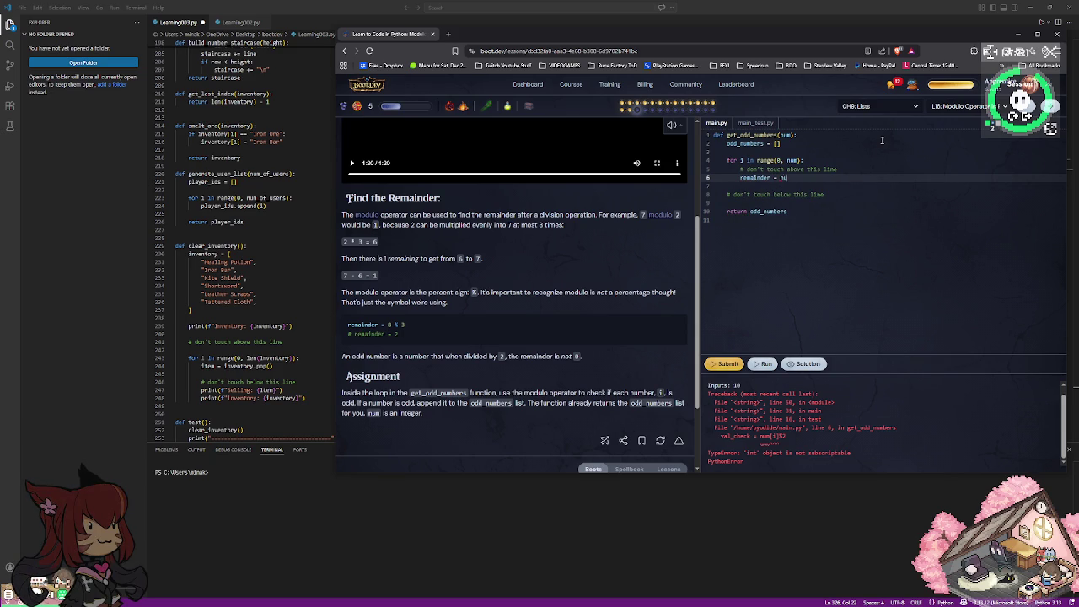
text(num[i)
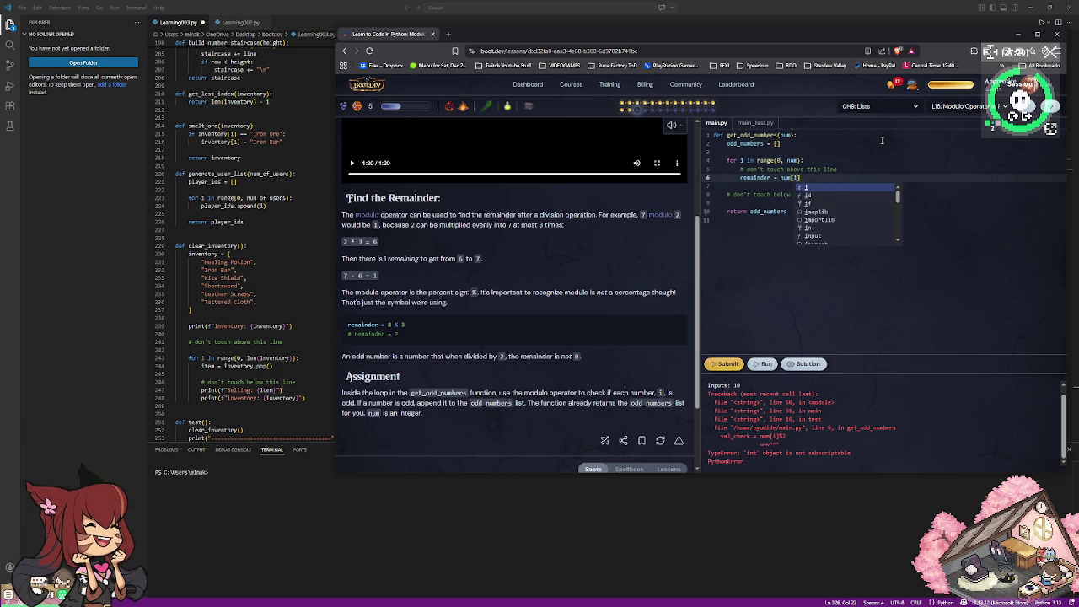
text(])
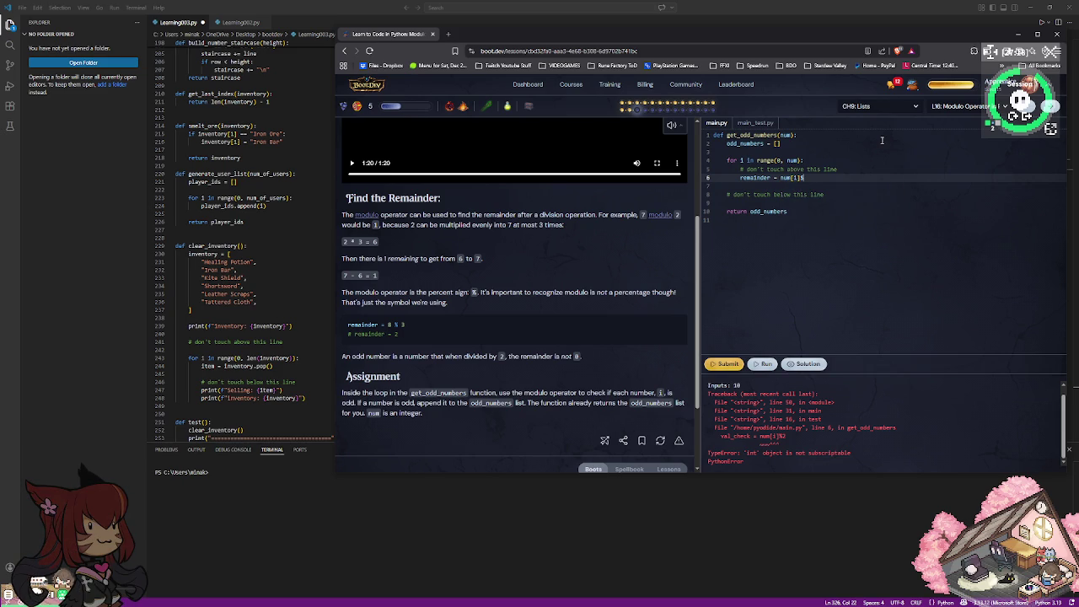
text(%2)
key(Return)
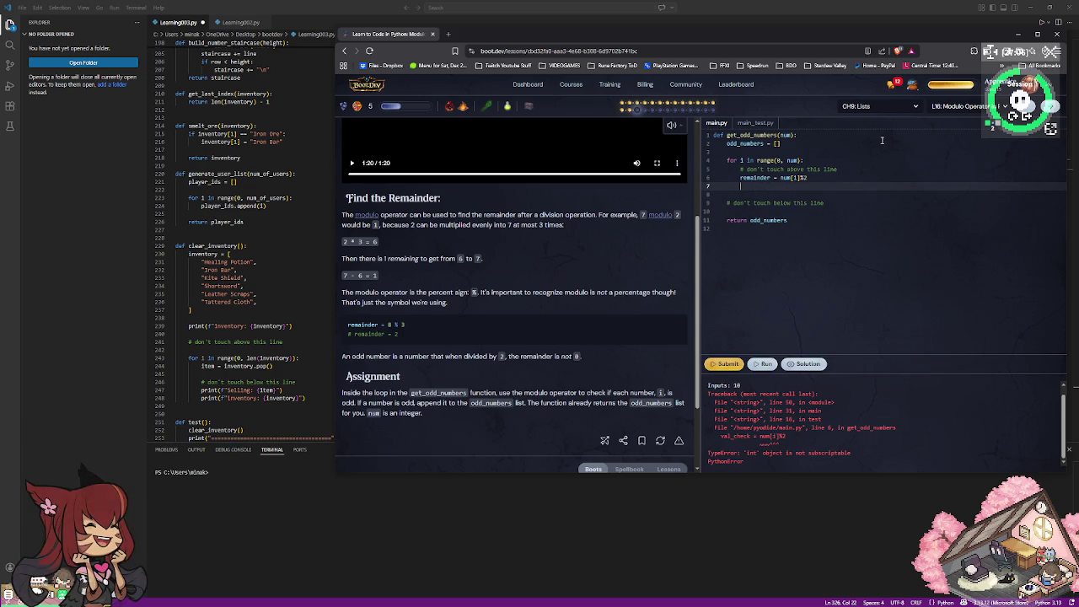
text(if )
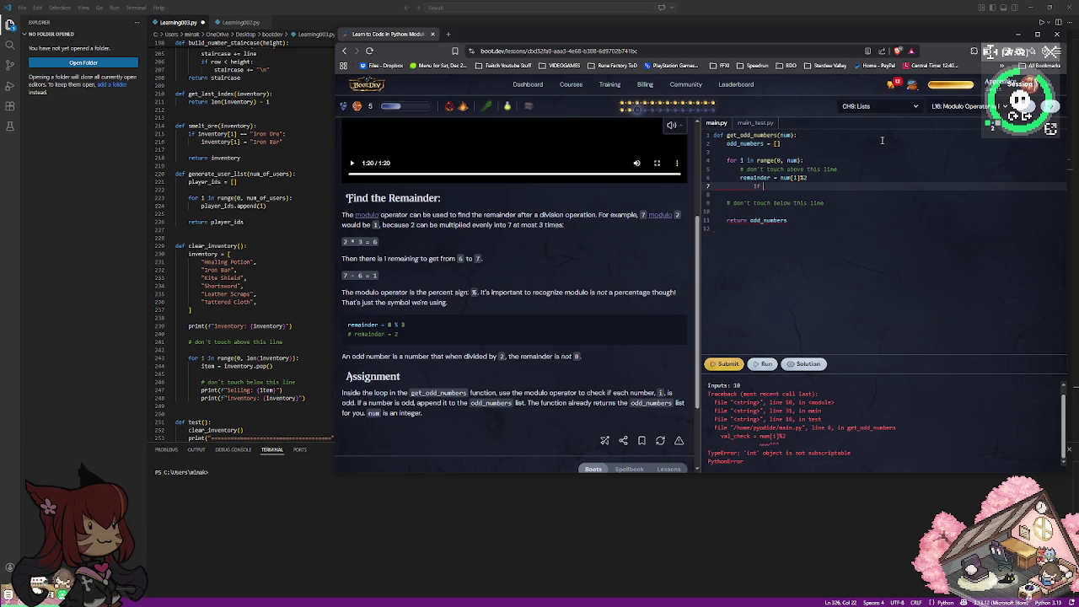
text(remainder)
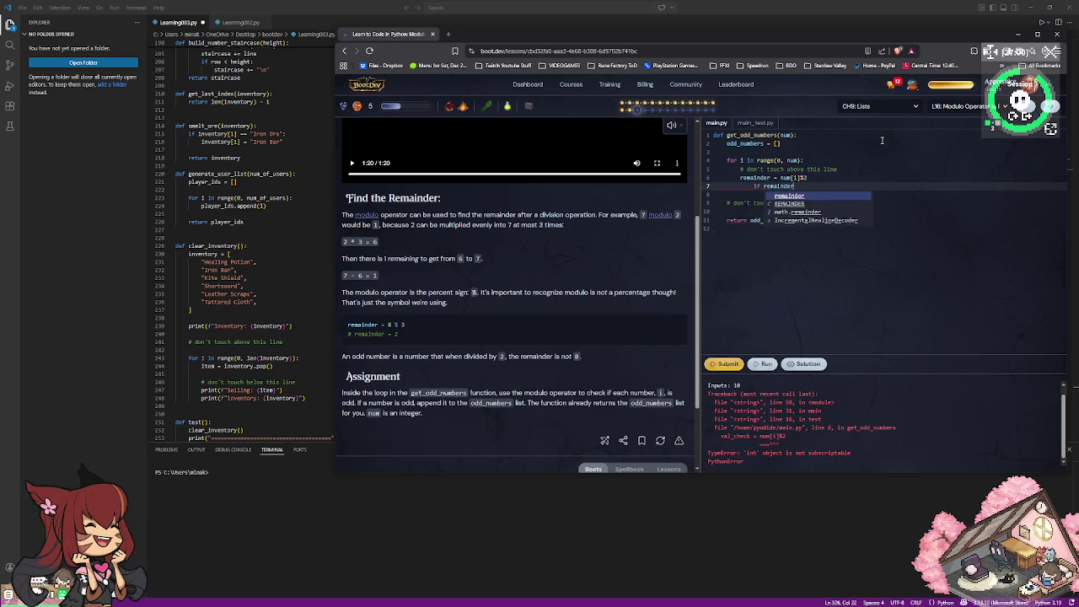
text( ==)
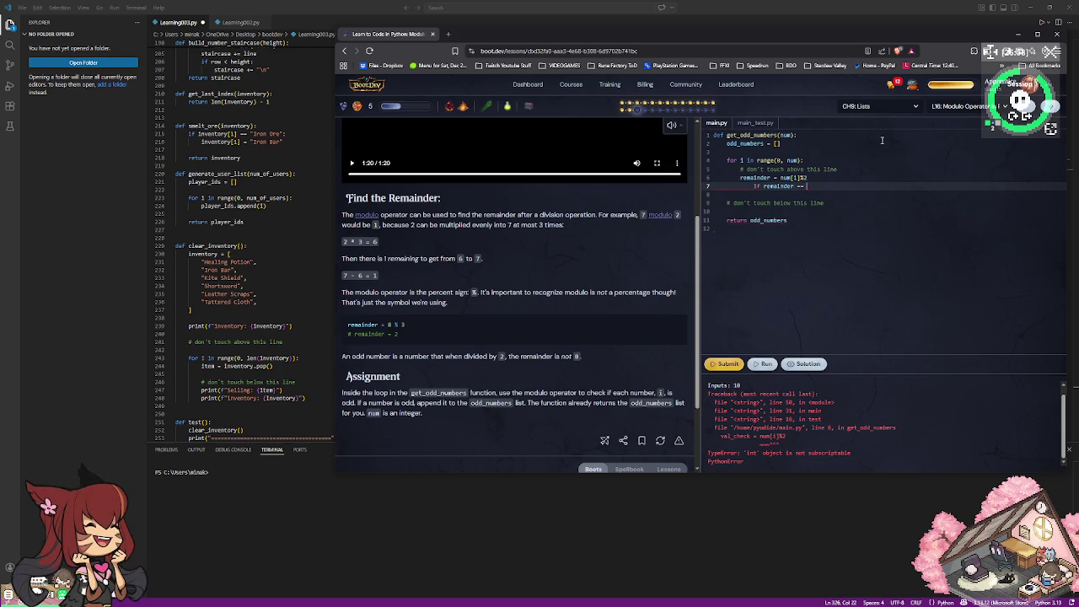
key(ctrl+BackSpace)
key(ctrl+BackSpace)
key(ctrl+BackSpace)
key(ctrl+BackSpace)
text(if remainder == 1)
key(Return)
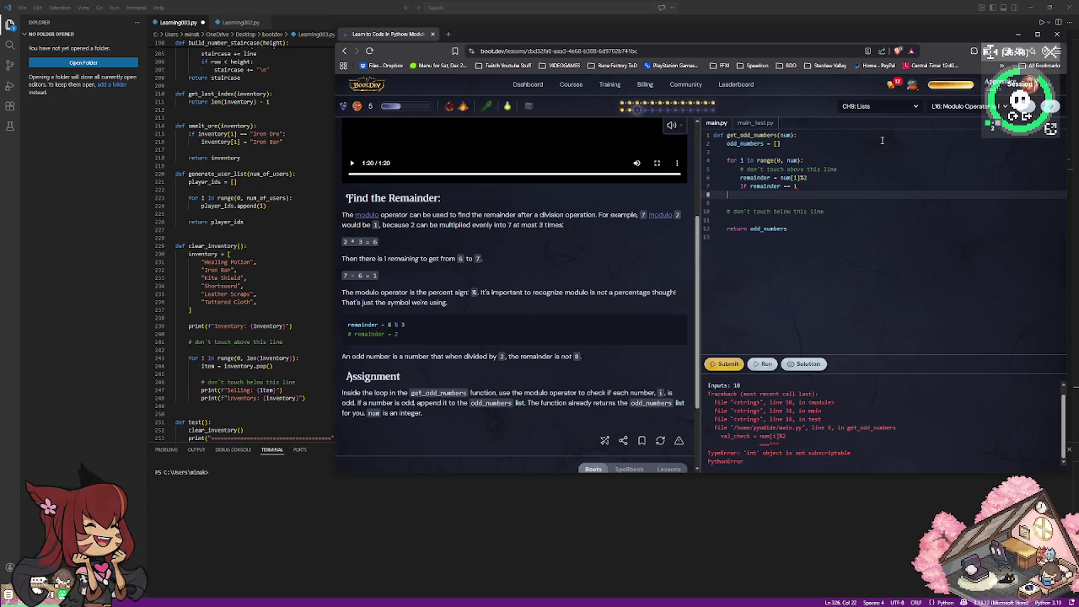
key(BackSpace)
text(:)
key(Return)
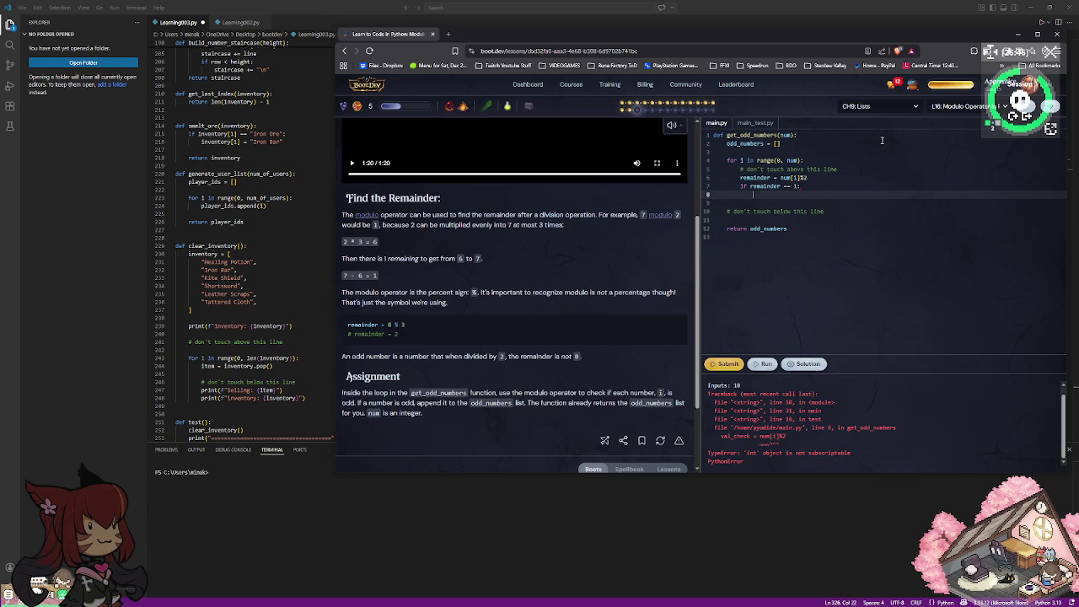
Put odd_numbers.append(i) inside the if remainder == 1 block.
text(o)
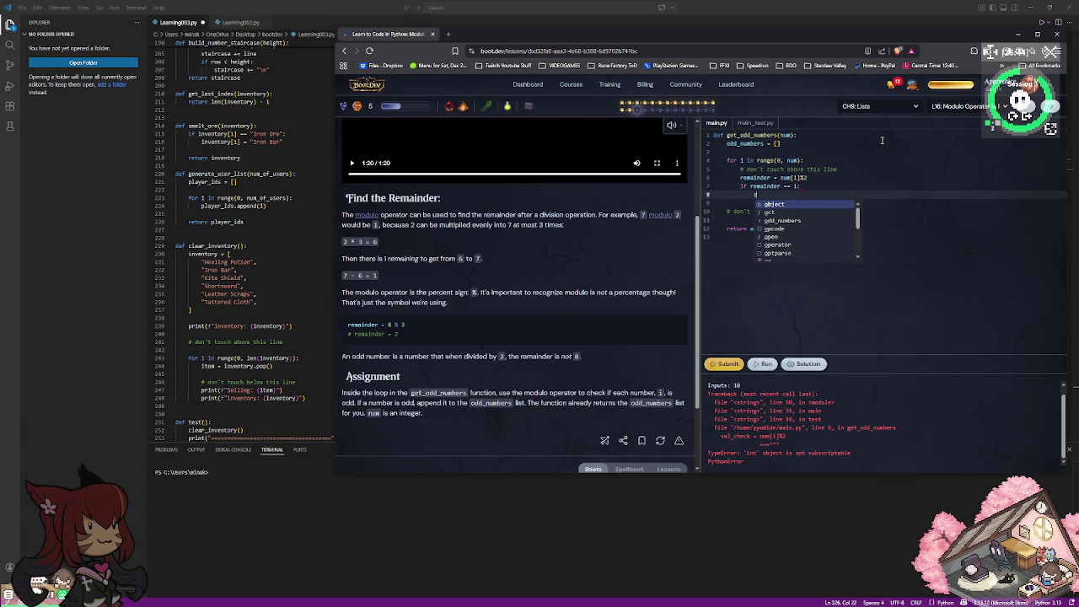
text(dd_numbers.append(i)
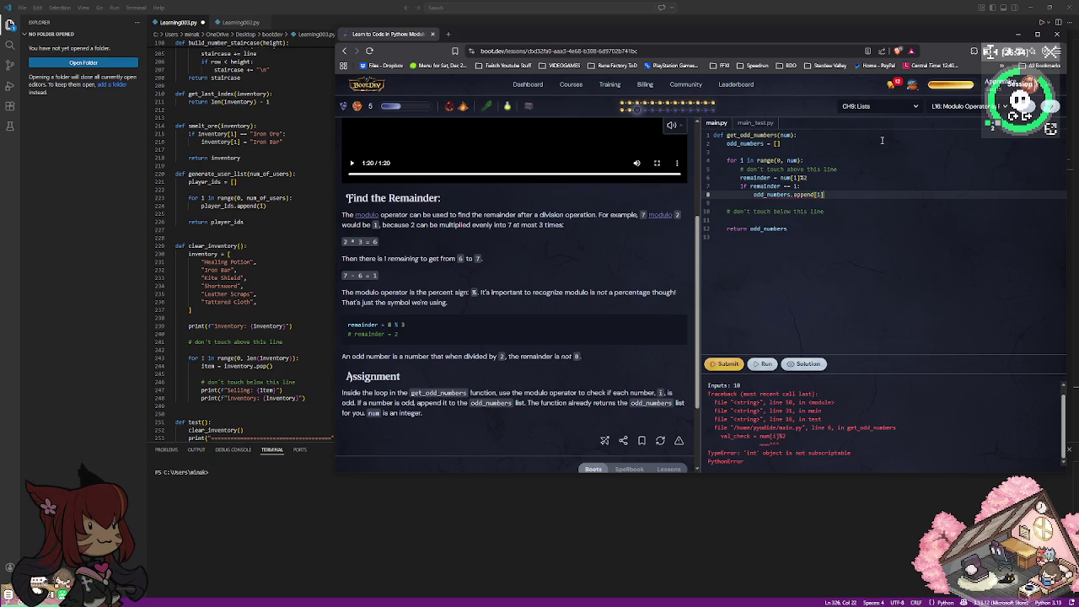
key(Return)
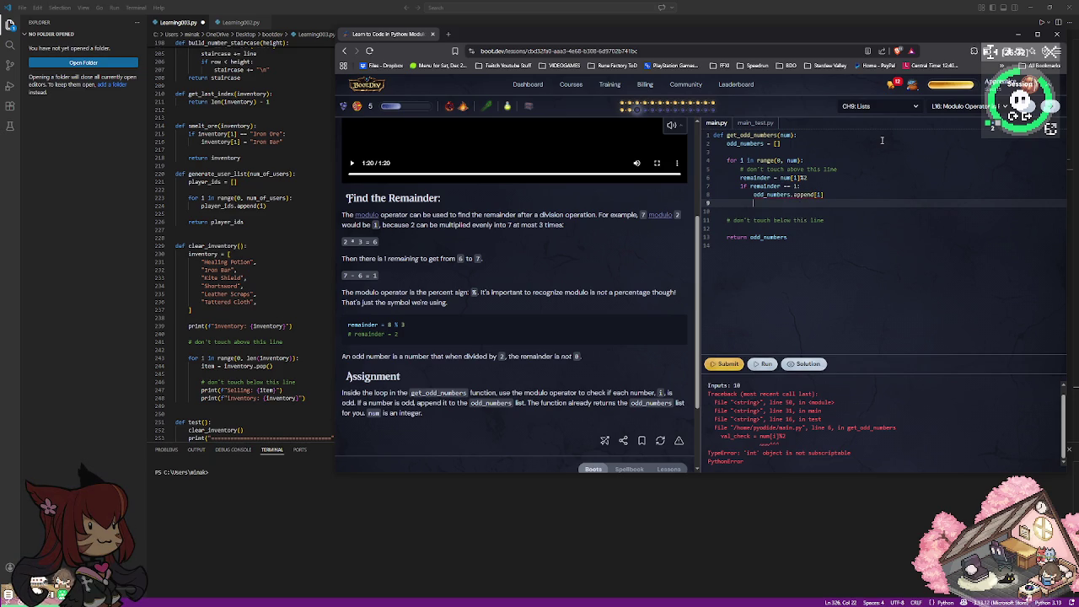
key(BackSpace)
key(BackSpace)
key(BackSpace)
key(BackSpace)
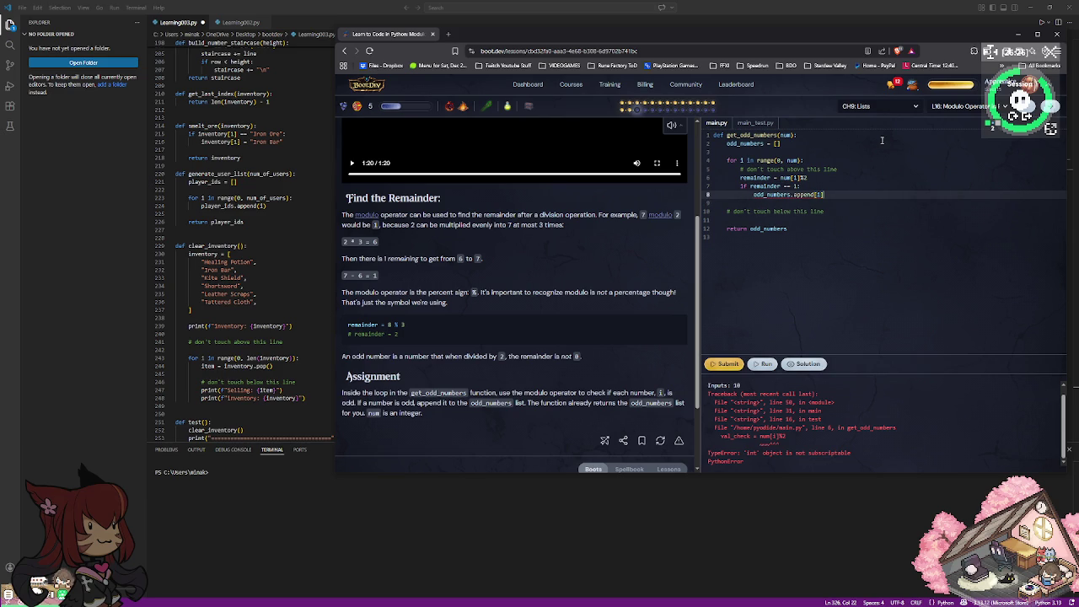
key(BackSpace)
key(BackSpace)
key(BackSpace)
key(BackSpace)
key(BackSpace)
key(BackSpace)
key(BackSpace)
key(BackSpace)
key(BackSpace)
key(BackSpace)
key(BackSpace)
key(BackSpace)
key(BackSpace)
key(BackSpace)
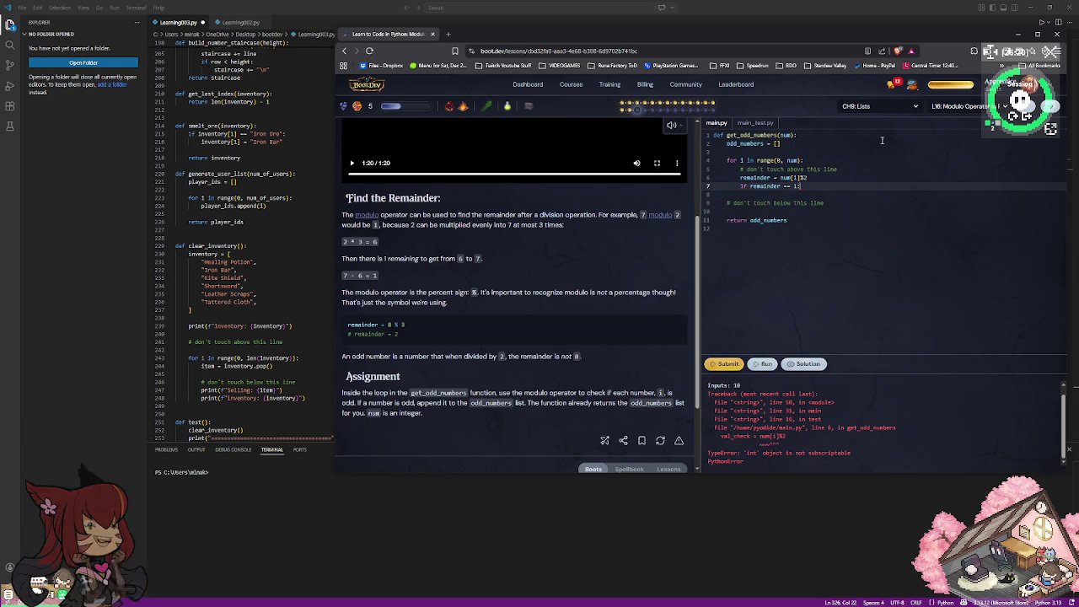
key(Return)
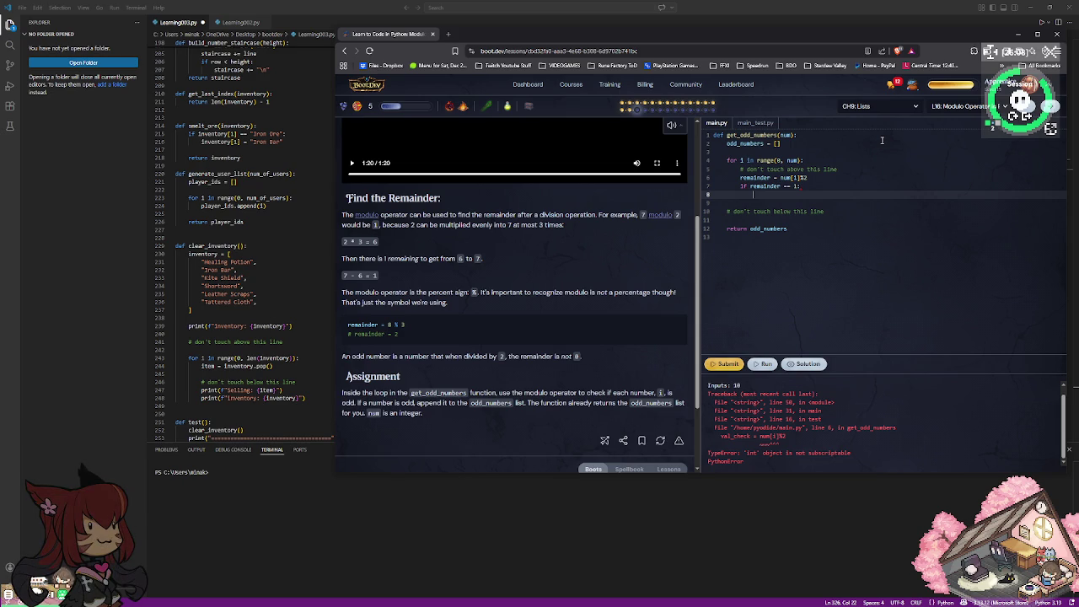
text(odd_numbers)
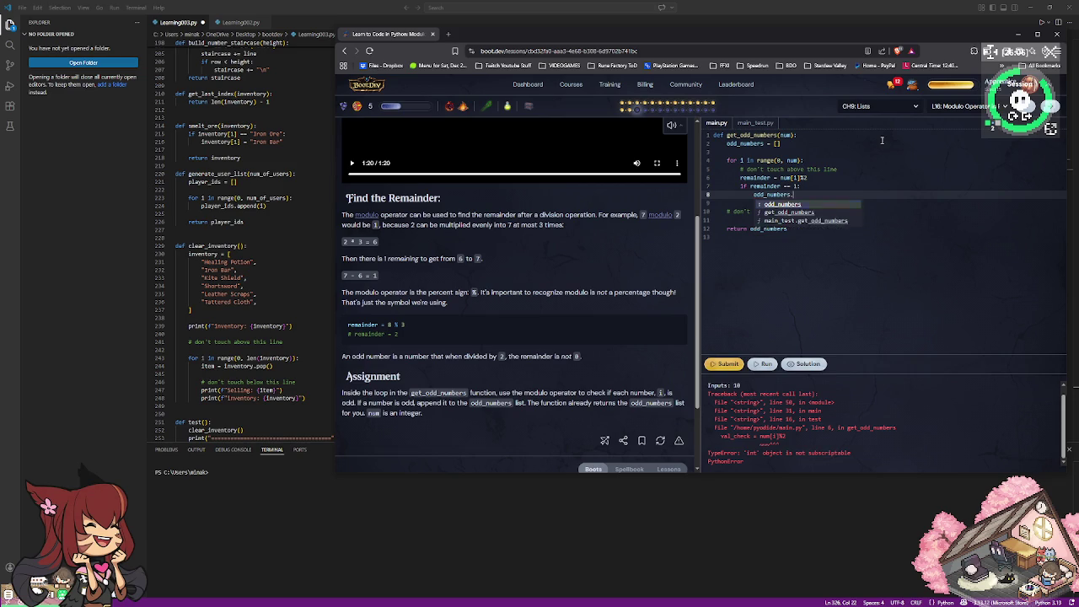
text(.append)
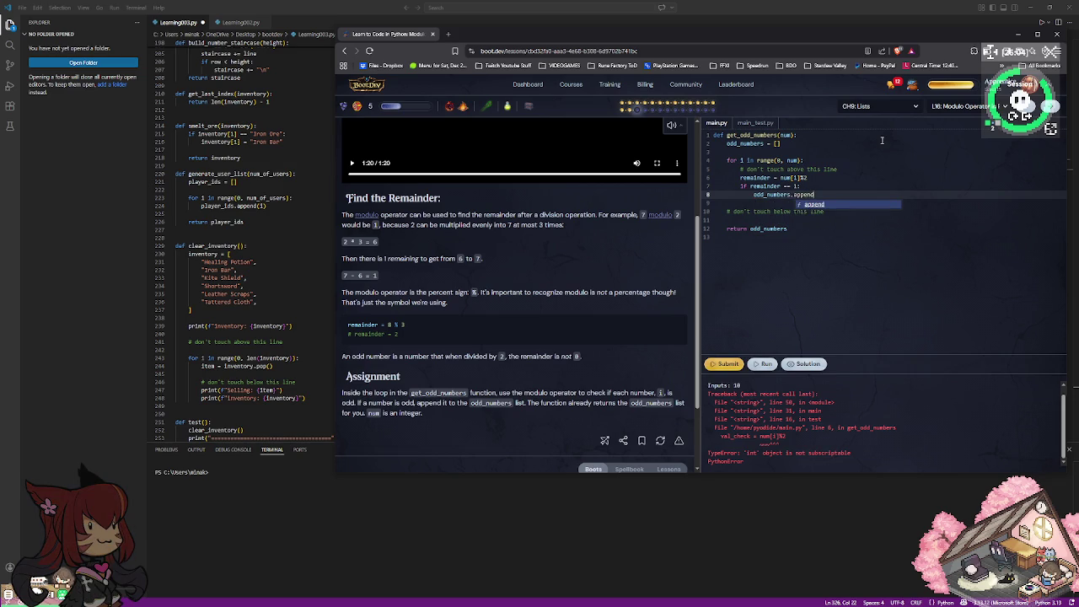
text((i))
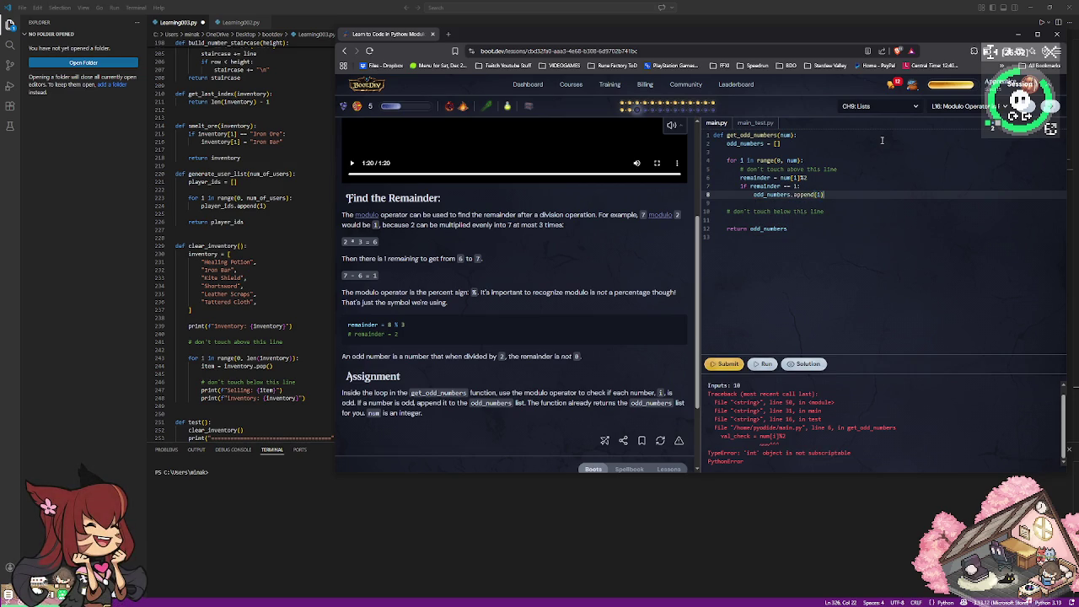
Run the code, then start removing the num indexing from the remainder line.
click(765, 363)
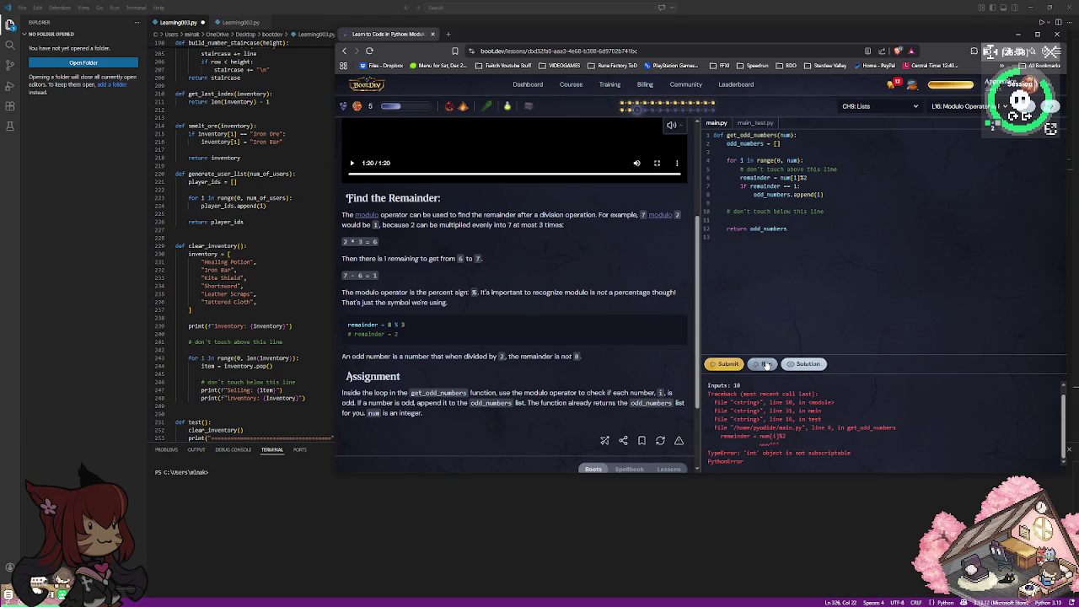
click(802, 178)
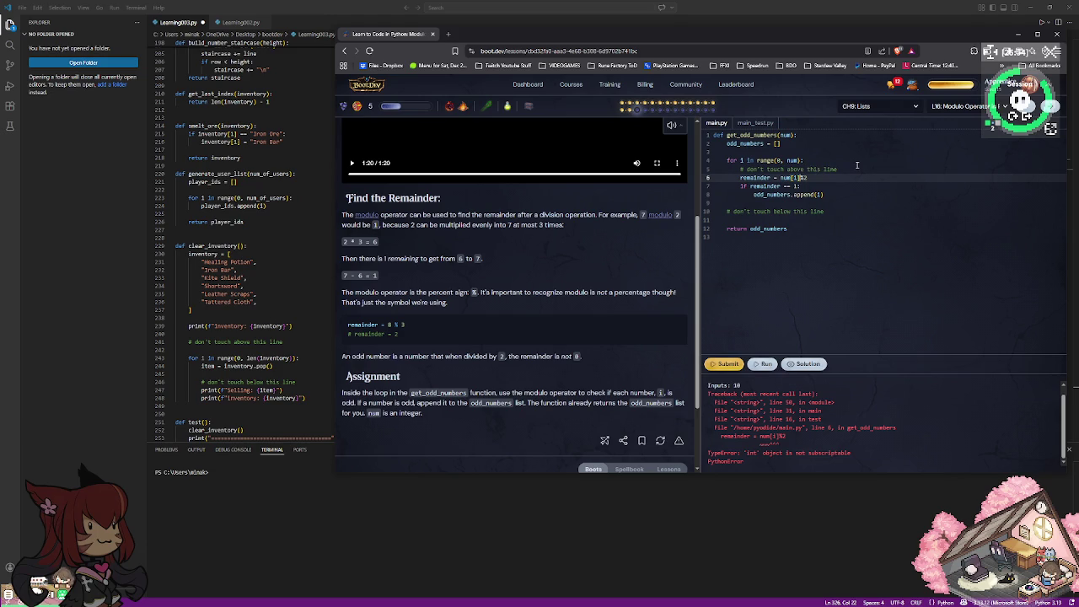
key(BackSpace)
key(BackSpace)
key(BackSpace)
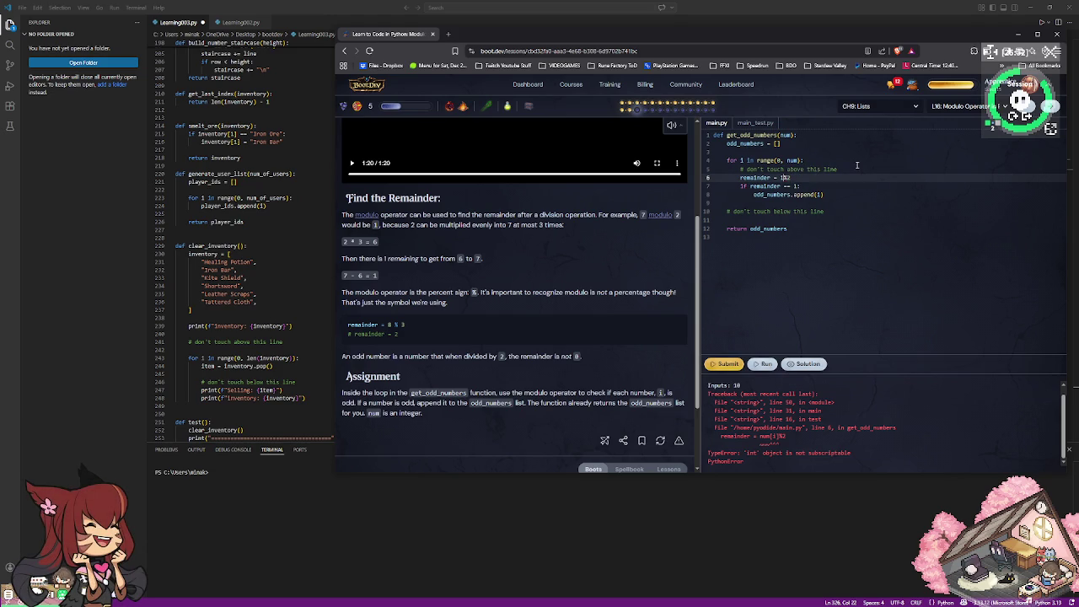
Finish 'remainder = i%2', run the tests, submit for +122 XP, and show the official solution.
text(i)
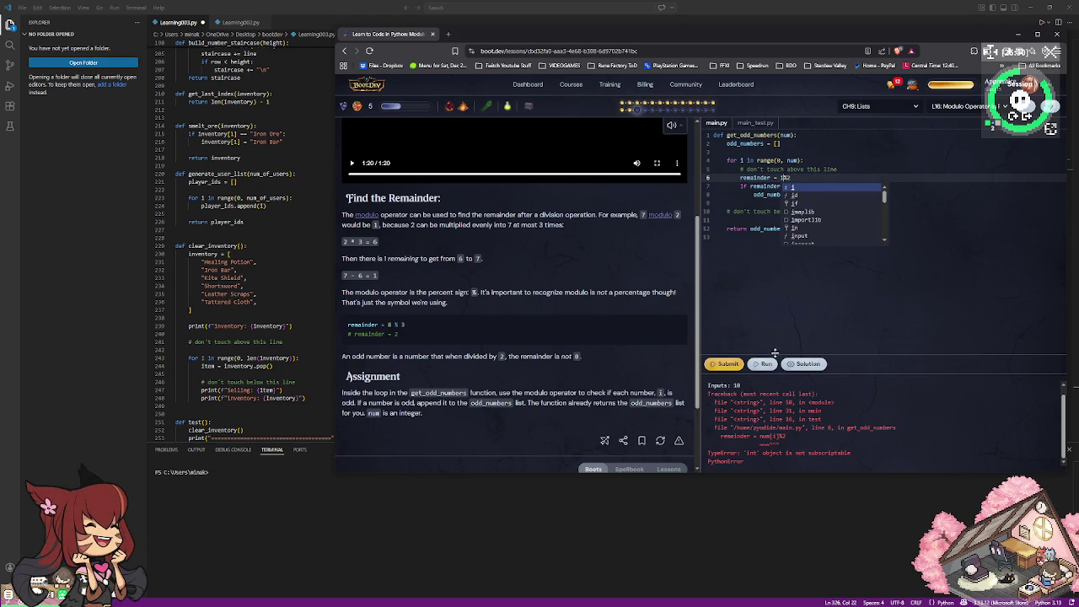
click(771, 364)
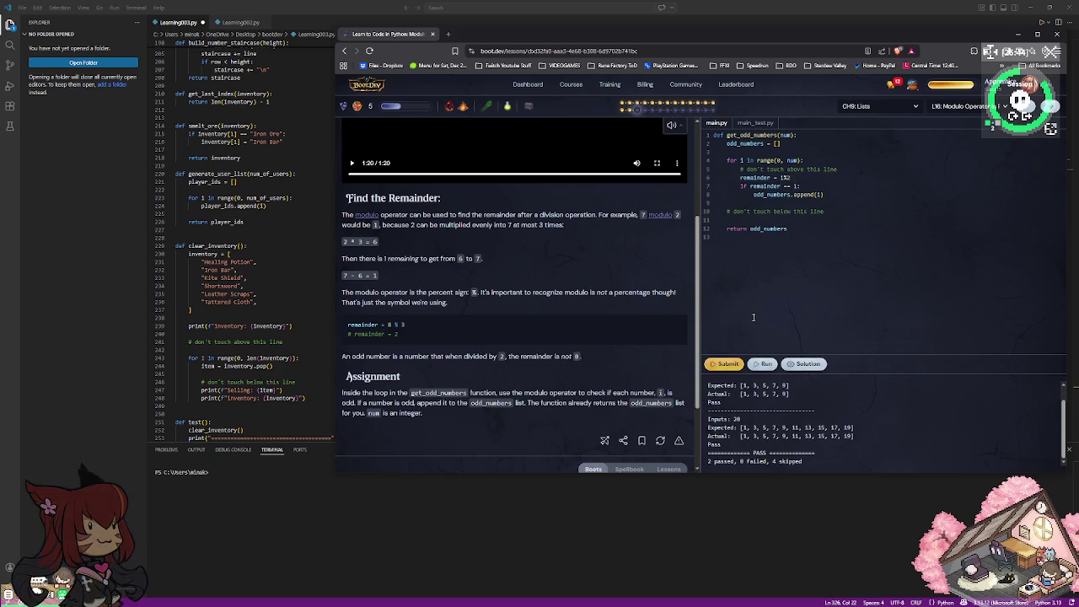
scroll(775, 437, up, 1)
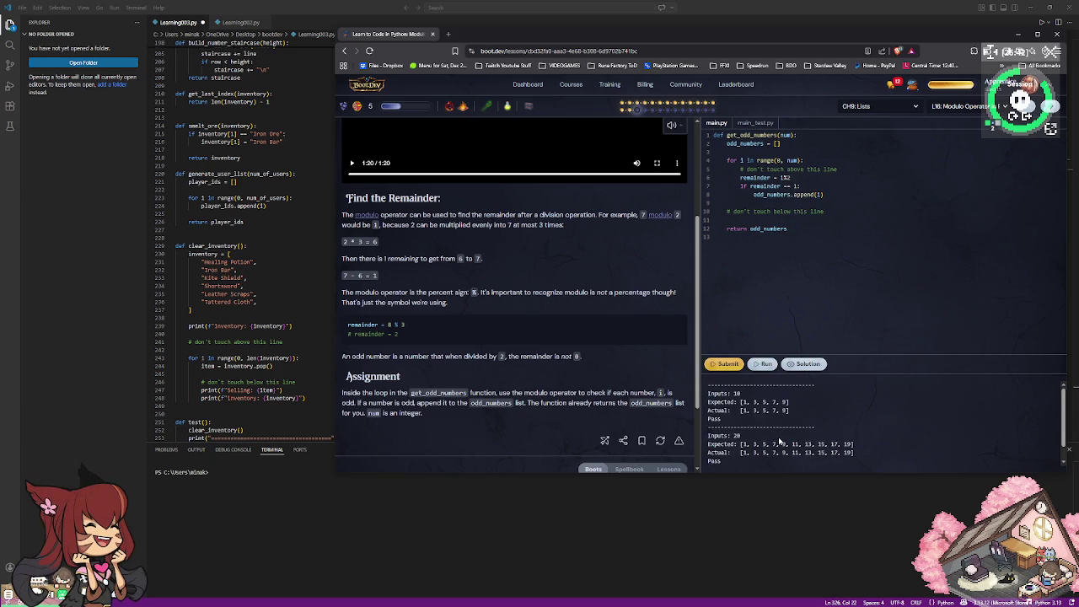
scroll(779, 442, down, 1)
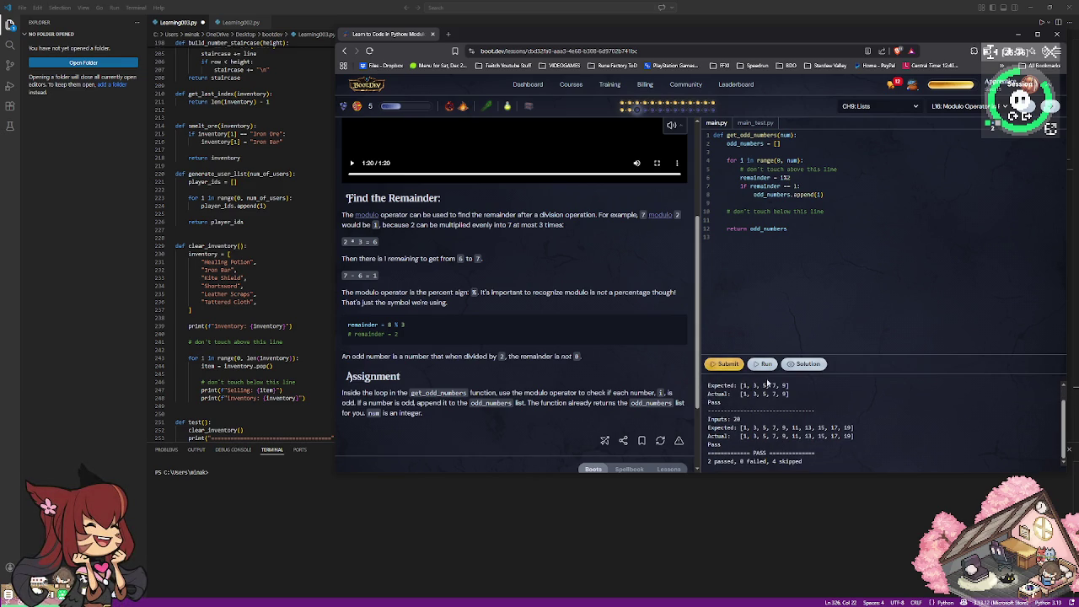
click(727, 364)
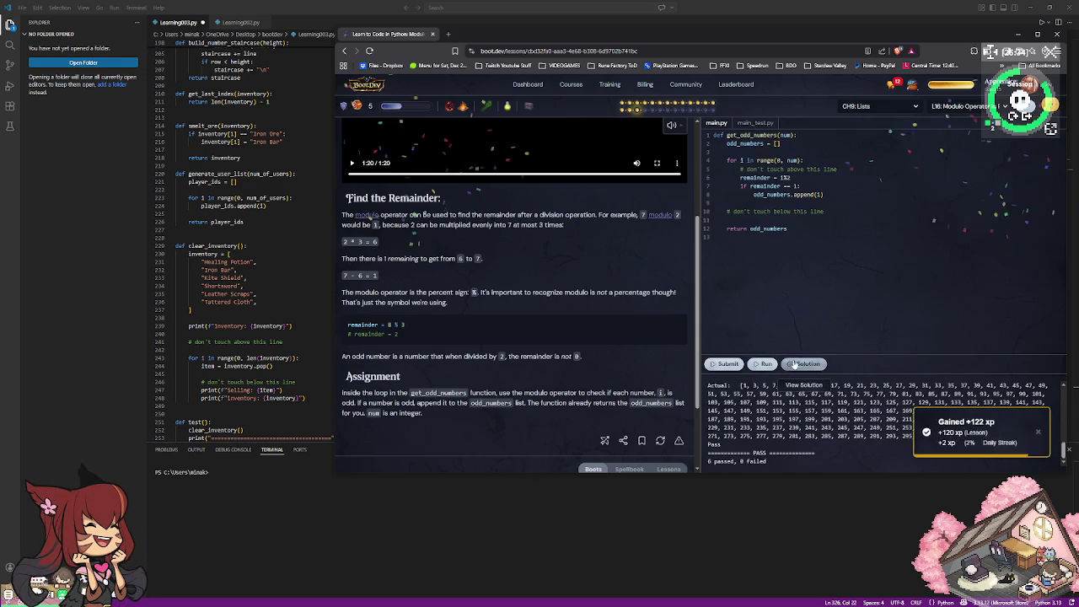
click(803, 363)
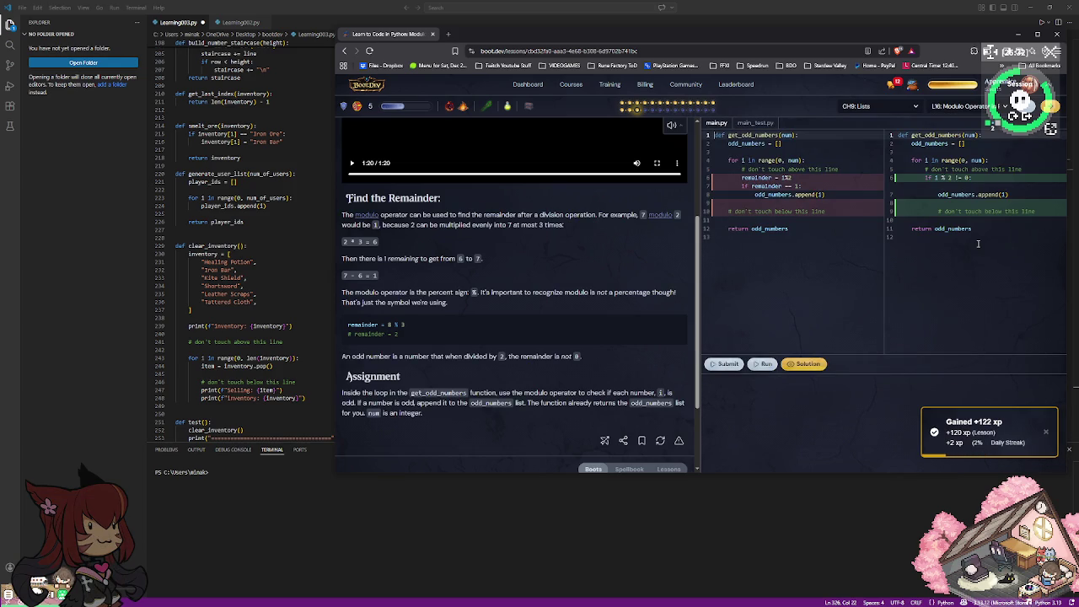
Select all of the reference solution code with Ctrl+A in the solution pane.
click(958, 179)
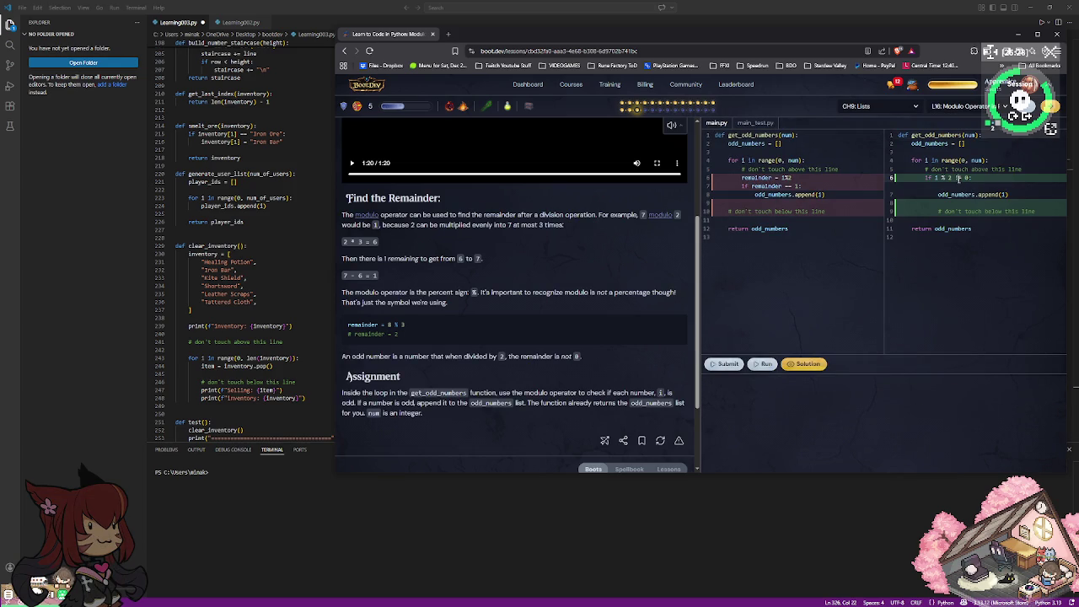
click(981, 238)
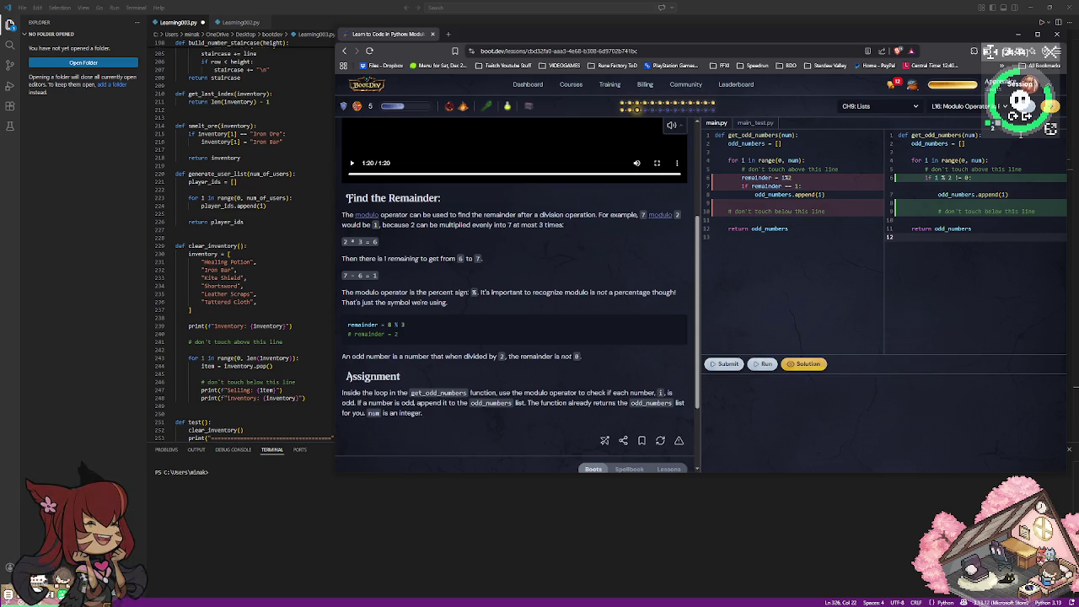
key(ctrl+a)
key(ctrl+c)
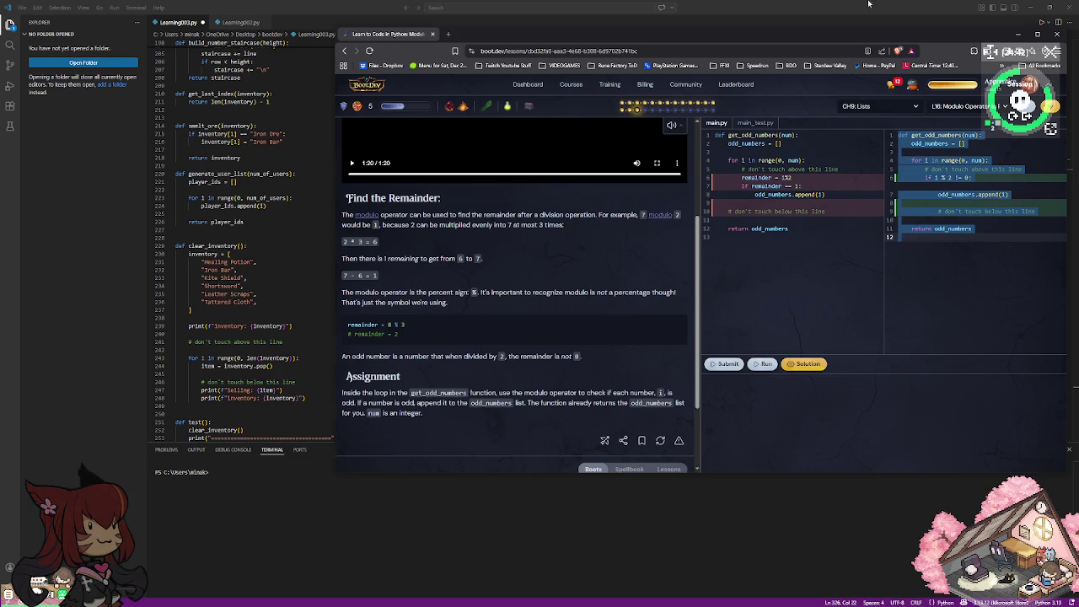
Paste the get_odd_numbers solution below find_max at the end of Learning003.py in VS Code.
click(869, 4)
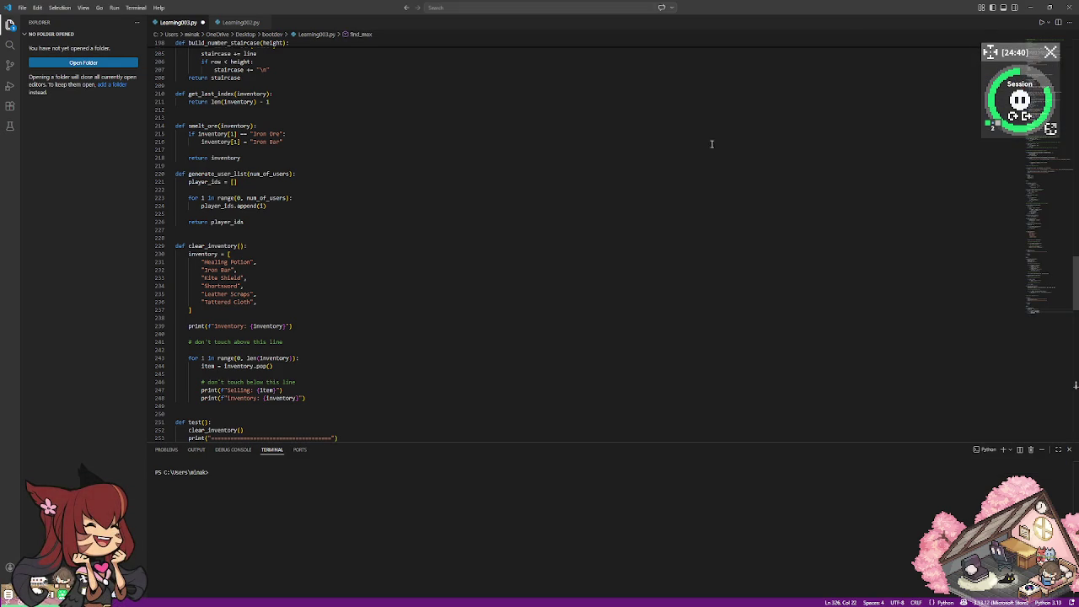
scroll(723, 139, down, 5)
scroll(663, 174, down, 12)
scroll(566, 207, down, 7)
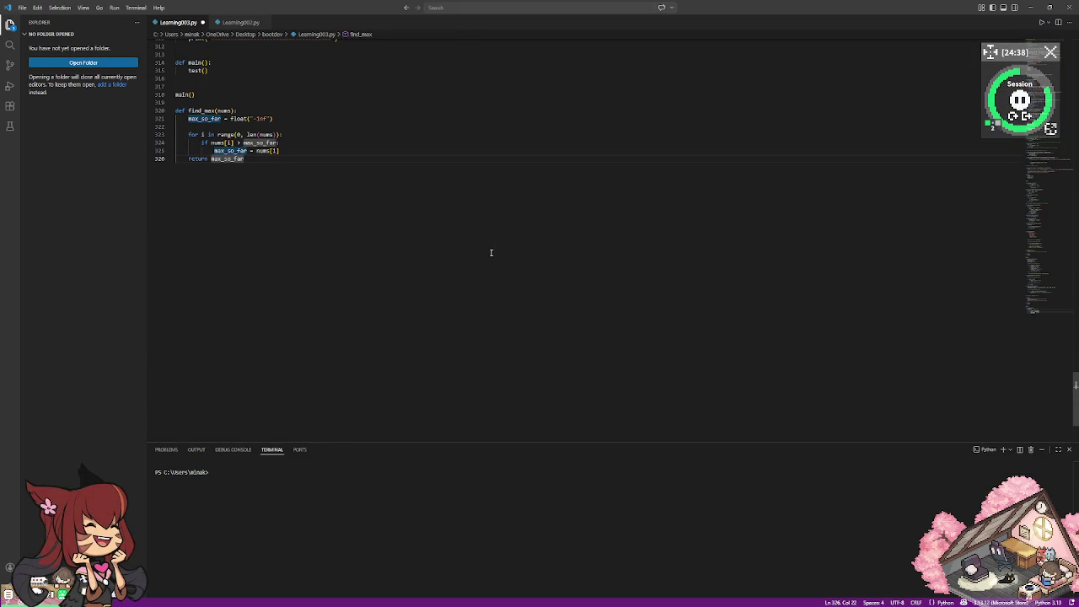
key(Return)
key(Return)
key(ctrl+v)
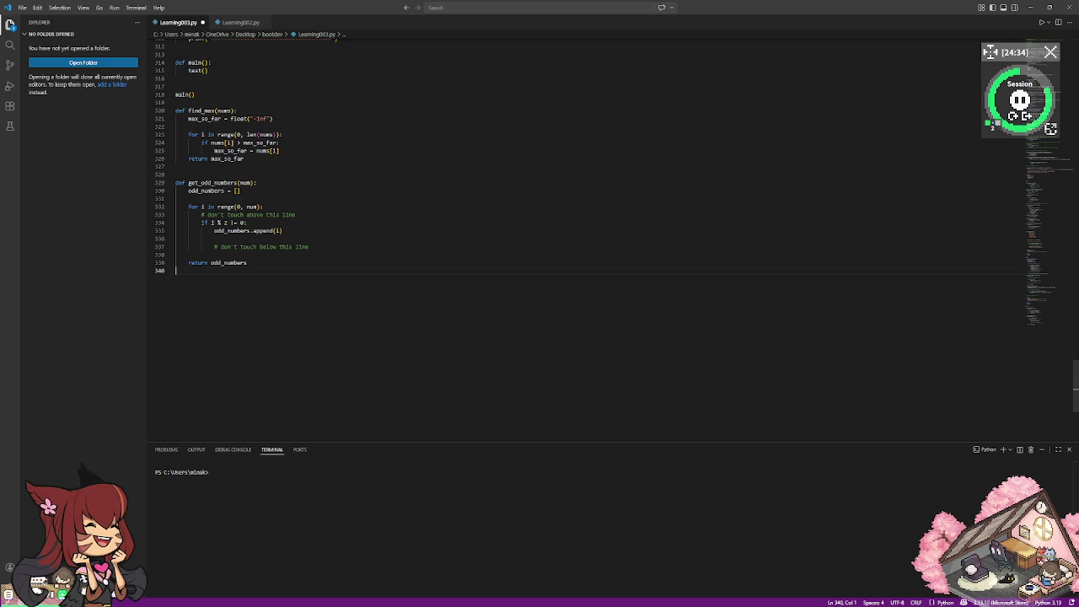
key(alt+Tab)
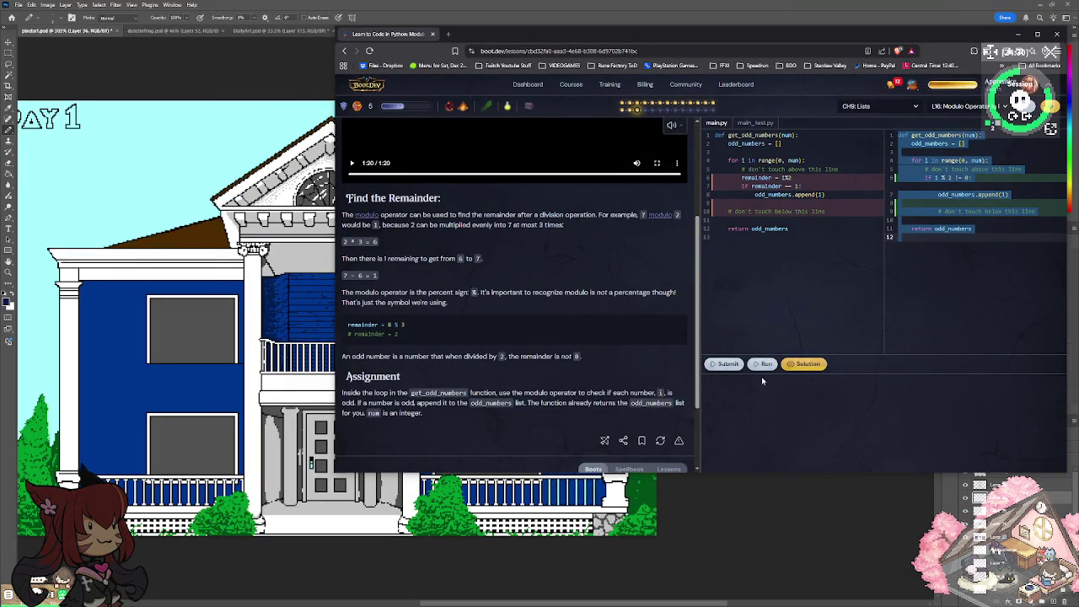
Delete the Food scribble, zoom into the right wing, and toggle the siding shading layer.
key(alt+Tab)
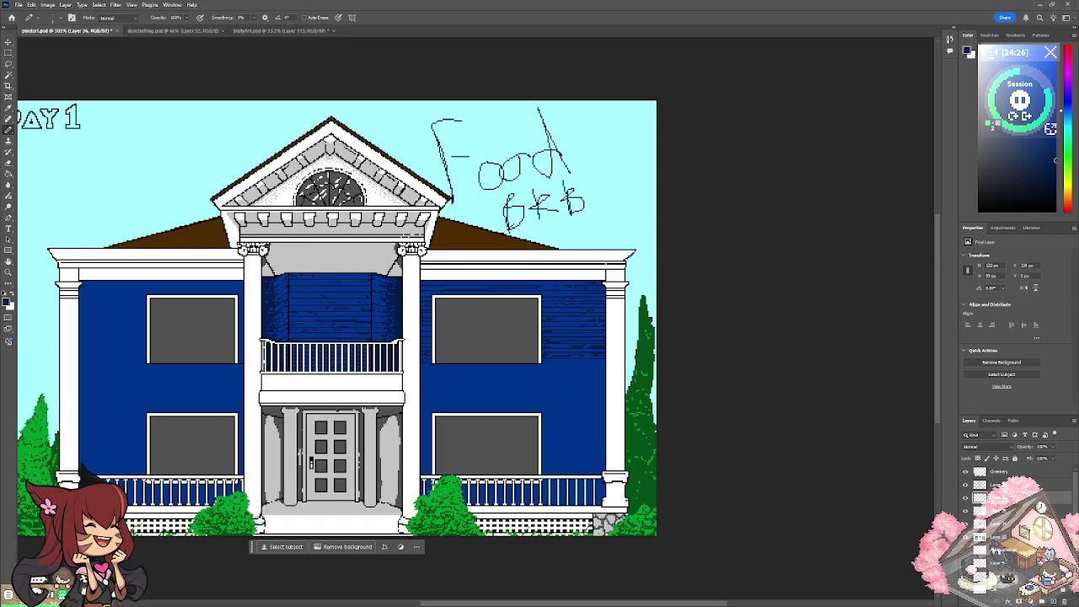
key(Delete)
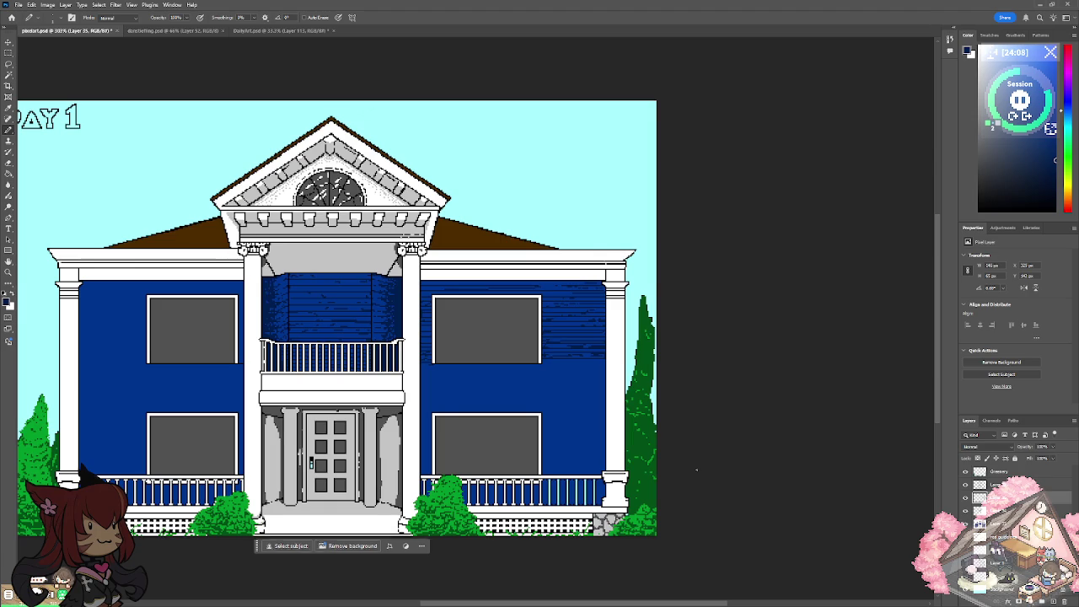
scroll(362, 320, up, 1)
scroll(618, 234, up, 1)
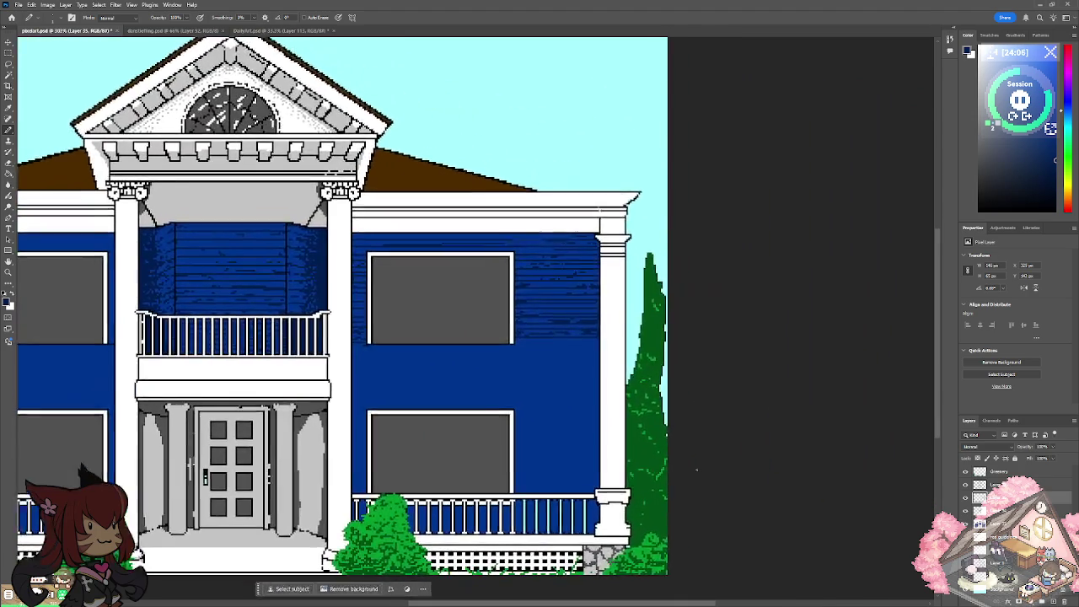
scroll(619, 234, up, 2)
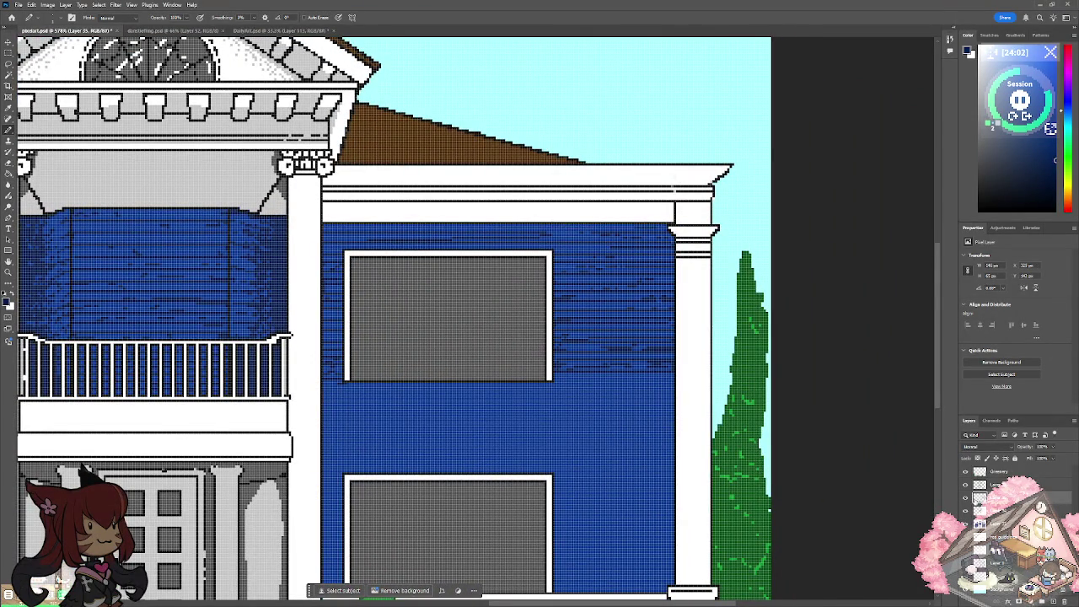
click(965, 499)
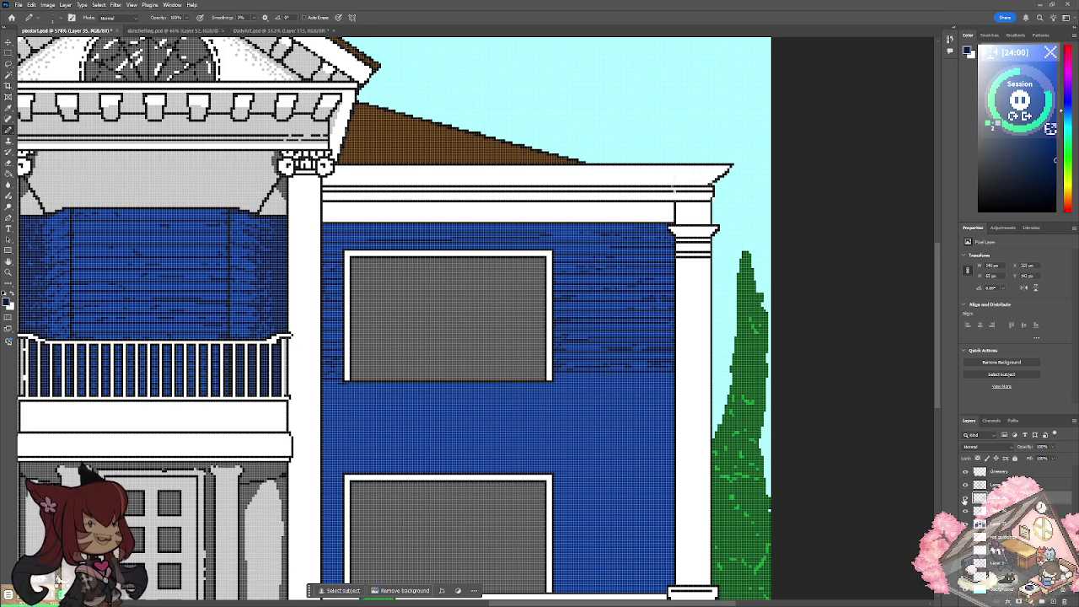
scroll(382, 394, up, 1)
Draw dark siding rows under the upper window, extending toward the right column.
scroll(382, 395, up, 1)
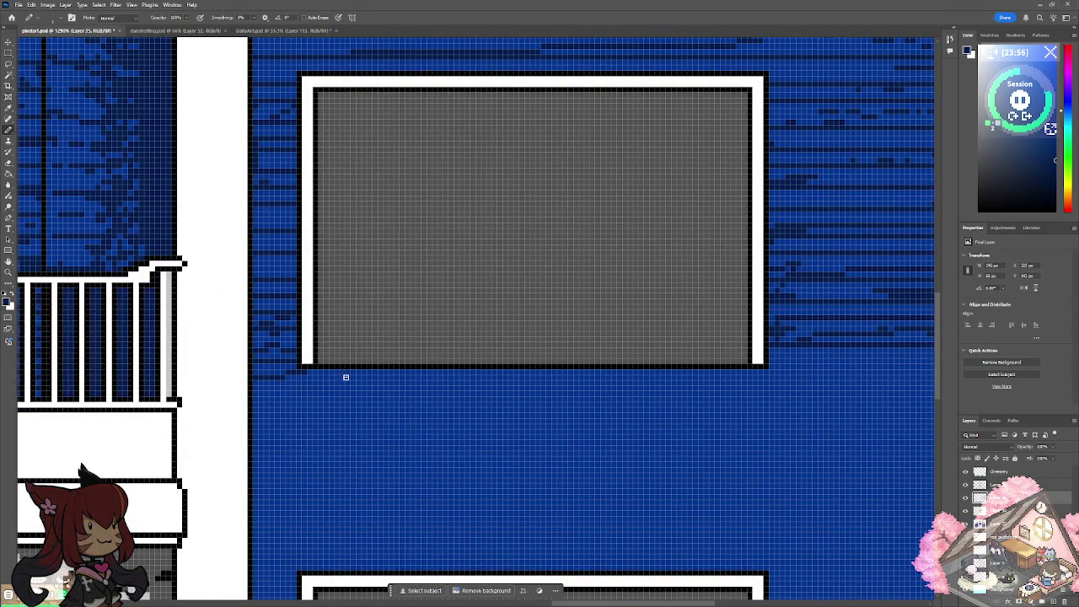
drag(301, 377, 895, 424)
scroll(895, 424, right, 4)
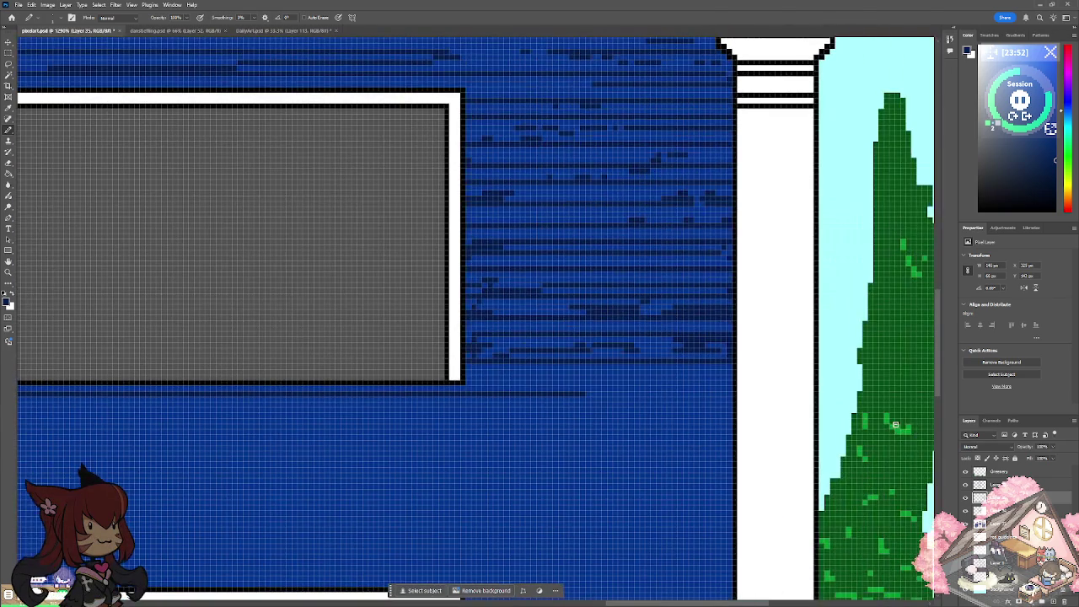
mouse_move(593, 392)
mouse_down()
mouse_move(723, 391)
mouse_move(689, 378)
mouse_move(499, 379)
mouse_up()
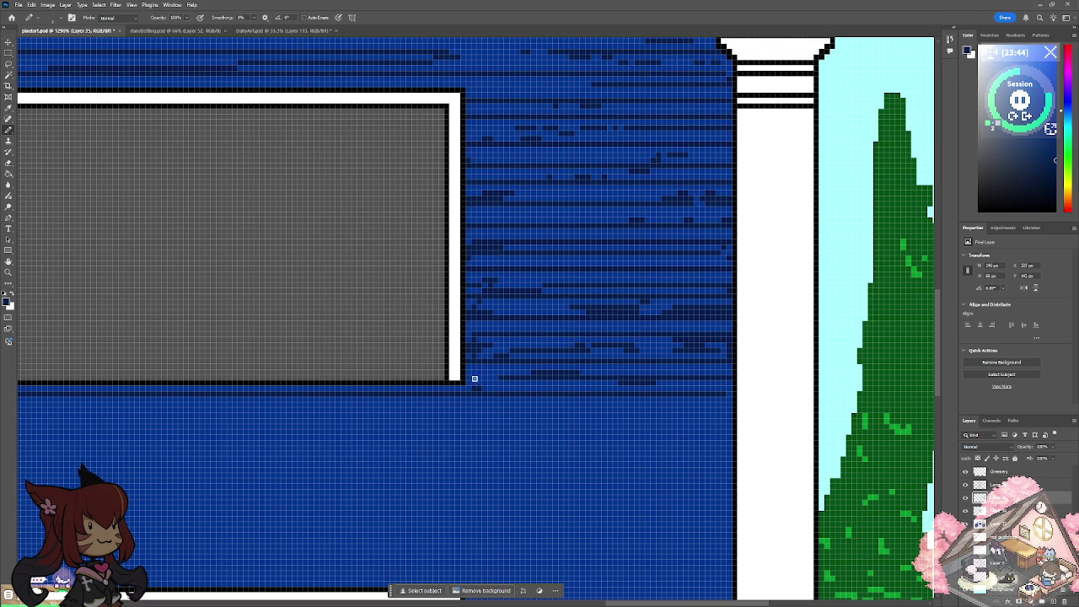
drag(472, 387, 303, 387)
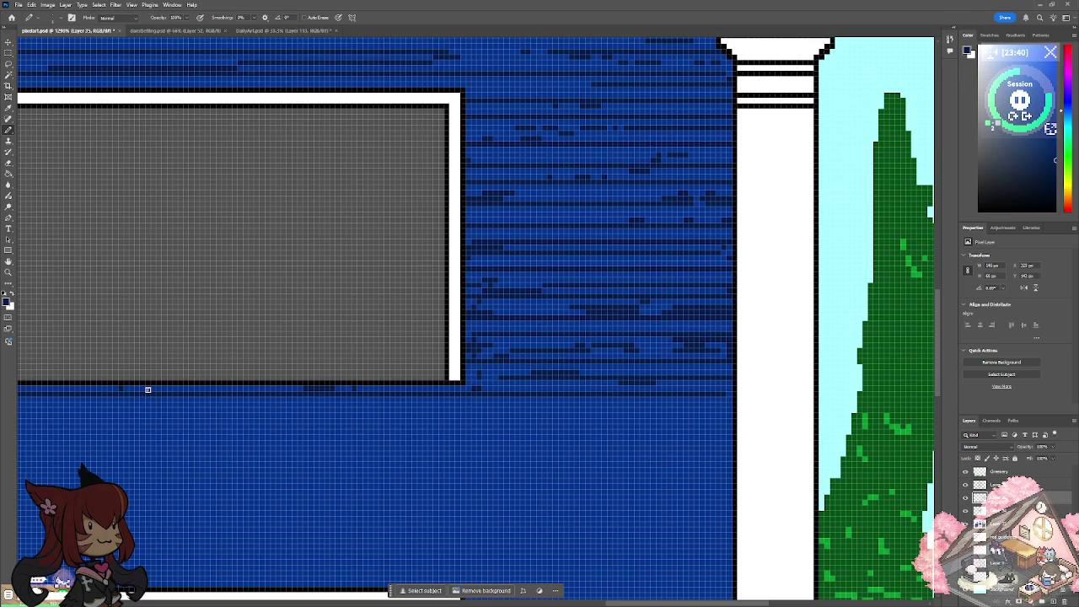
scroll(147, 390, left, 3)
scroll(148, 389, left, 3)
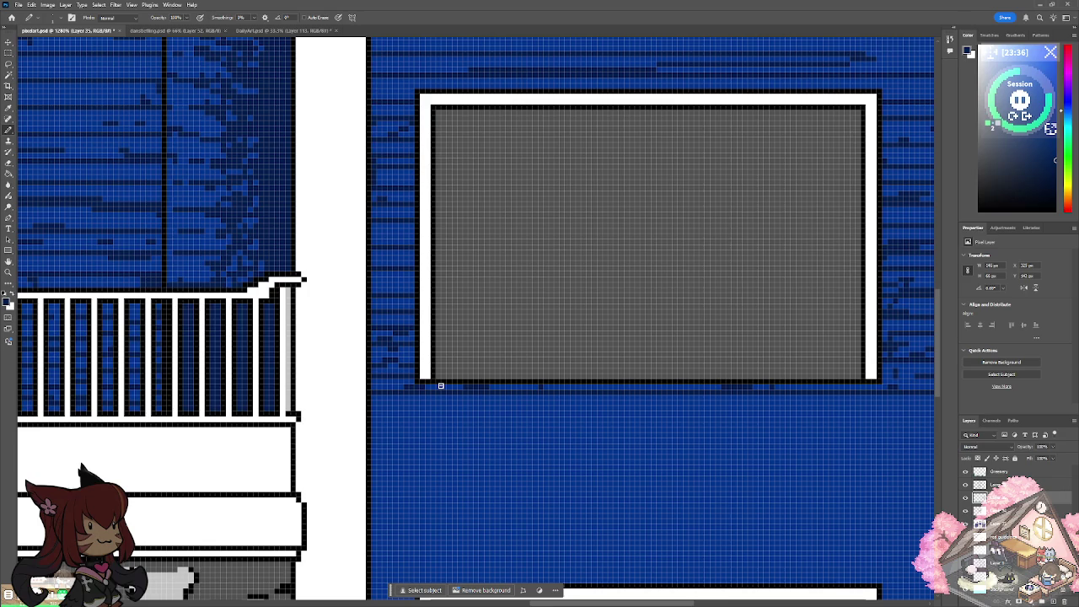
scroll(381, 427, down, 2)
scroll(382, 427, down, 2)
scroll(381, 426, up, 2)
scroll(473, 321, right, 1)
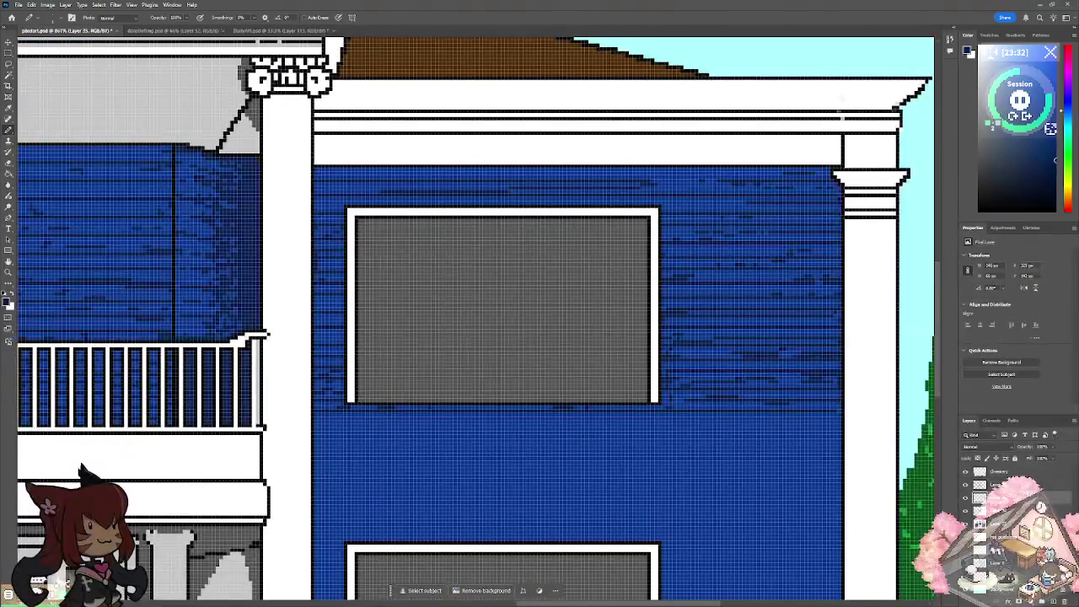
Extend straight Shift-constrained siding lines right to the wall edge, undoing mis-drawn strokes.
key(shift)
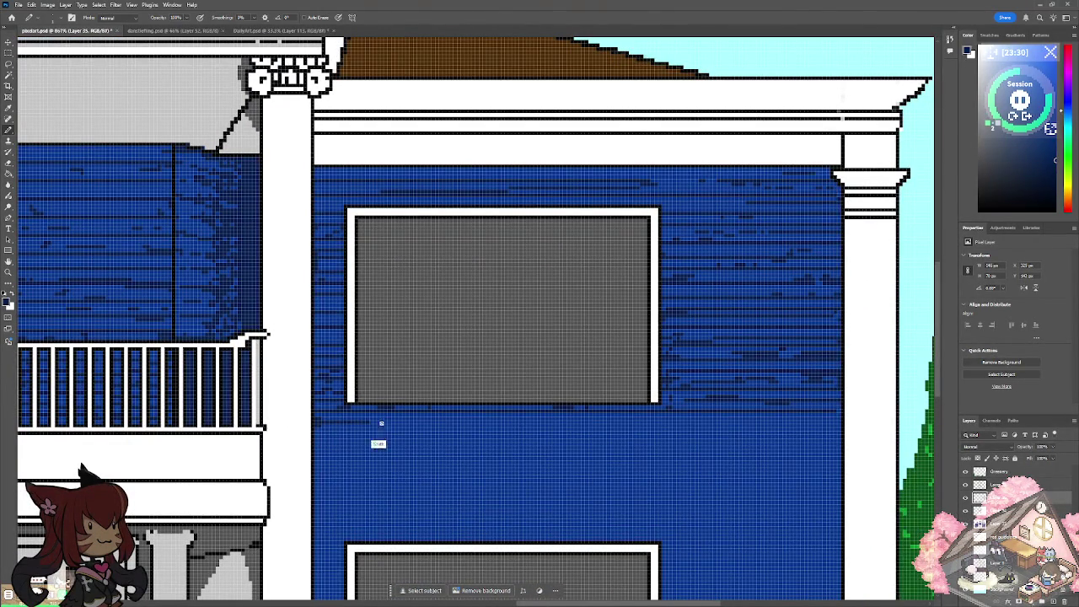
drag(604, 423, 715, 423)
key(ctrl+z)
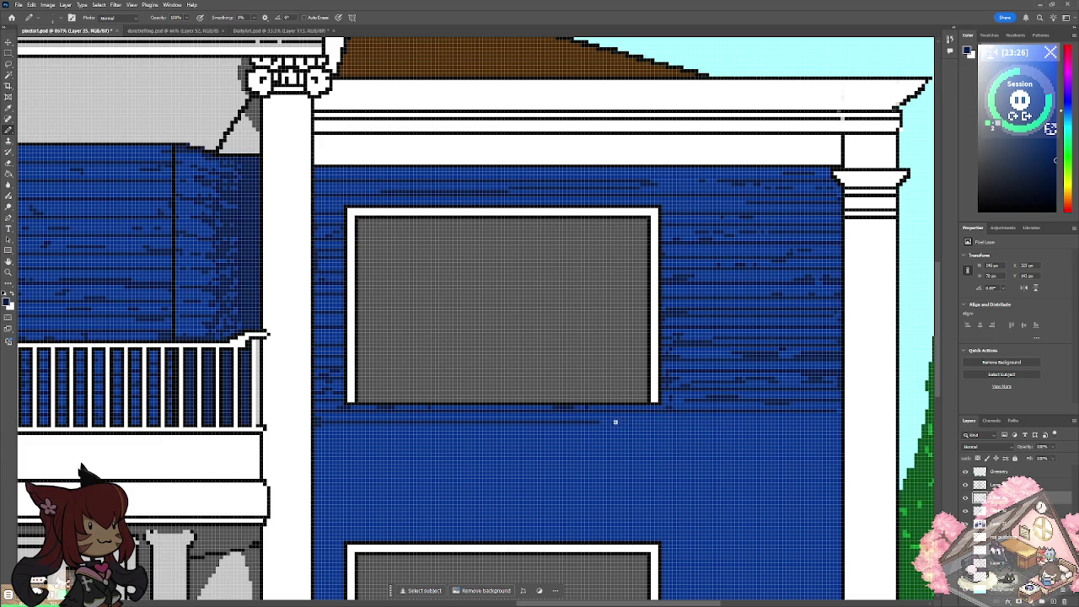
drag(621, 423, 838, 423)
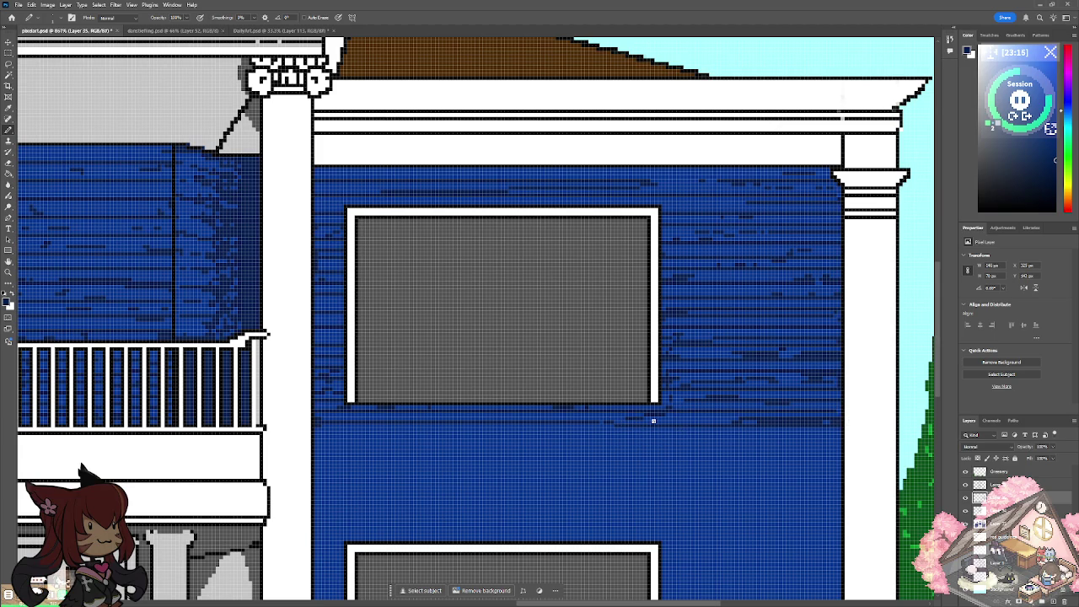
shift+click(321, 425)
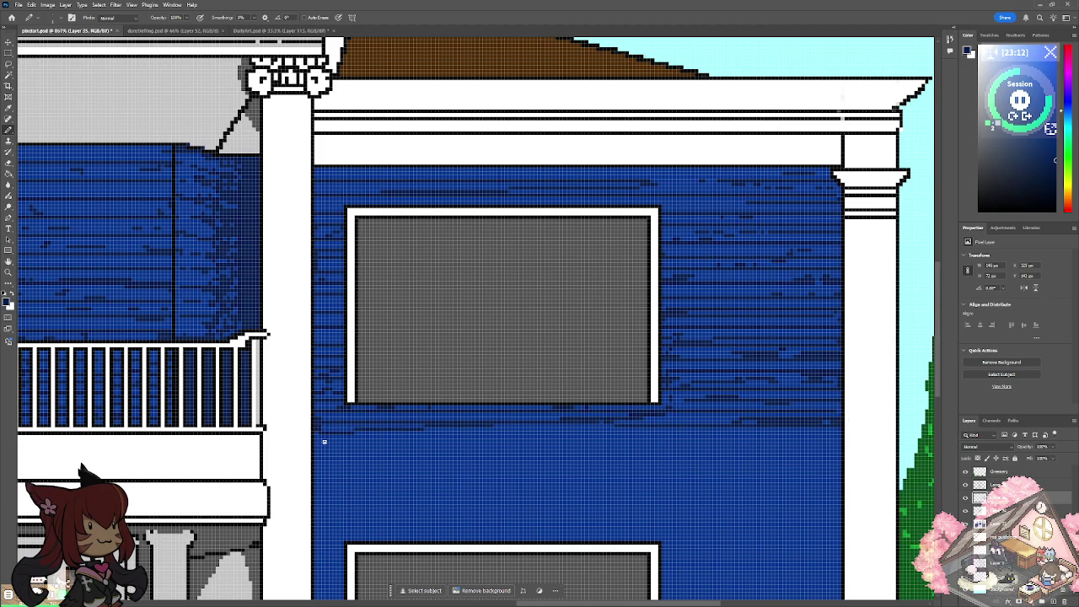
key(ctrl+z)
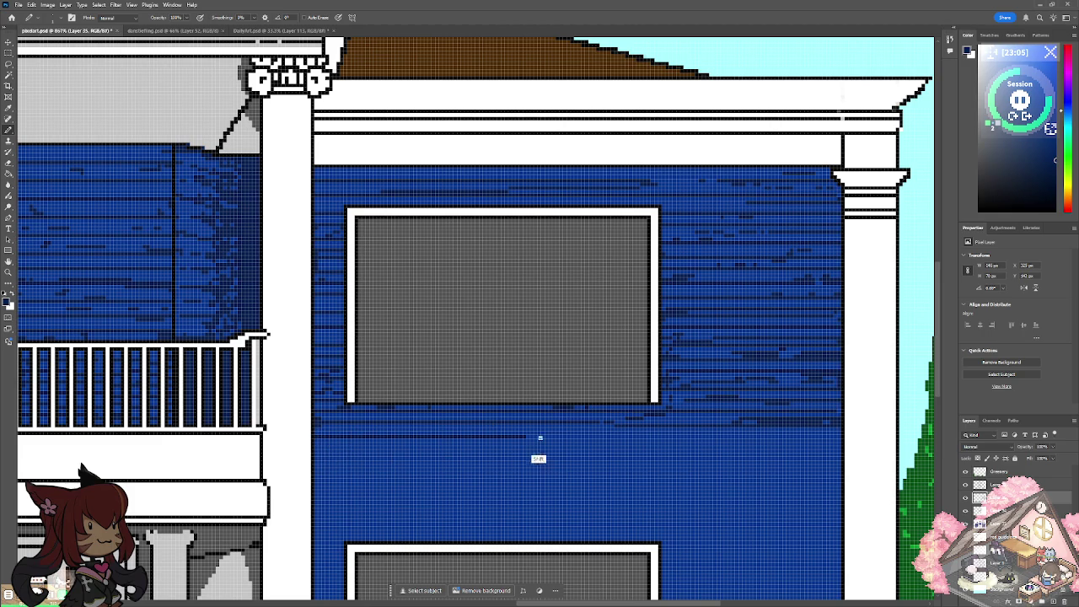
shift+click(814, 439)
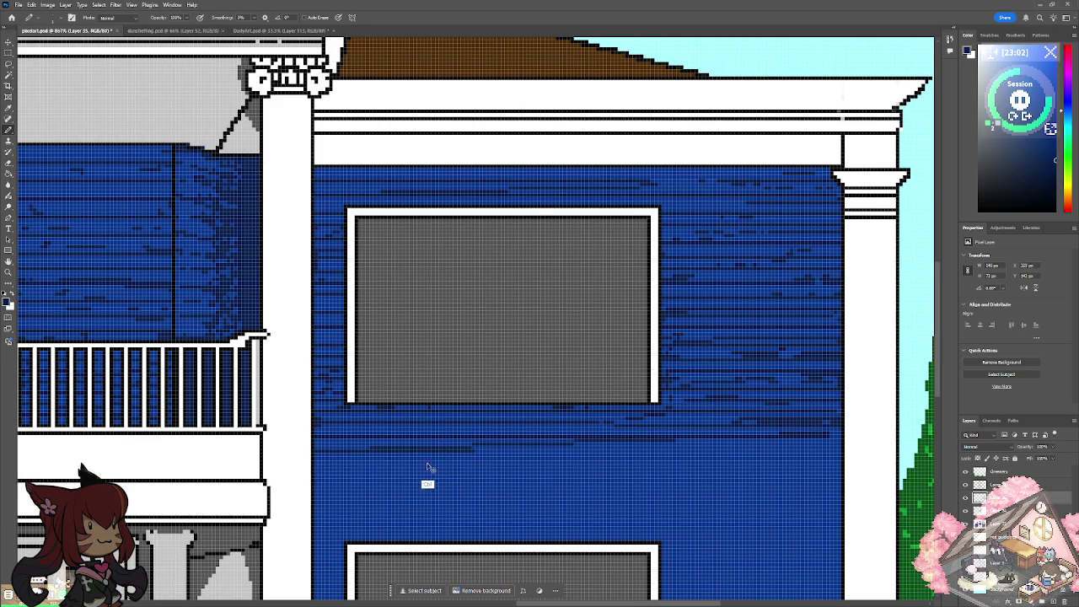
click(315, 453)
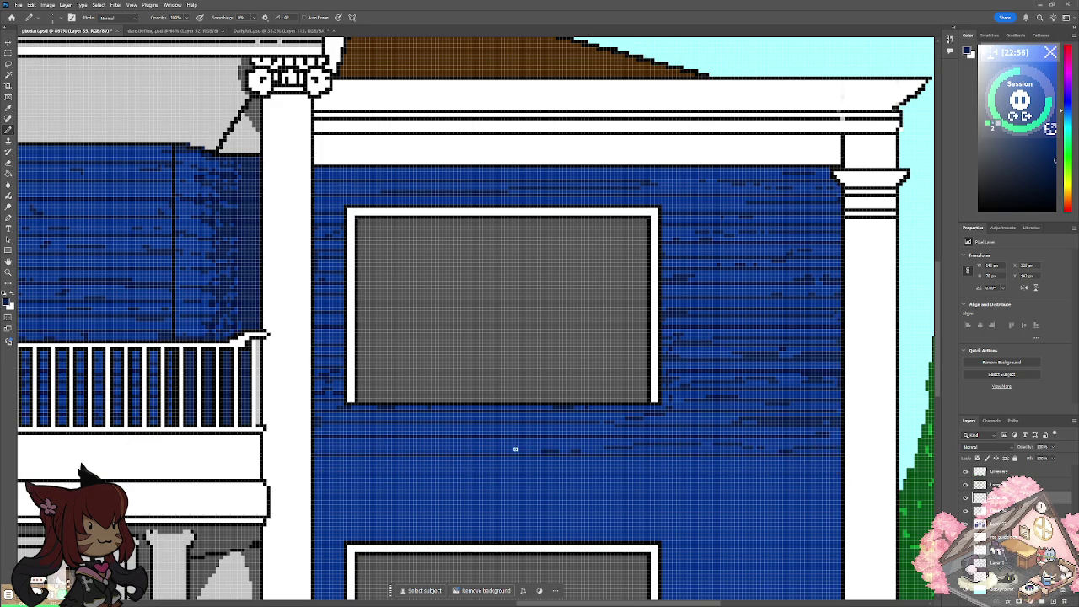
Add short dark texture streaks across the siding.
drag(341, 428, 407, 430)
drag(483, 429, 564, 430)
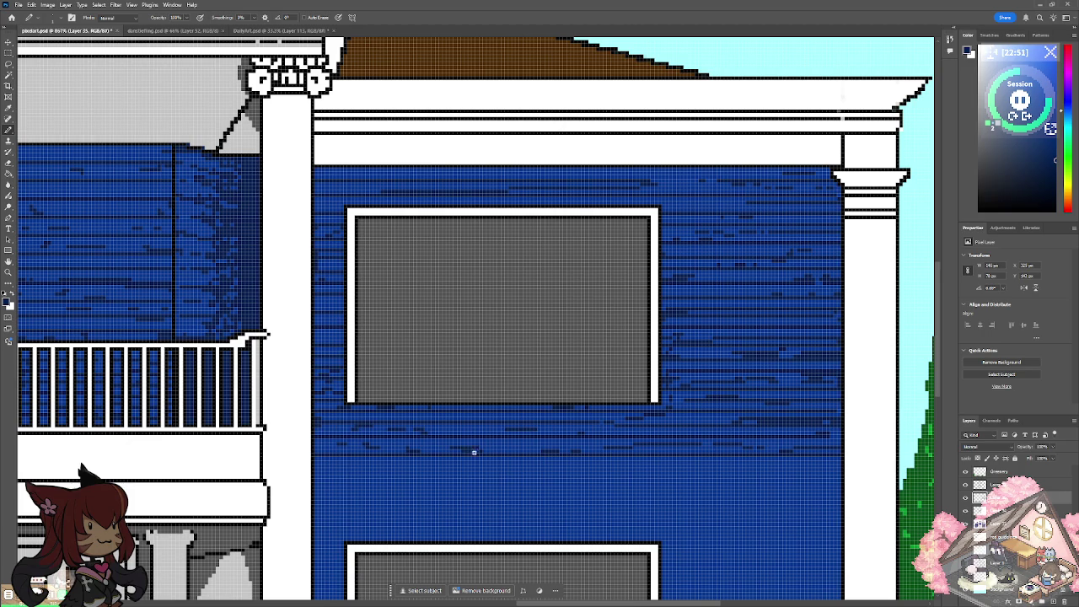
drag(481, 446, 432, 452)
scroll(478, 429, down, 5)
scroll(477, 428, up, 3)
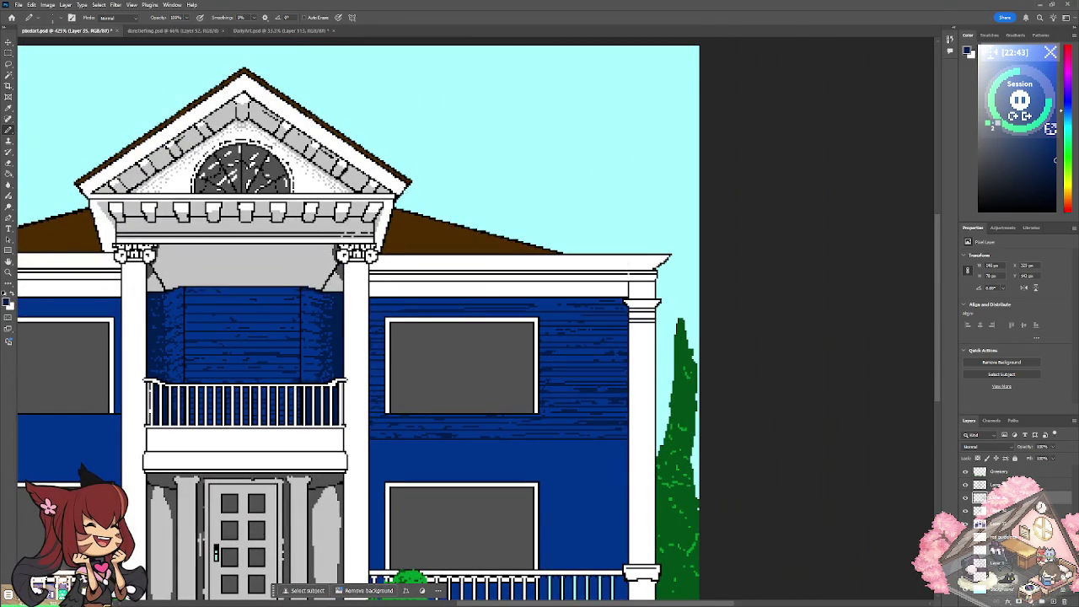
scroll(358, 325, down, 5)
scroll(359, 324, up, 5)
scroll(570, 582, up, 1)
scroll(570, 582, up, 1)
scroll(570, 582, up, 1)
scroll(570, 582, up, 1)
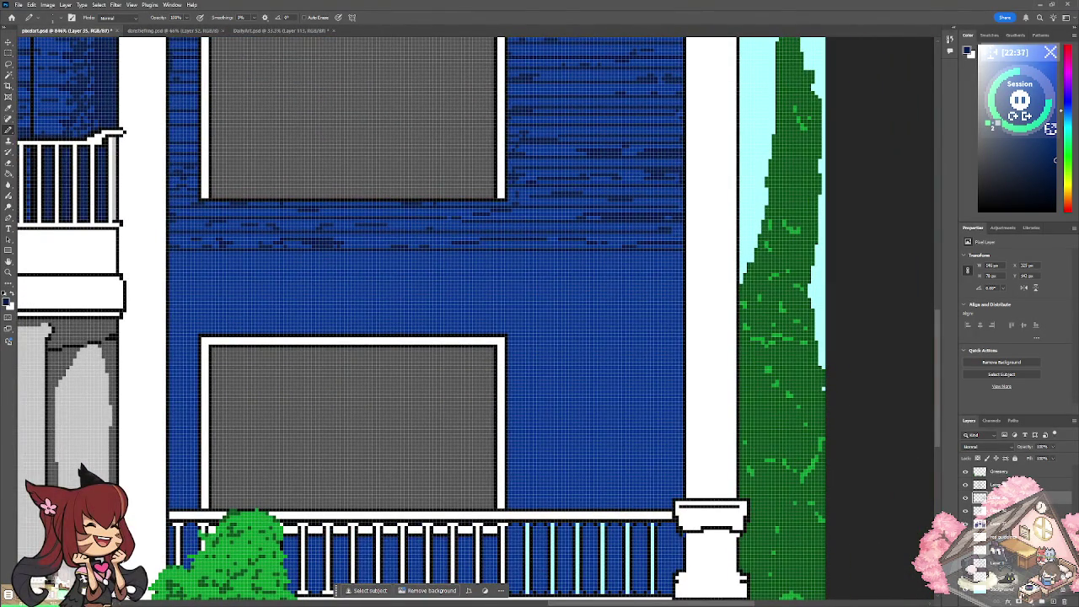
scroll(362, 321, down, 3)
scroll(362, 321, up, 2)
scroll(362, 320, up, 2)
scroll(363, 320, up, 1)
Draw a long straight siding line across the wall under the upper window.
drag(539, 321, 456, 329)
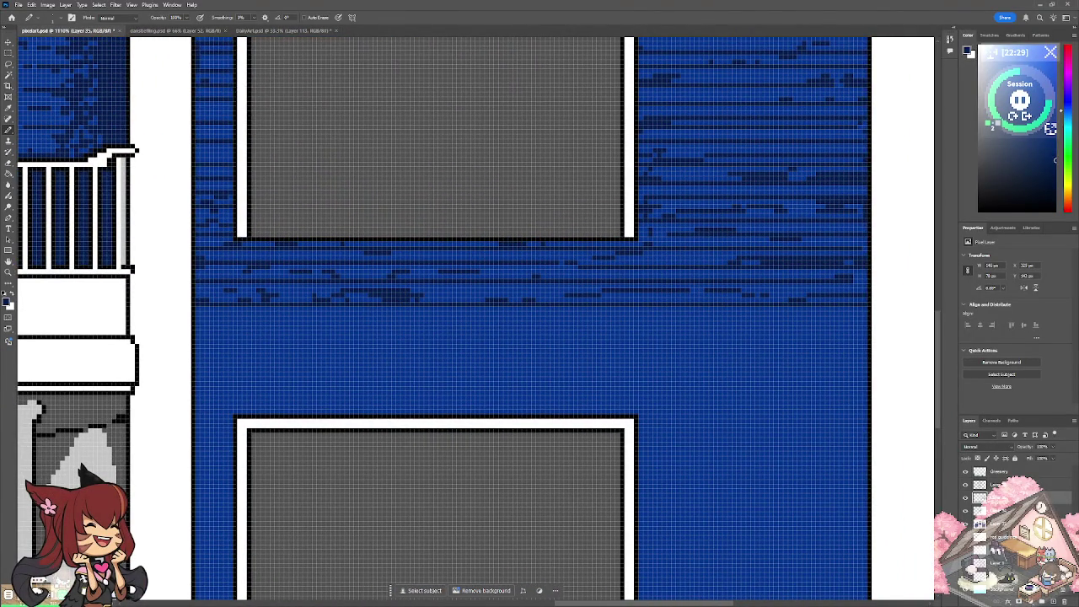
mouse_move(202, 319)
mouse_down()
mouse_move(865, 320)
mouse_move(833, 318)
mouse_up()
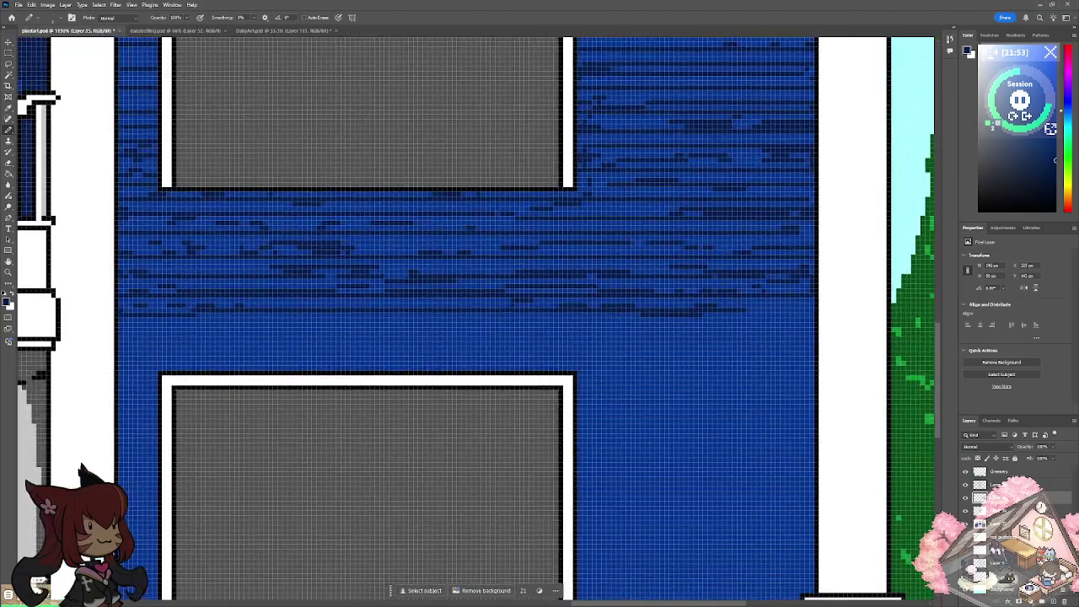
scroll(852, 329, down, 3)
scroll(465, 403, down, 3)
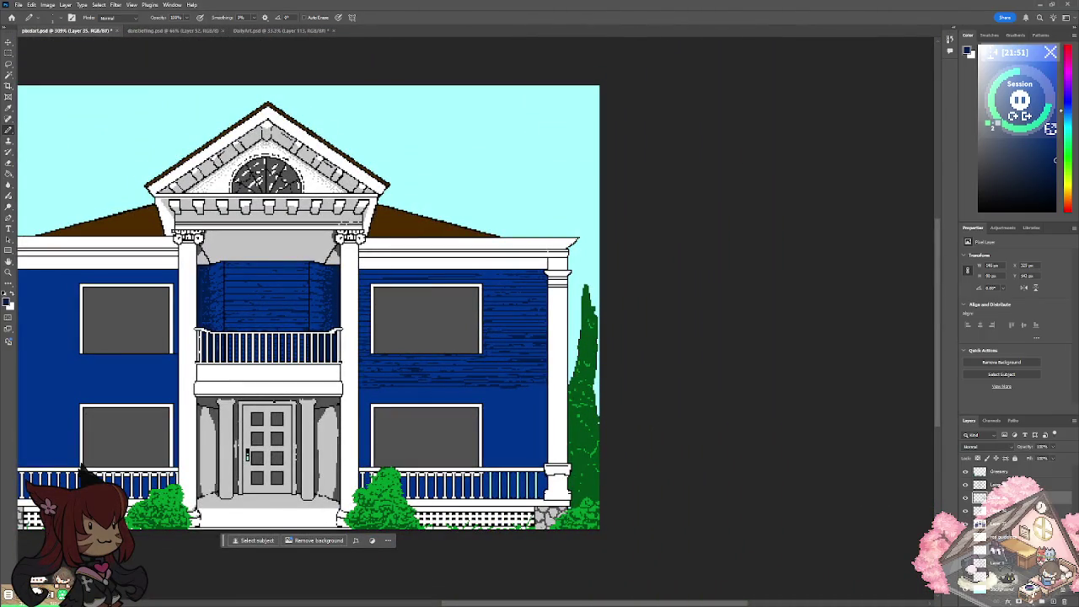
scroll(375, 241, up, 2)
scroll(375, 241, up, 2)
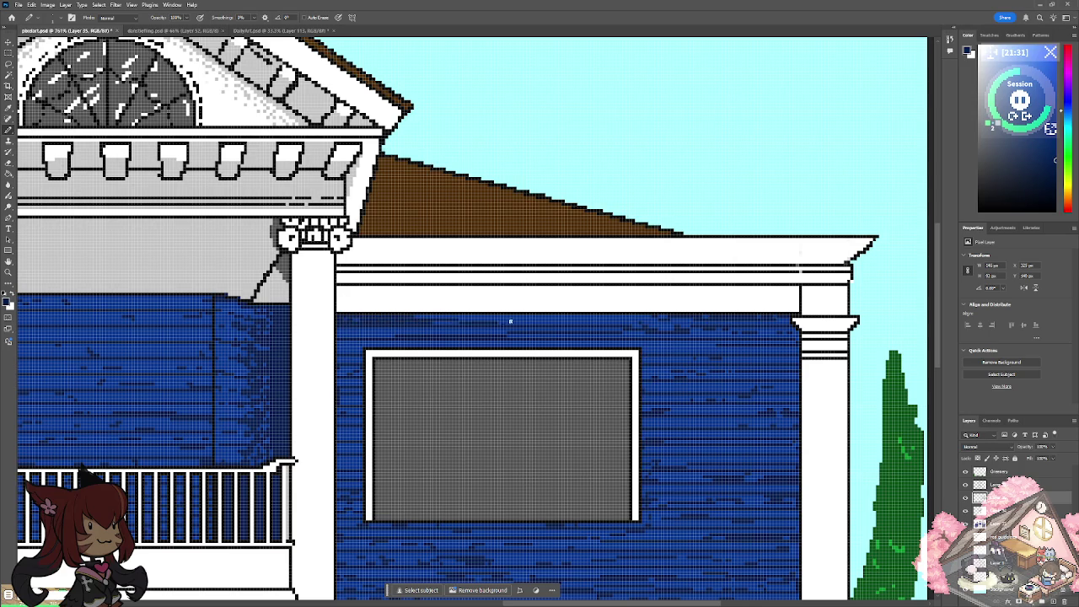
drag(523, 320, 675, 319)
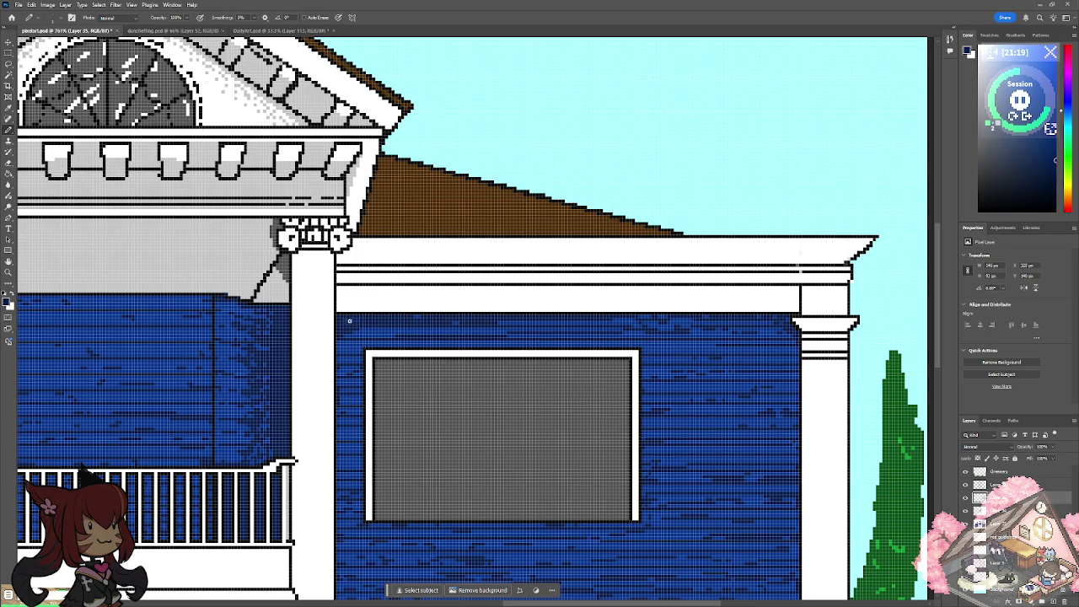
scroll(363, 319, down, 3)
scroll(363, 319, down, 3)
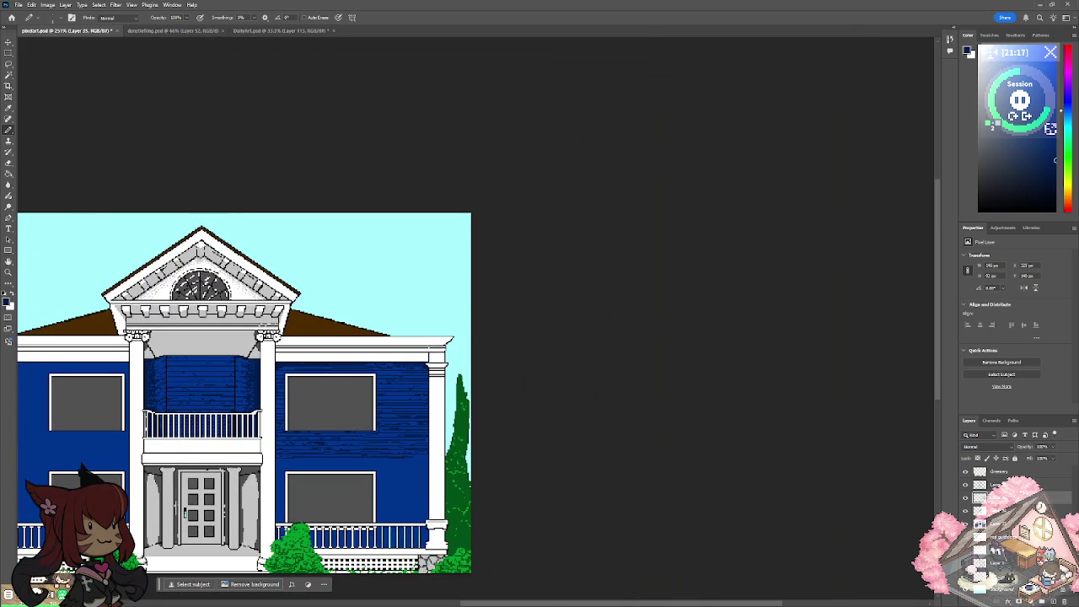
scroll(281, 506, up, 2)
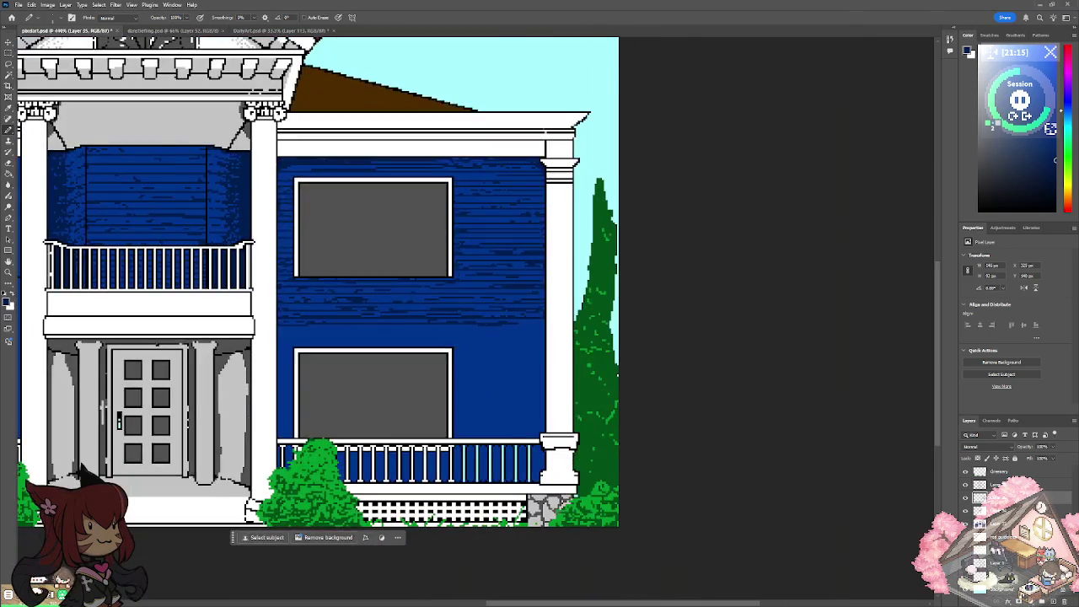
scroll(281, 506, up, 3)
scroll(565, 321, up, 3)
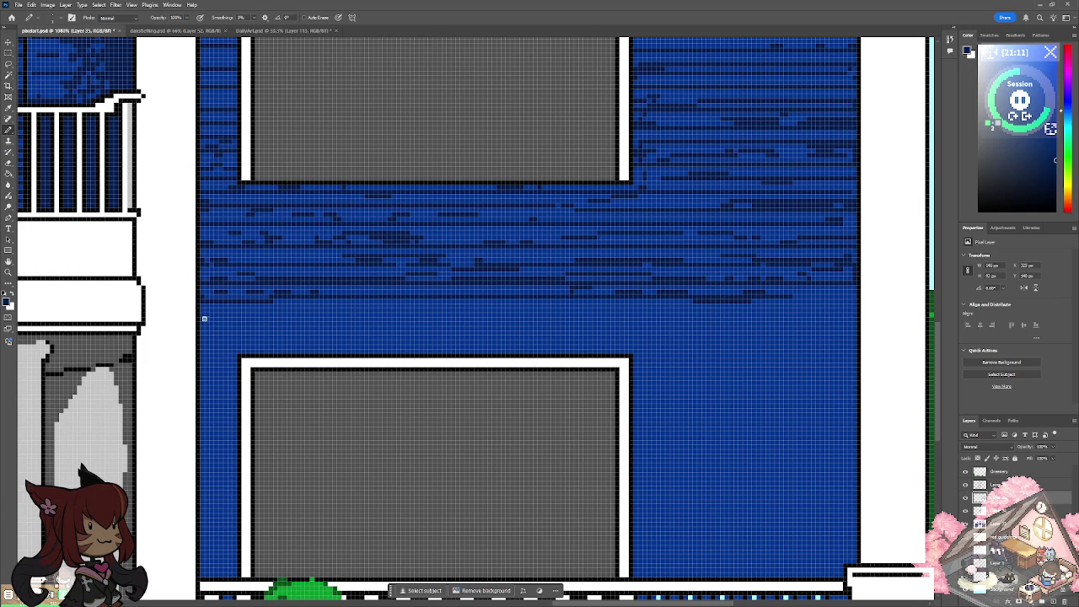
Redraw a straight siding line across the wall and extend rows to its right edge.
drag(211, 316, 784, 325)
key(ctrl+z)
drag(220, 316, 841, 336)
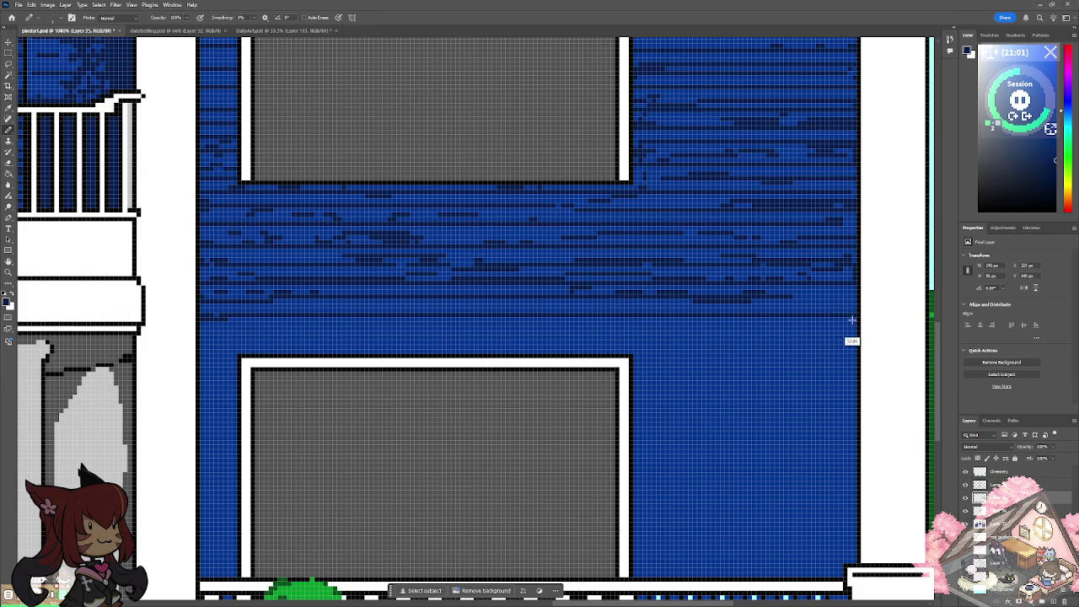
drag(852, 297, 813, 297)
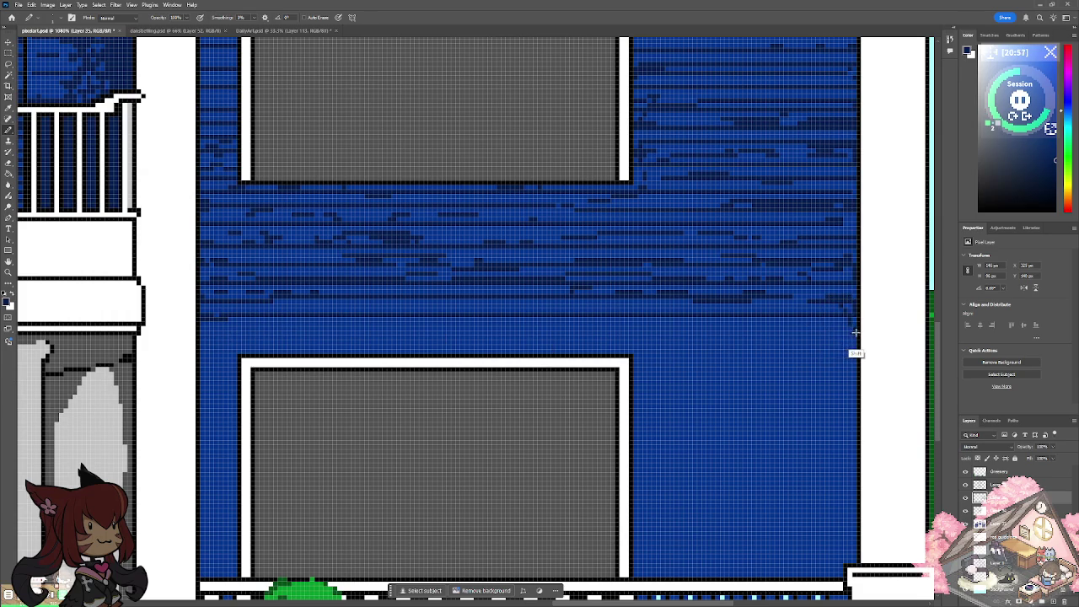
mouse_move(856, 329)
mouse_down()
mouse_move(228, 328)
mouse_move(211, 344)
mouse_move(627, 343)
mouse_move(860, 374)
mouse_up()
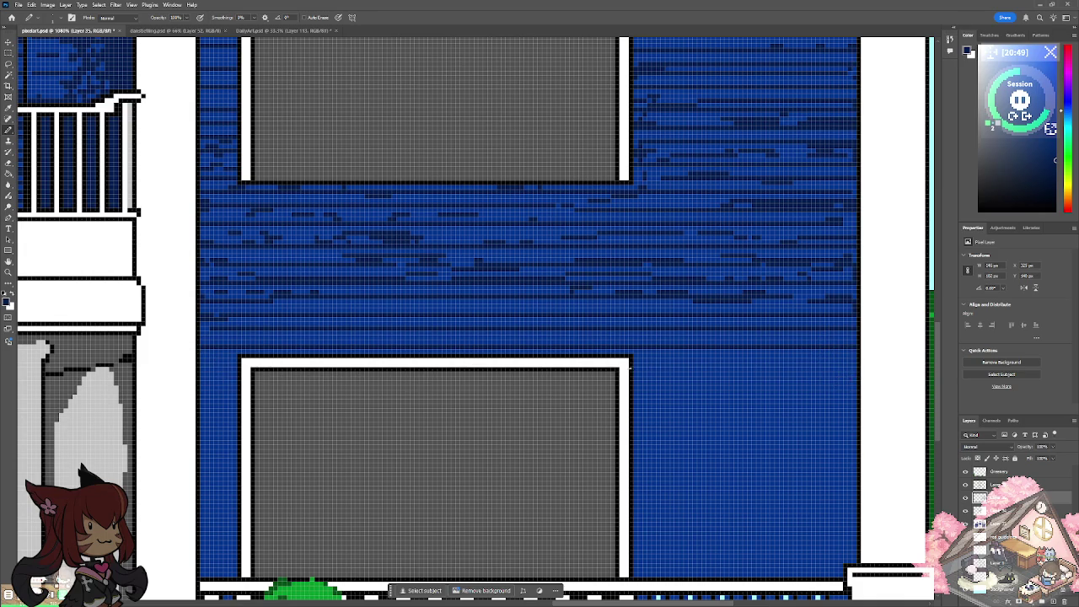
Add successive siding rows from the lower window frame to the wall edge.
mouse_move(636, 364)
mouse_down()
mouse_move(807, 369)
mouse_move(856, 386)
mouse_up()
key(ctrl+z)
mouse_move(858, 387)
mouse_down()
mouse_move(635, 410)
mouse_move(855, 405)
mouse_move(803, 428)
mouse_move(634, 429)
mouse_up()
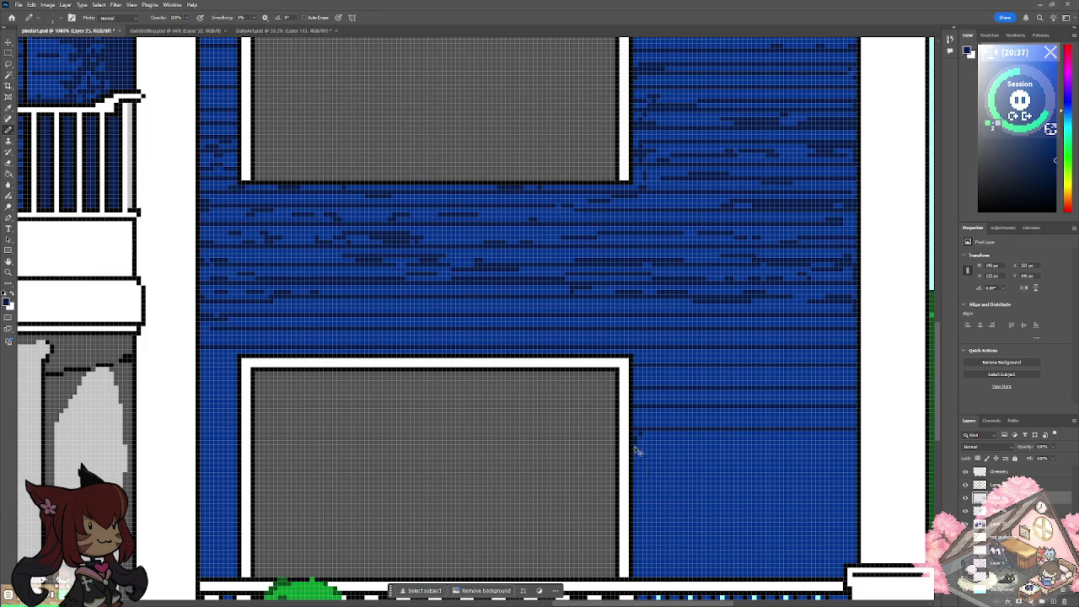
drag(634, 450, 860, 452)
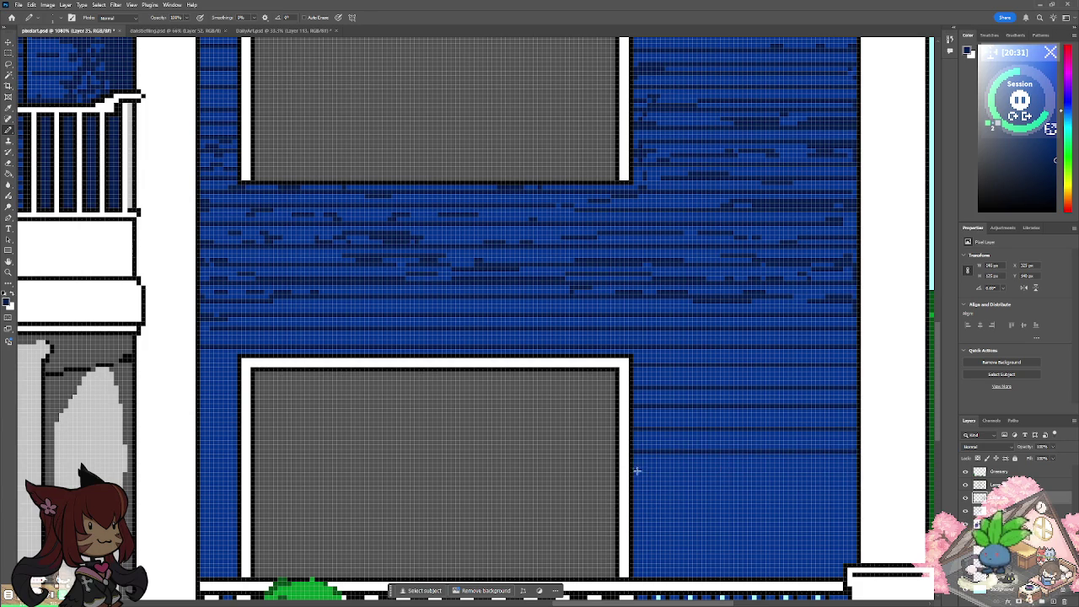
drag(630, 467, 859, 469)
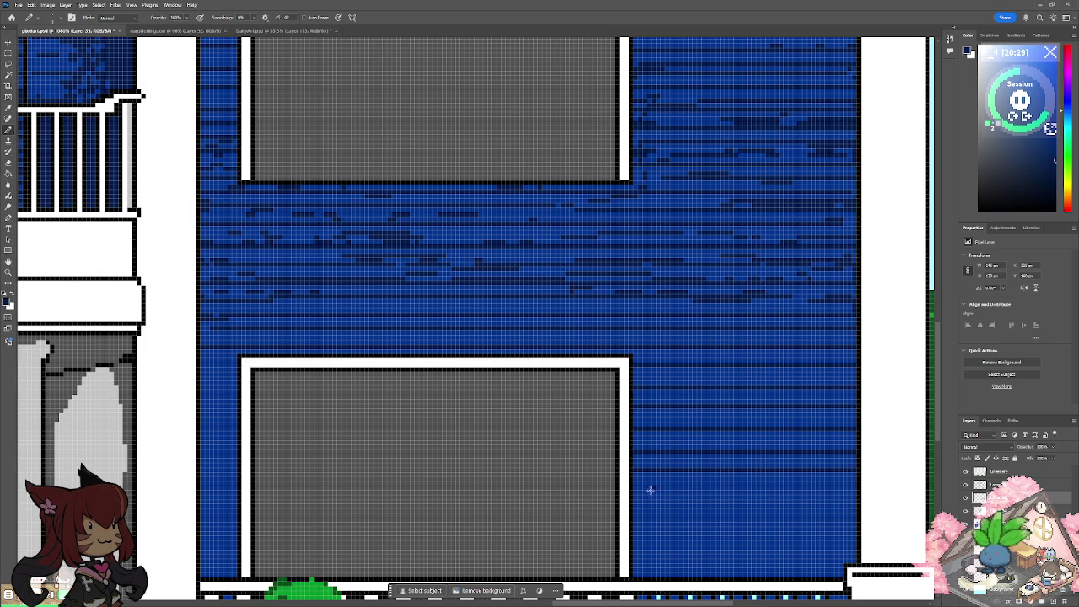
Draw the remaining siding rows down to the wall's bottom, undoing a stray stroke.
mouse_move(631, 487)
mouse_down()
mouse_move(859, 489)
mouse_move(634, 505)
mouse_move(858, 522)
mouse_move(828, 540)
mouse_up()
key(ctrl+z)
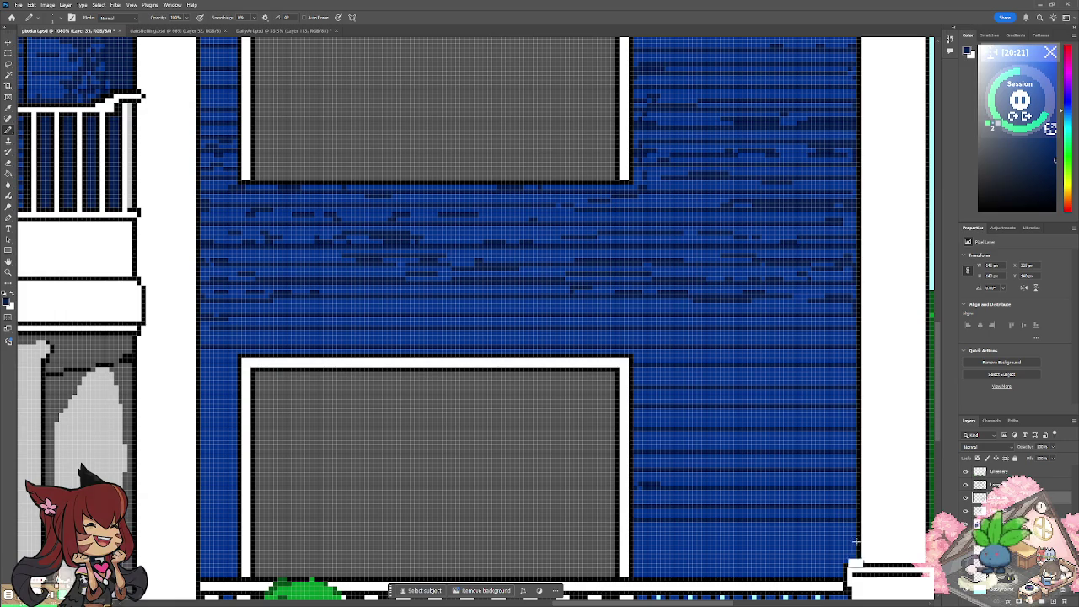
drag(860, 561, 638, 558)
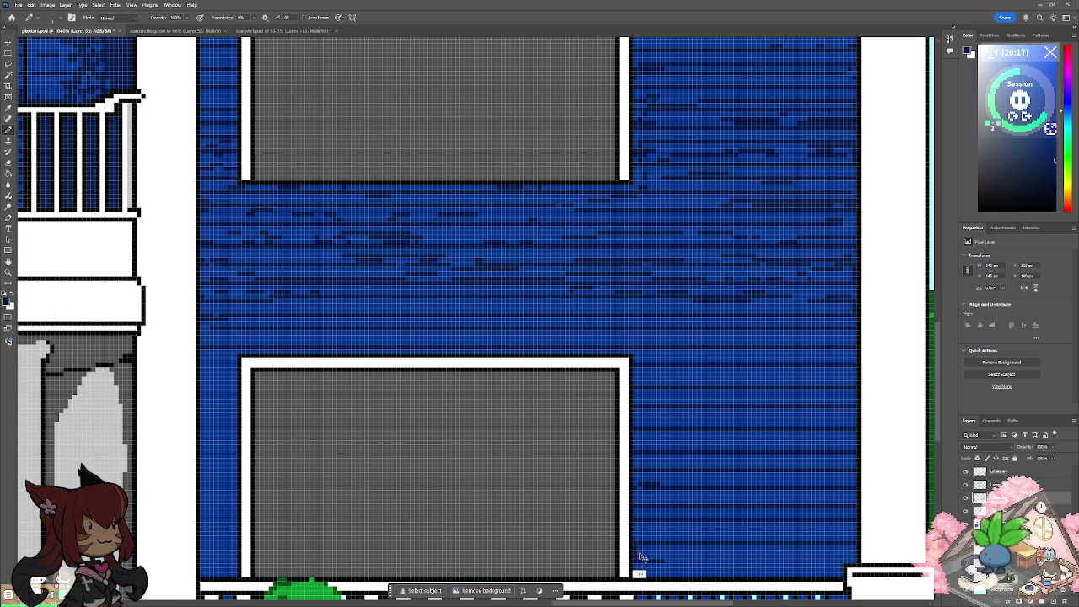
mouse_move(634, 559)
mouse_down()
mouse_move(849, 561)
mouse_move(840, 574)
mouse_move(663, 570)
mouse_up()
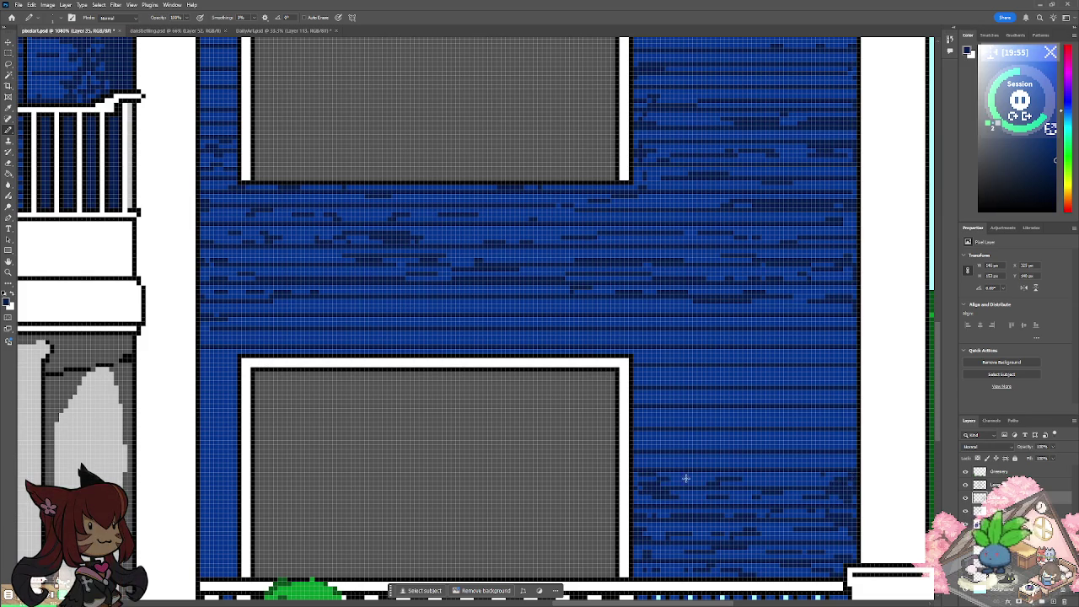
Roughen the siding with short freehand dark texture streaks.
drag(657, 456, 807, 462)
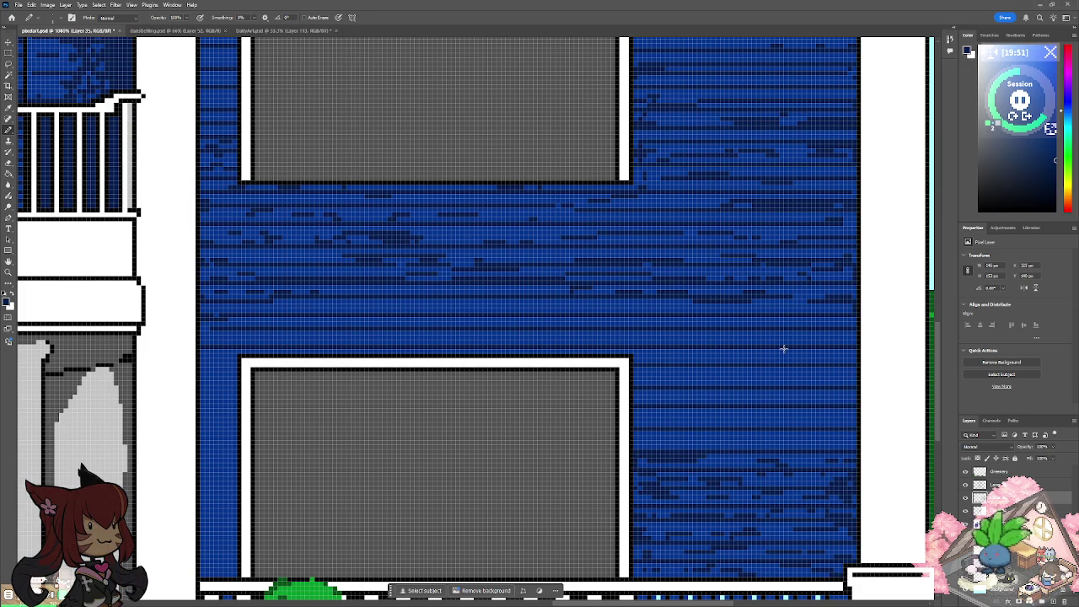
drag(640, 371, 849, 368)
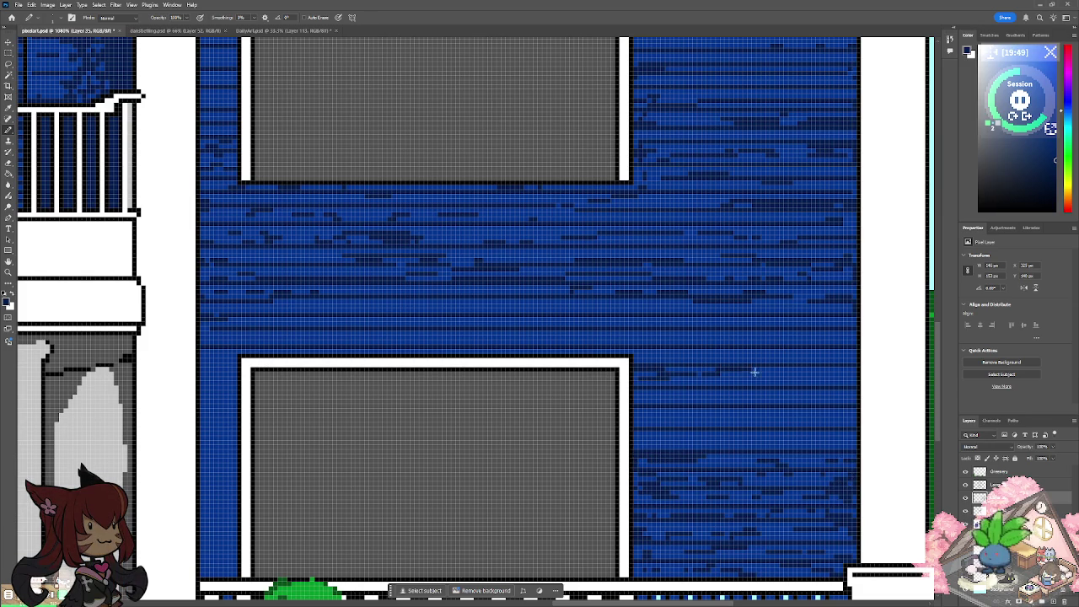
drag(848, 371, 653, 396)
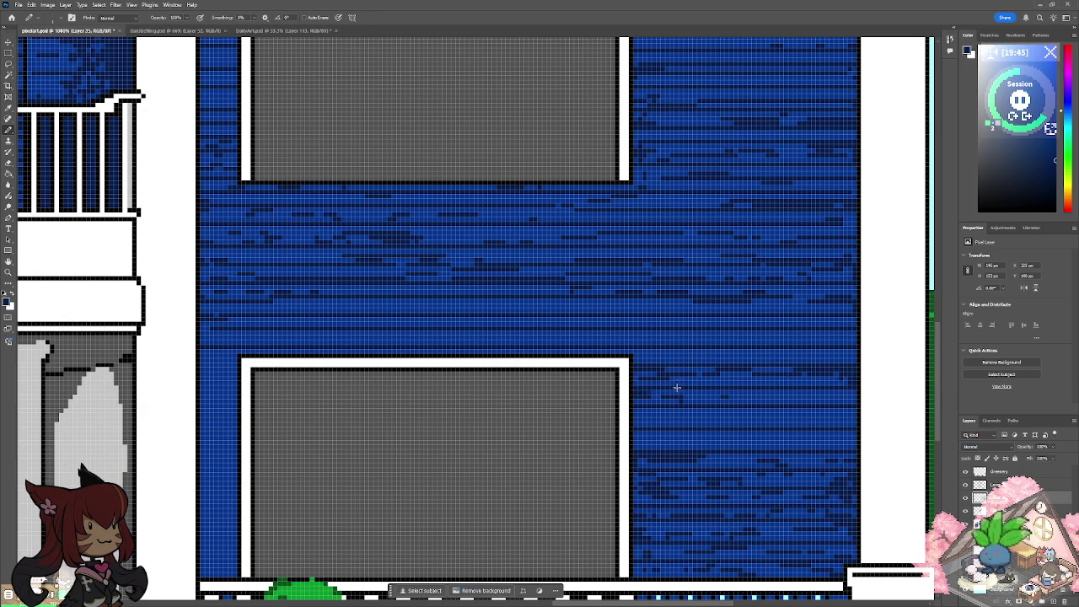
drag(853, 393, 683, 396)
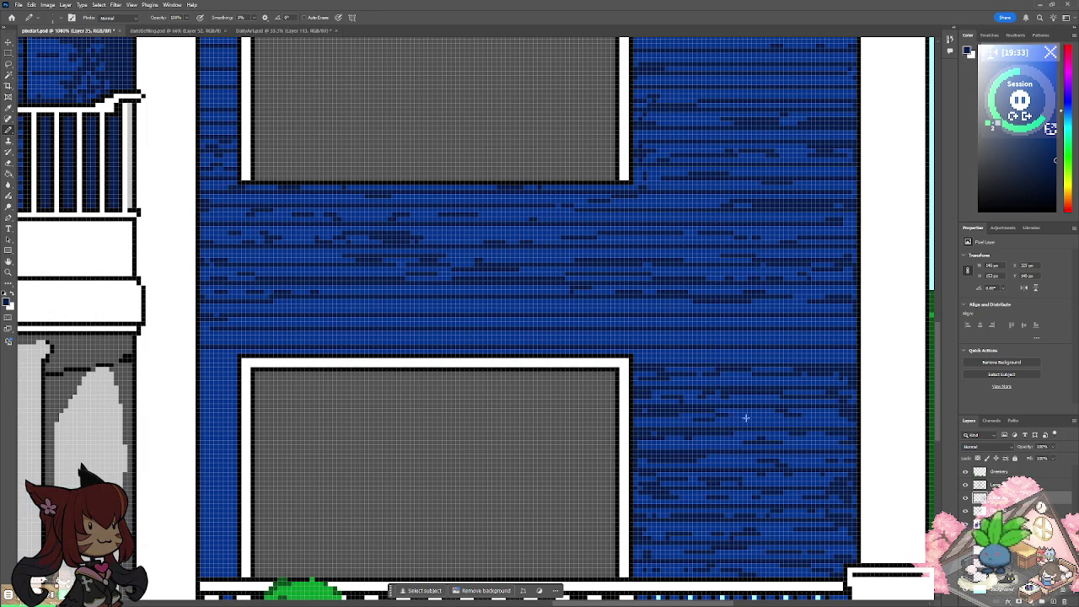
scroll(678, 409, down, 3)
scroll(678, 409, left, 2)
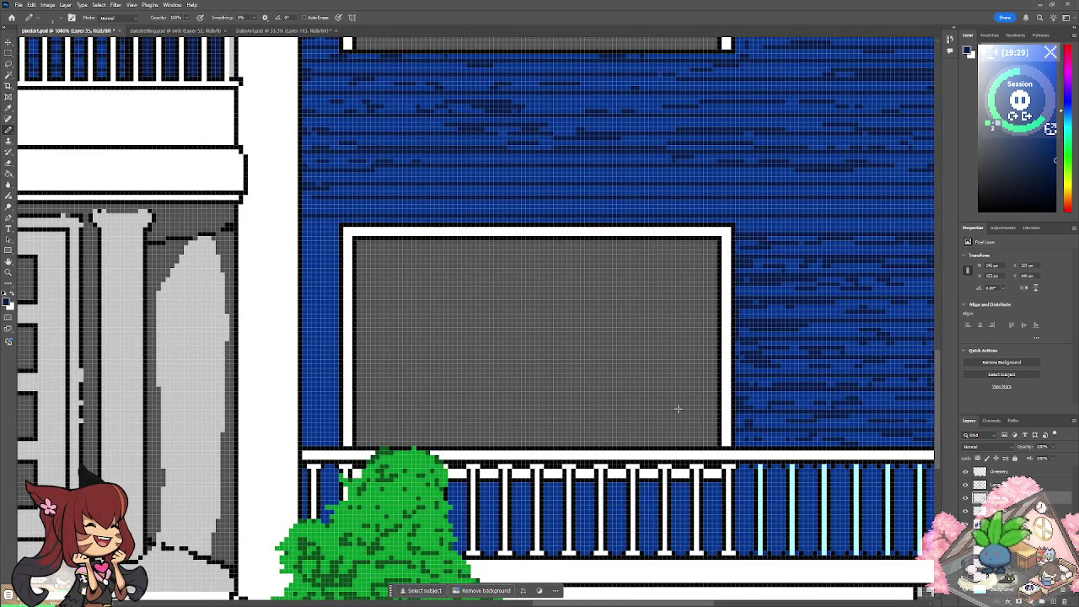
scroll(678, 409, up, 3)
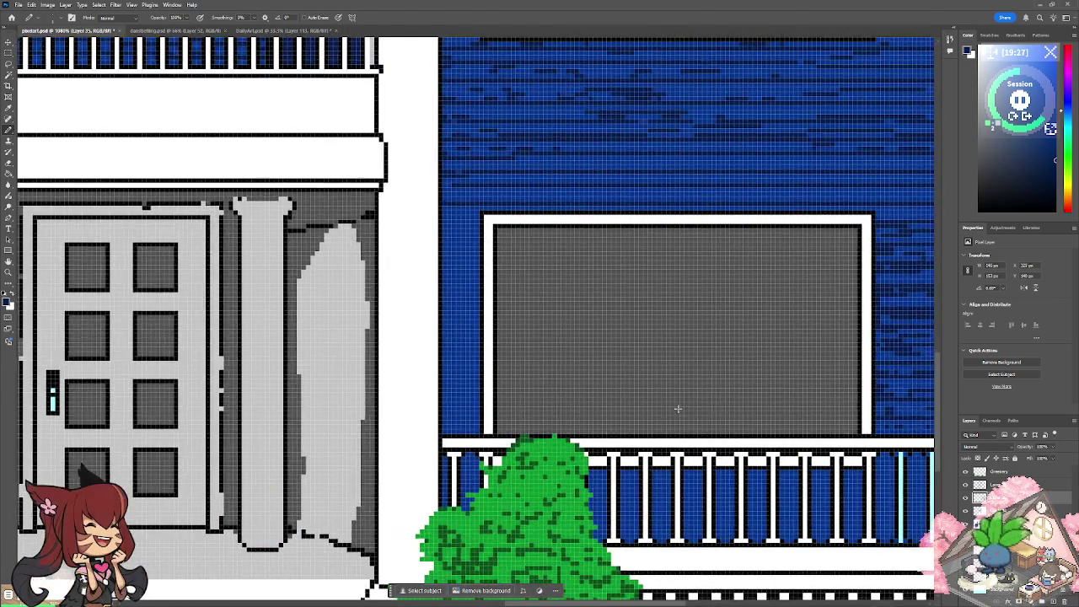
scroll(678, 409, left, 2)
scroll(678, 409, up, 1)
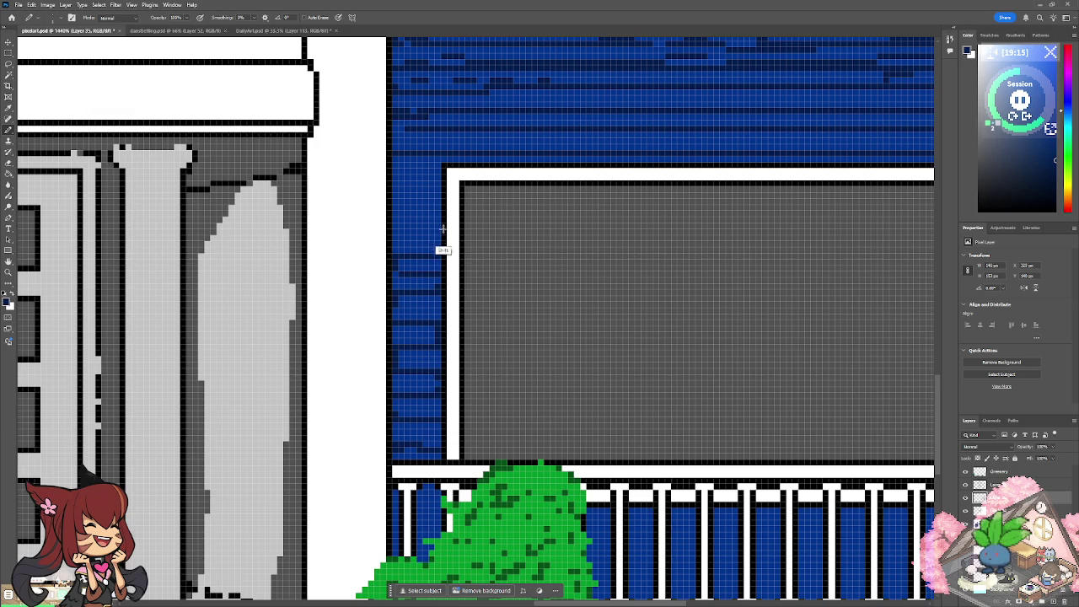
click(384, 214)
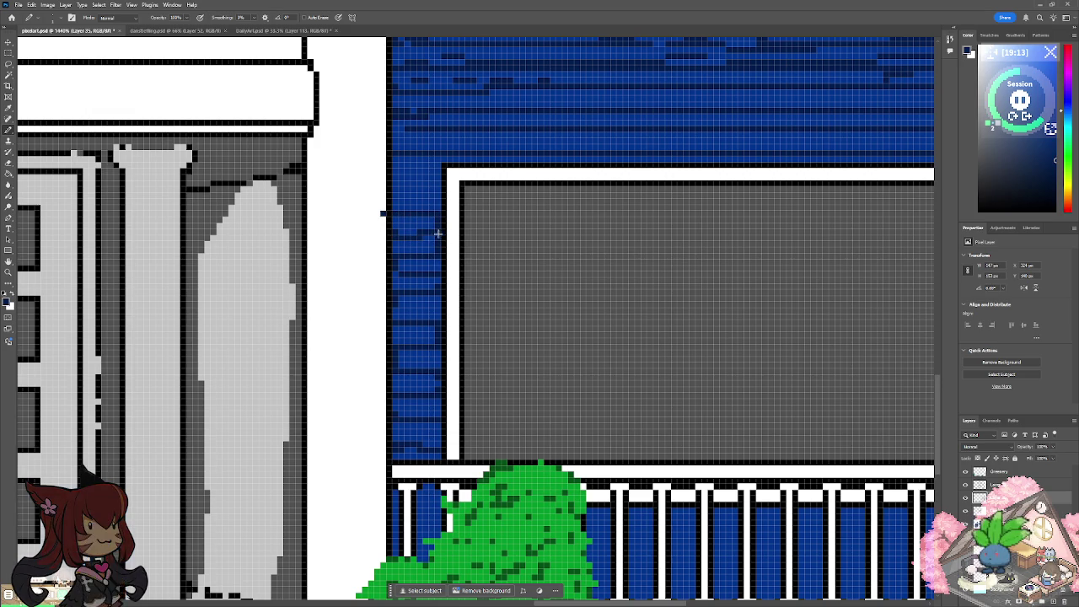
key(ctrl+z)
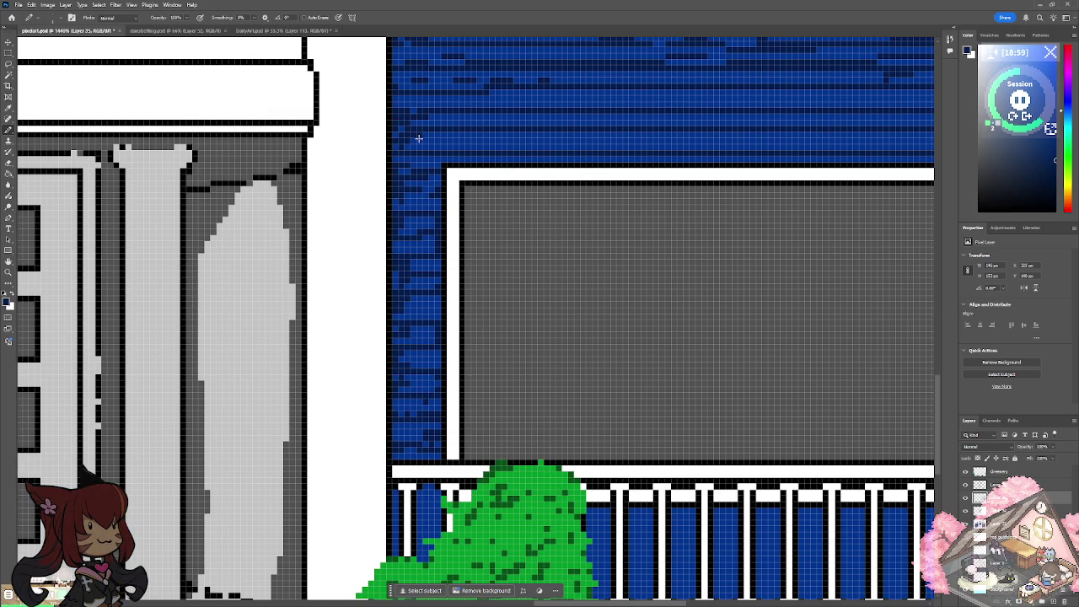
scroll(418, 138, down, 5)
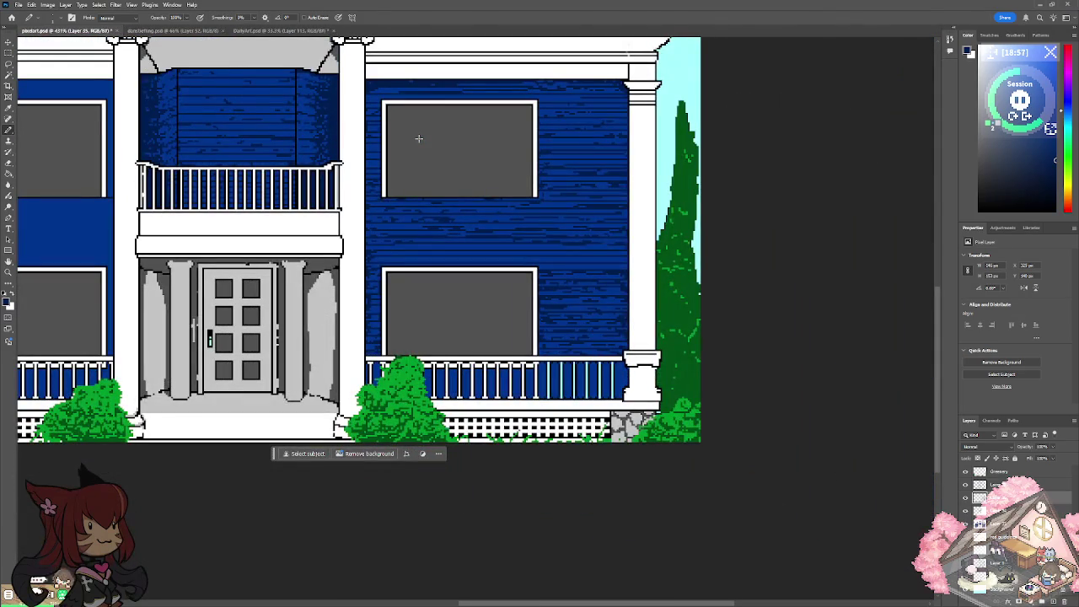
scroll(418, 138, up, 2)
scroll(419, 139, up, 1)
scroll(418, 138, up, 1)
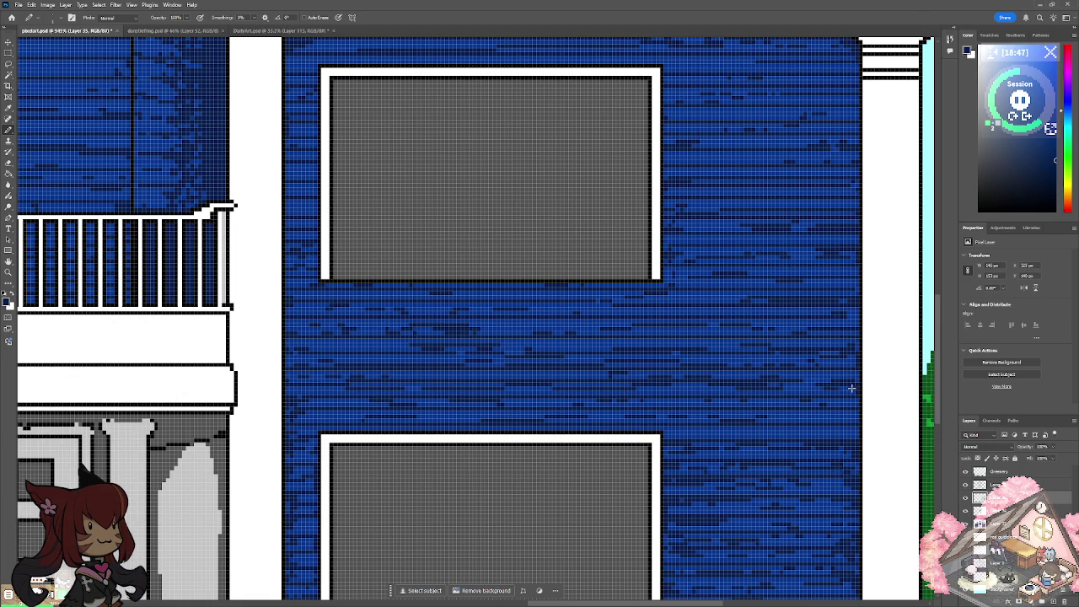
scroll(852, 388, down, 10)
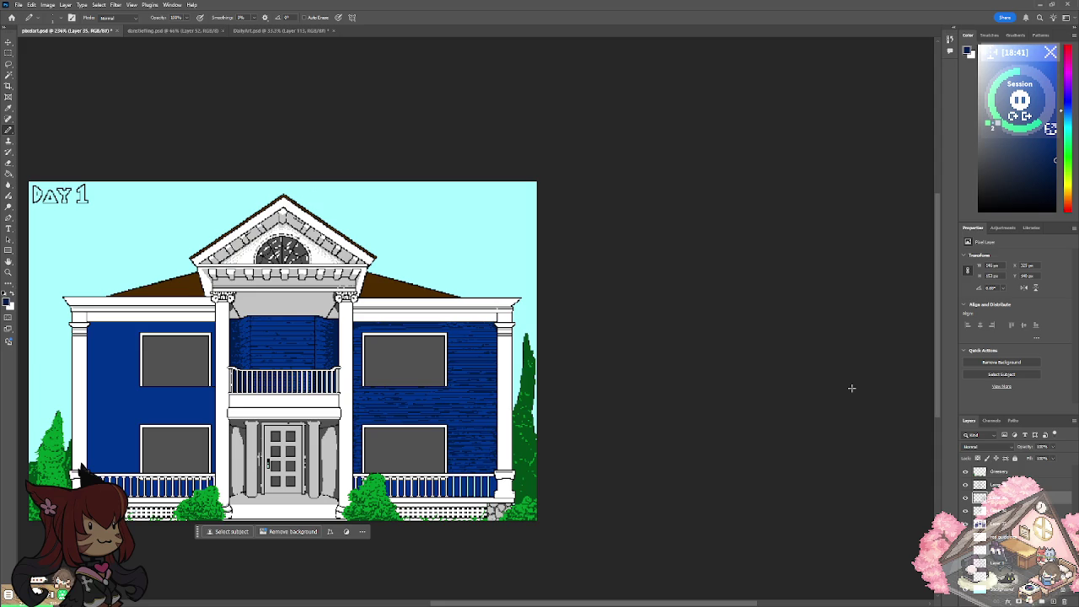
scroll(852, 388, up, 3)
scroll(850, 386, up, 1)
scroll(850, 387, up, 3)
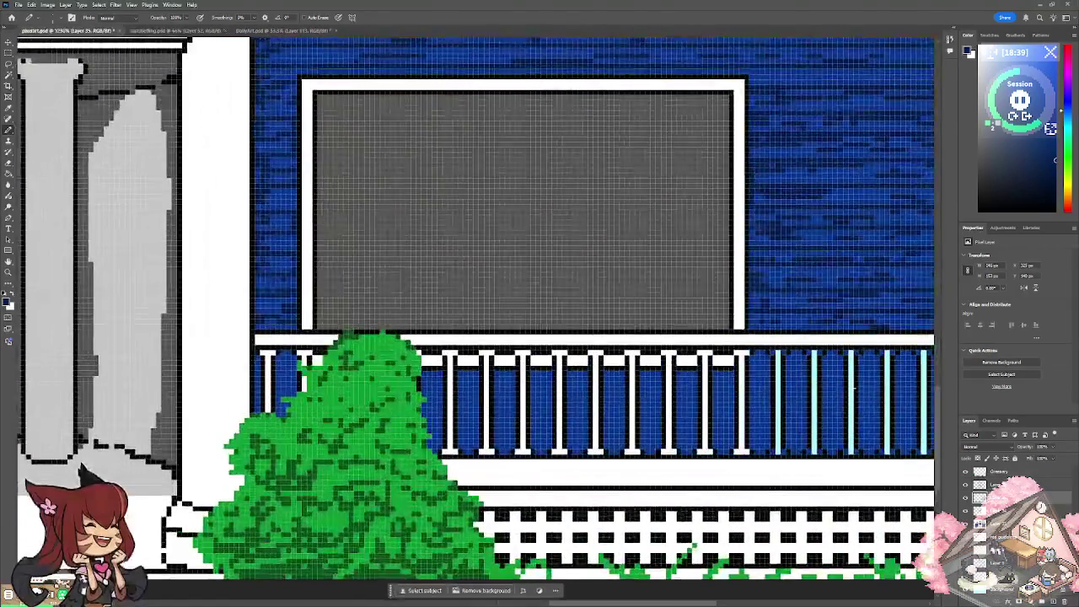
scroll(850, 388, up, 2)
scroll(850, 388, up, 2)
Shade the blue column and first three railing panels with darker blue.
mouse_move(245, 381)
mouse_down()
mouse_move(258, 374)
mouse_move(277, 423)
mouse_up()
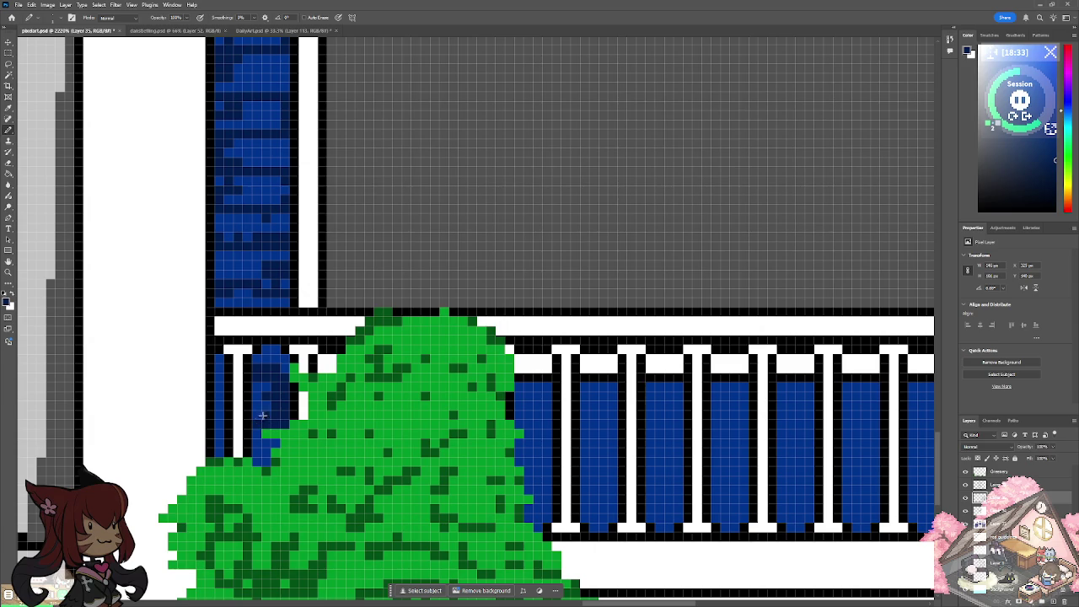
mouse_move(286, 367)
mouse_down()
mouse_move(261, 348)
mouse_move(219, 396)
mouse_up()
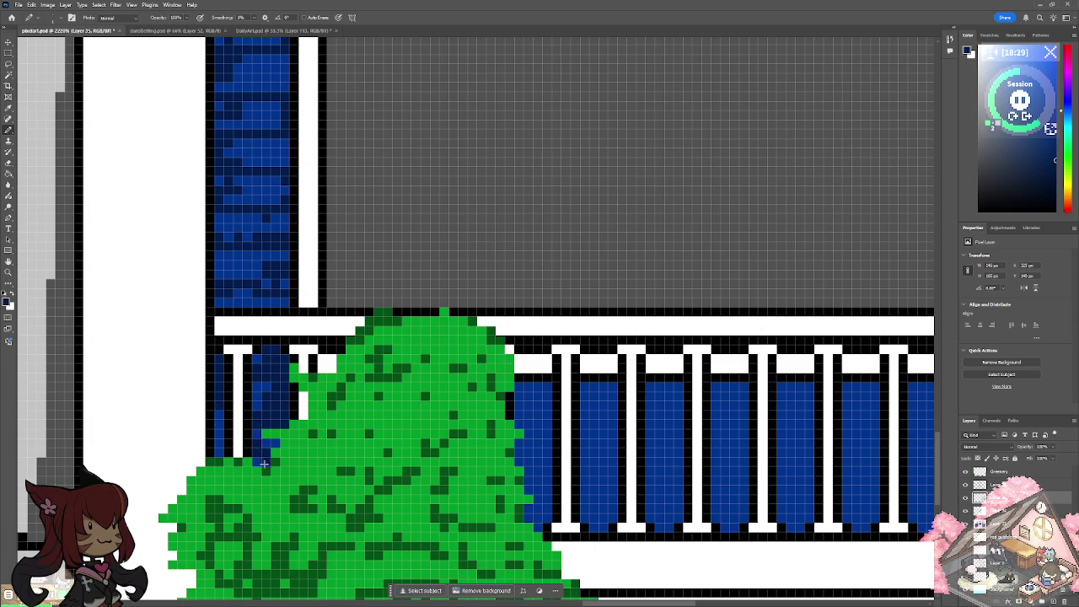
drag(218, 439, 219, 436)
mouse_move(511, 394)
mouse_down()
mouse_move(549, 389)
mouse_move(543, 521)
mouse_move(543, 457)
mouse_up()
mouse_move(607, 387)
mouse_down()
mouse_move(613, 506)
mouse_move(603, 528)
mouse_move(591, 454)
mouse_up()
drag(599, 416, 531, 420)
drag(532, 472, 543, 446)
mouse_move(646, 386)
mouse_down()
mouse_move(680, 389)
mouse_move(675, 424)
mouse_move(658, 415)
mouse_move(680, 510)
mouse_up()
mouse_move(670, 459)
mouse_down()
mouse_move(658, 477)
mouse_move(662, 527)
mouse_move(660, 515)
mouse_up()
scroll(661, 514, right, 10)
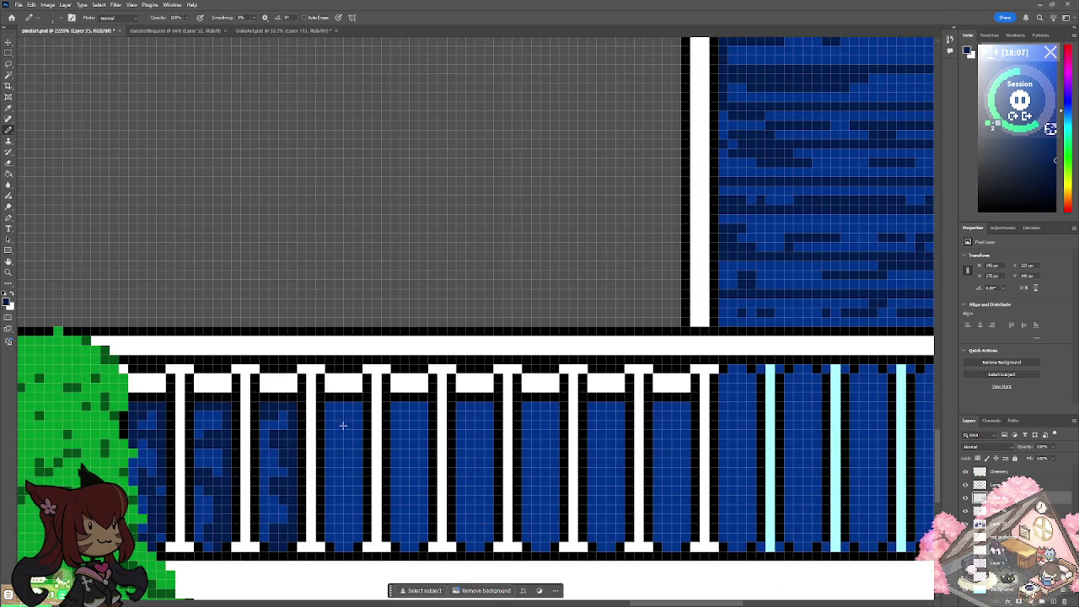
Shade the second through seventh railing panels darker blue and touch up the third and fourth.
mouse_move(344, 426)
mouse_down()
mouse_move(329, 405)
mouse_move(331, 468)
mouse_up()
mouse_move(329, 405)
mouse_down()
mouse_move(357, 422)
mouse_move(350, 529)
mouse_up()
mouse_move(330, 470)
mouse_down()
mouse_move(329, 523)
mouse_move(352, 534)
mouse_up()
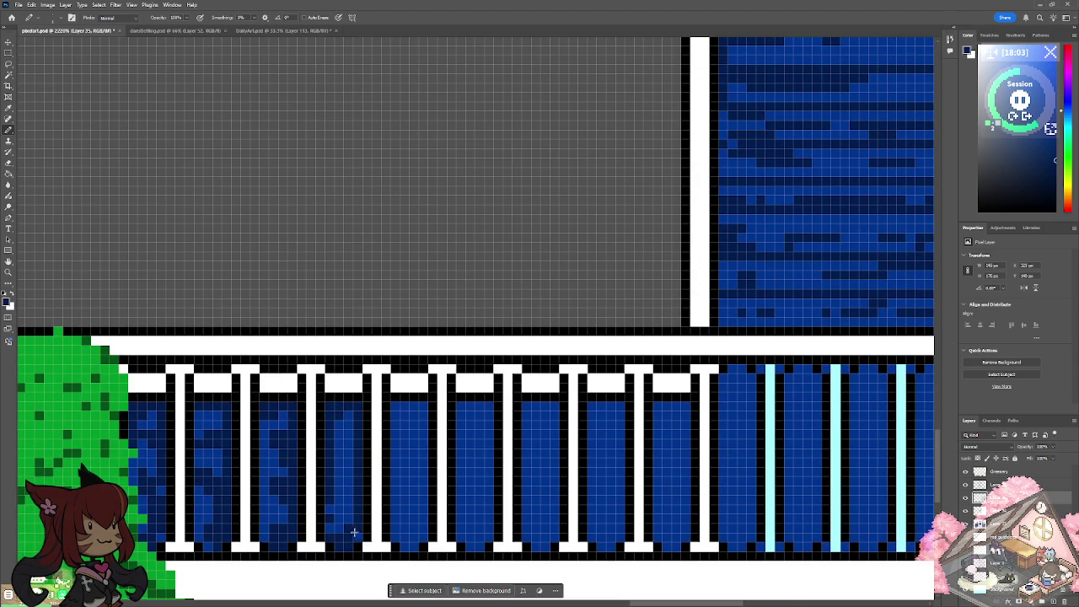
drag(265, 540, 270, 410)
drag(194, 412, 212, 403)
mouse_move(195, 456)
mouse_down()
mouse_move(203, 530)
mouse_move(225, 537)
mouse_up()
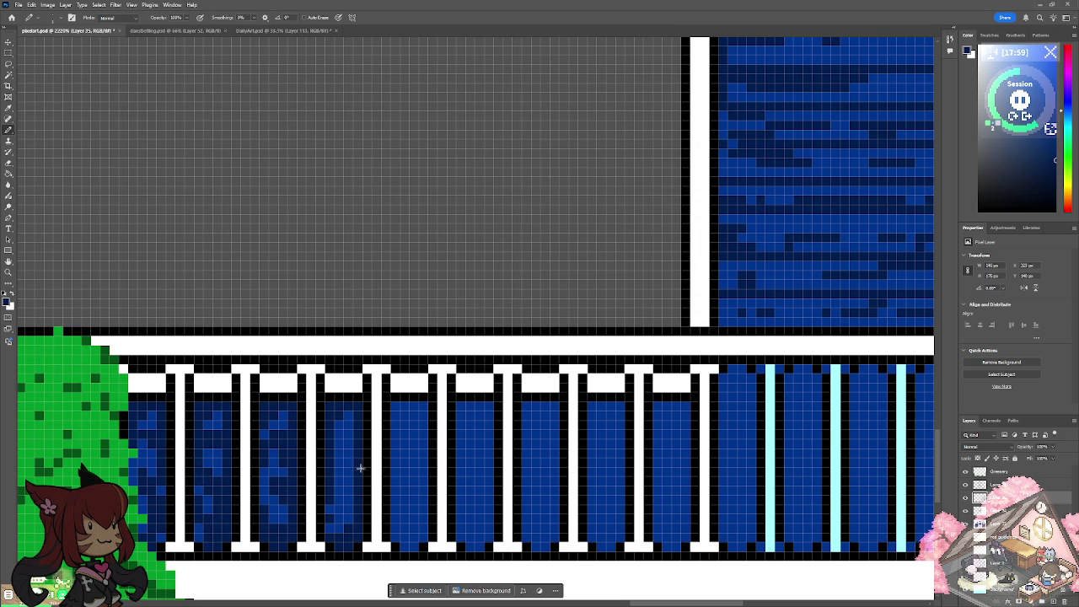
mouse_move(400, 405)
mouse_down()
mouse_move(423, 437)
mouse_move(423, 504)
mouse_move(395, 445)
mouse_move(405, 544)
mouse_move(424, 505)
mouse_up()
mouse_move(461, 405)
mouse_down()
mouse_move(478, 401)
mouse_move(489, 439)
mouse_move(462, 491)
mouse_move(463, 536)
mouse_move(486, 544)
mouse_up()
drag(497, 443, 484, 546)
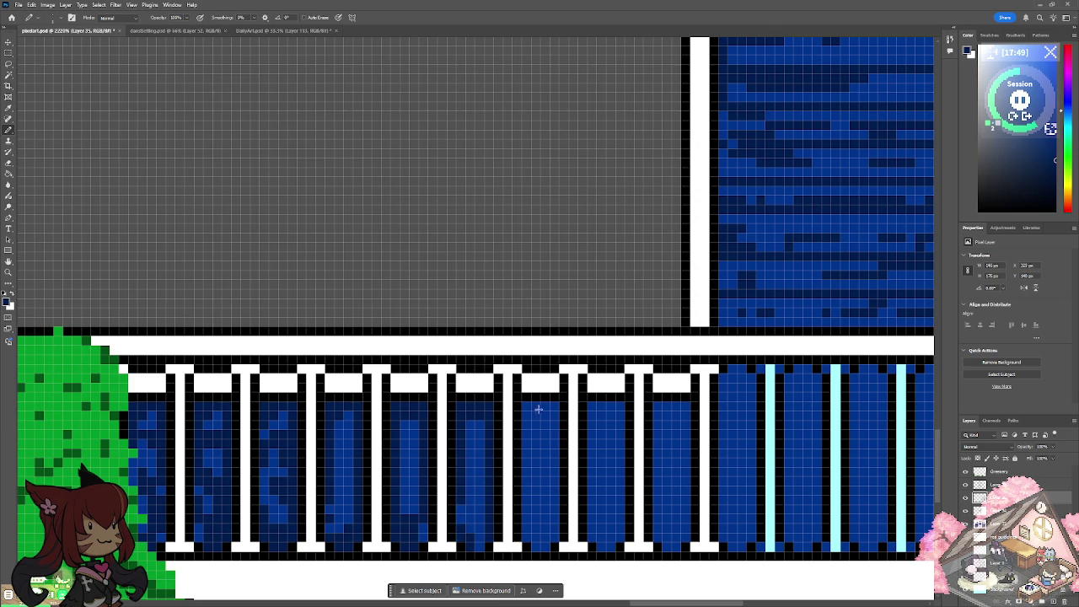
mouse_move(524, 411)
mouse_down()
mouse_move(559, 447)
mouse_move(548, 544)
mouse_move(529, 486)
mouse_move(538, 443)
mouse_move(481, 499)
mouse_move(483, 522)
mouse_up()
mouse_move(395, 482)
mouse_down()
mouse_move(398, 453)
mouse_move(418, 440)
mouse_up()
drag(337, 448, 338, 489)
Shade the eighth, ninth and remaining unshaded railing panels darker blue.
mouse_move(586, 441)
mouse_down()
mouse_move(593, 407)
mouse_move(616, 408)
mouse_up()
mouse_move(622, 483)
mouse_down()
mouse_move(612, 540)
mouse_move(599, 544)
mouse_up()
drag(618, 477, 592, 470)
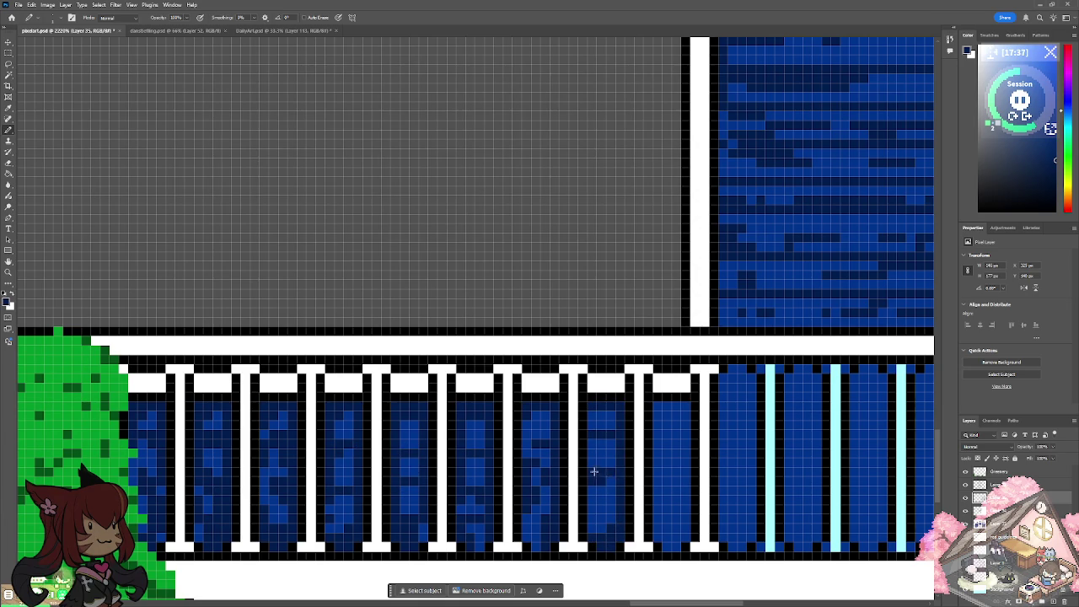
drag(587, 523, 604, 521)
mouse_move(658, 428)
mouse_down()
mouse_move(681, 433)
mouse_move(686, 413)
mouse_move(684, 523)
mouse_move(663, 545)
mouse_move(677, 491)
mouse_move(665, 463)
mouse_up()
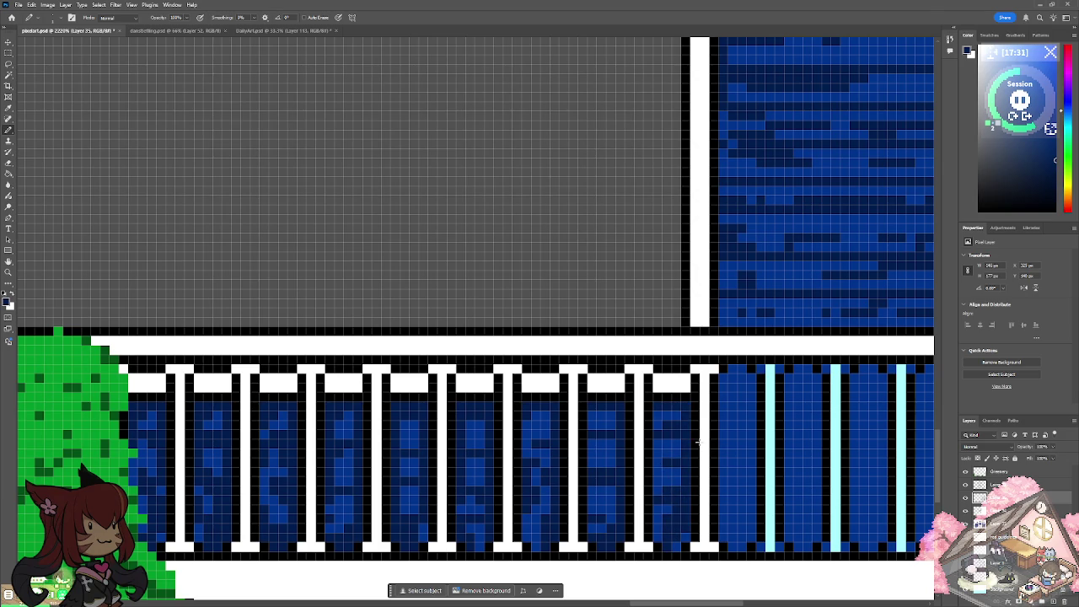
scroll(698, 442, down, 5)
scroll(698, 442, up, 6)
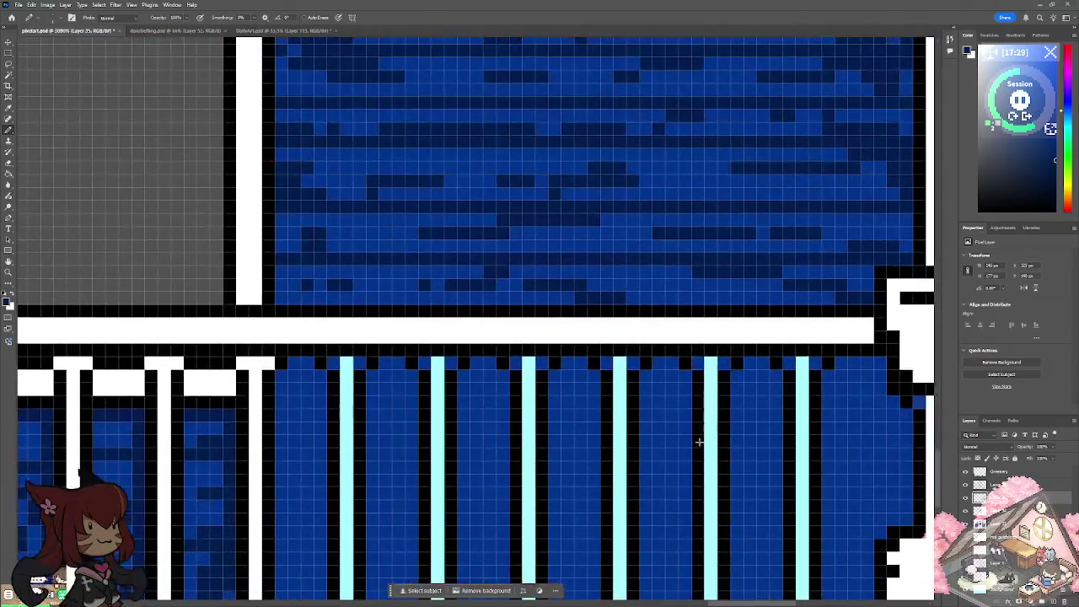
mouse_move(312, 376)
mouse_down()
mouse_move(289, 369)
mouse_move(304, 368)
mouse_move(330, 475)
mouse_move(292, 413)
mouse_up()
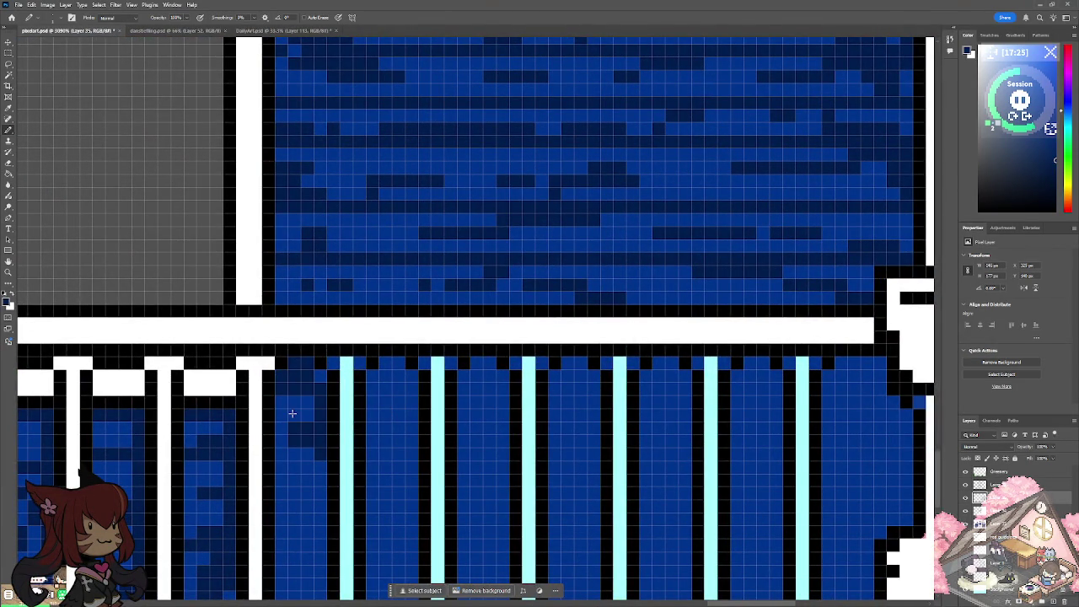
Repaint the cyan balusters and their caps solid white.
click(15, 293)
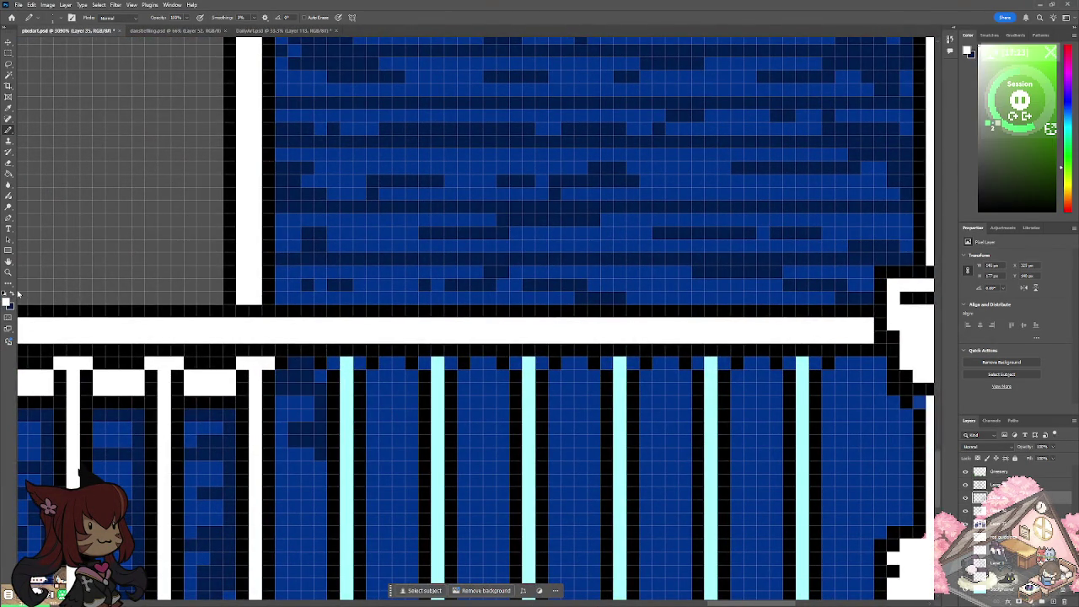
mouse_move(361, 359)
mouse_down()
mouse_move(359, 373)
mouse_move(331, 363)
mouse_move(346, 597)
mouse_move(385, 442)
mouse_move(371, 460)
mouse_move(402, 436)
mouse_up()
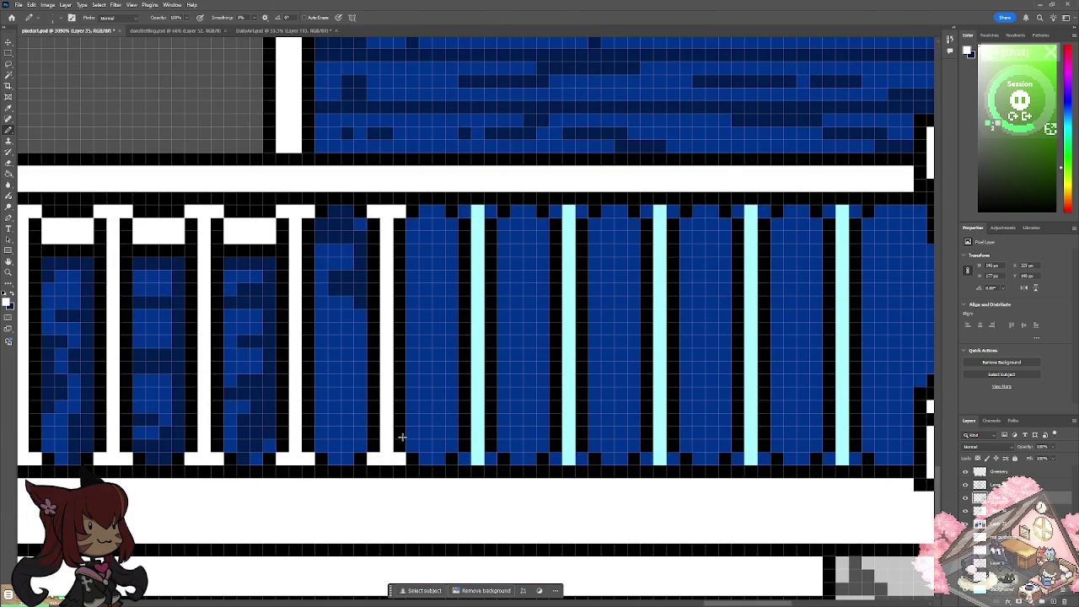
mouse_move(472, 203)
mouse_down()
mouse_move(475, 456)
mouse_move(476, 411)
mouse_up()
mouse_move(579, 207)
mouse_down()
mouse_move(556, 211)
mouse_move(569, 243)
mouse_move(563, 459)
mouse_move(587, 459)
mouse_up()
mouse_move(667, 222)
mouse_down()
mouse_move(646, 211)
mouse_move(661, 224)
mouse_move(668, 458)
mouse_up()
mouse_move(759, 215)
mouse_down()
mouse_move(737, 211)
mouse_move(764, 211)
mouse_move(750, 457)
mouse_move(737, 459)
mouse_move(768, 458)
mouse_up()
drag(855, 211, 826, 211)
mouse_move(826, 210)
mouse_down()
mouse_move(841, 209)
mouse_move(842, 426)
mouse_move(826, 460)
mouse_move(852, 454)
mouse_up()
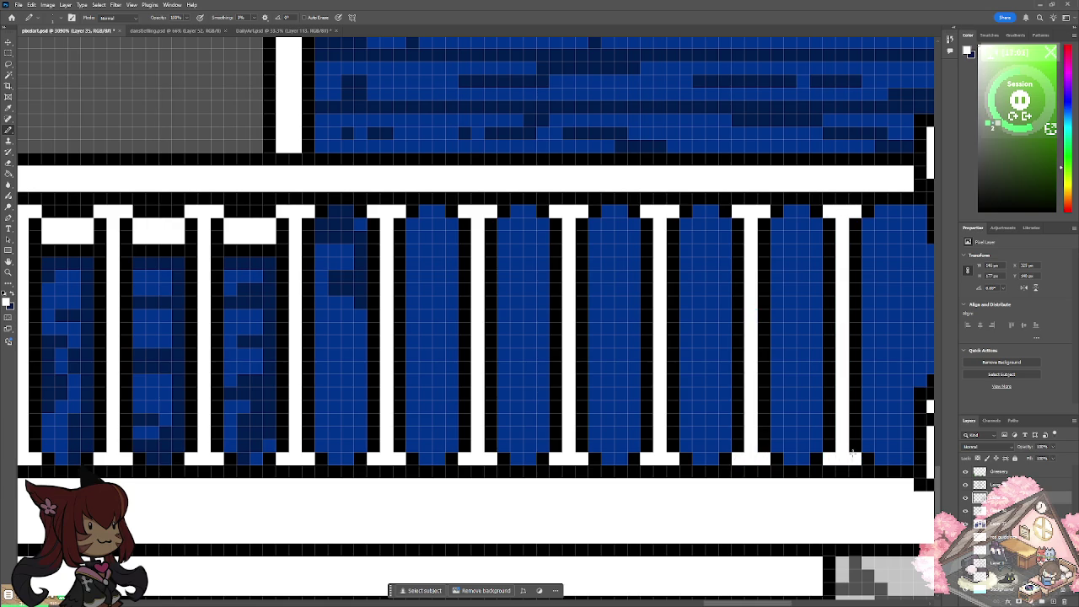
key(ctrl+minus)
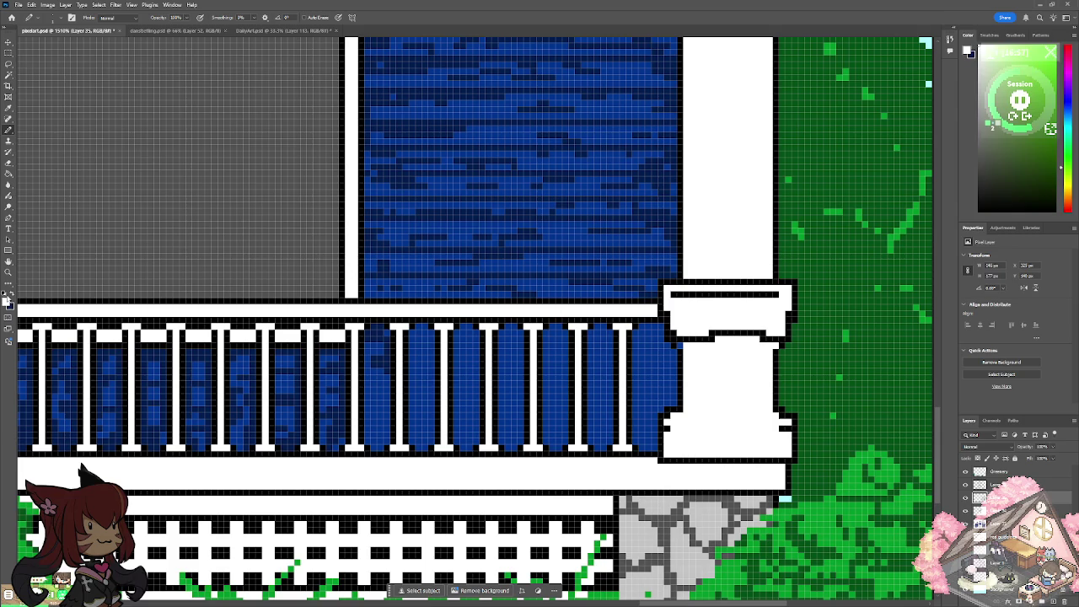
Set the painting colour to the dark blue sampled from the railing shading.
click(13, 291)
click(7, 302)
click(64, 362)
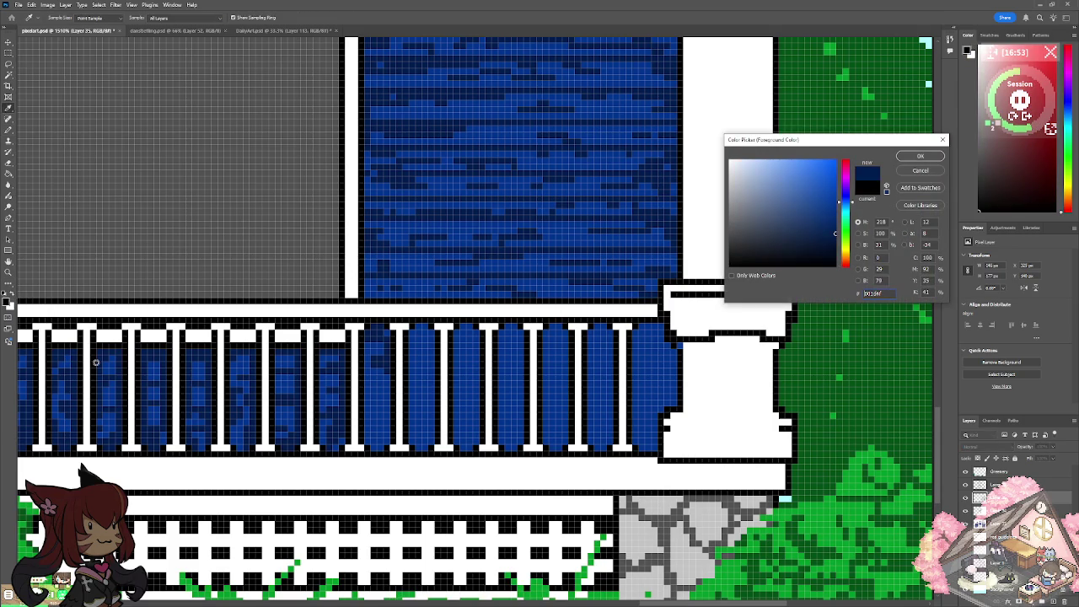
click(912, 160)
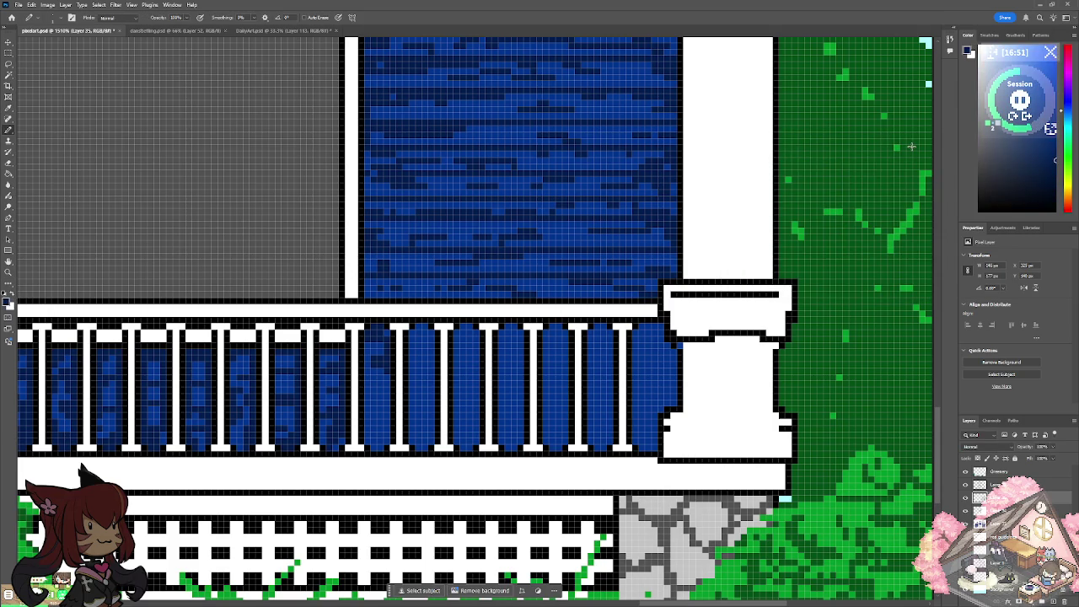
Shade each gap between the right railing's balusters dark blue, through the railing's right end.
scroll(494, 340, up, 2)
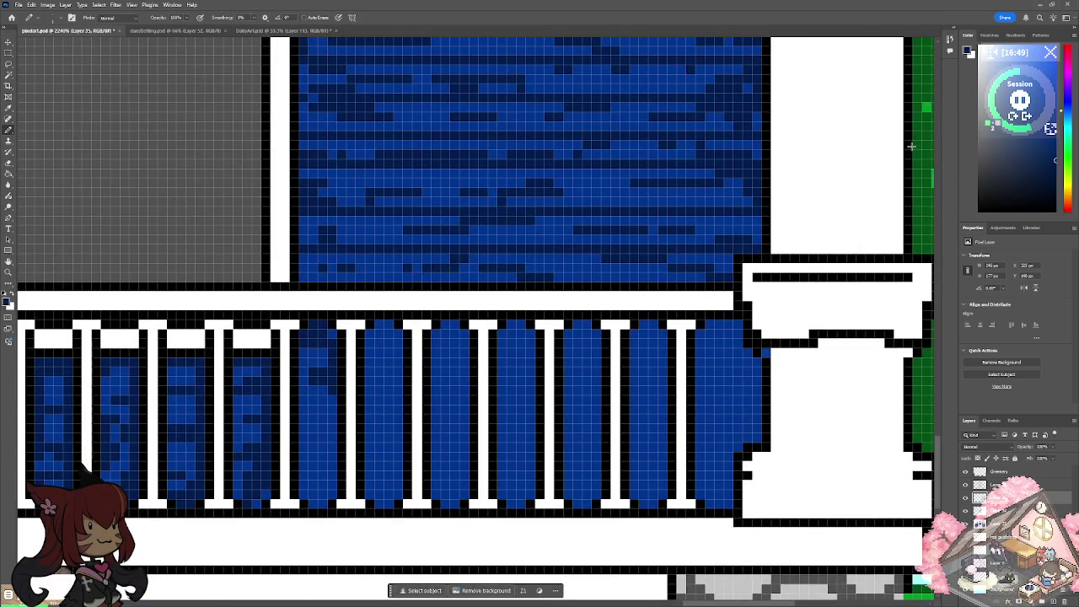
mouse_move(382, 326)
mouse_down()
mouse_move(371, 443)
mouse_move(324, 504)
mouse_move(329, 468)
mouse_up()
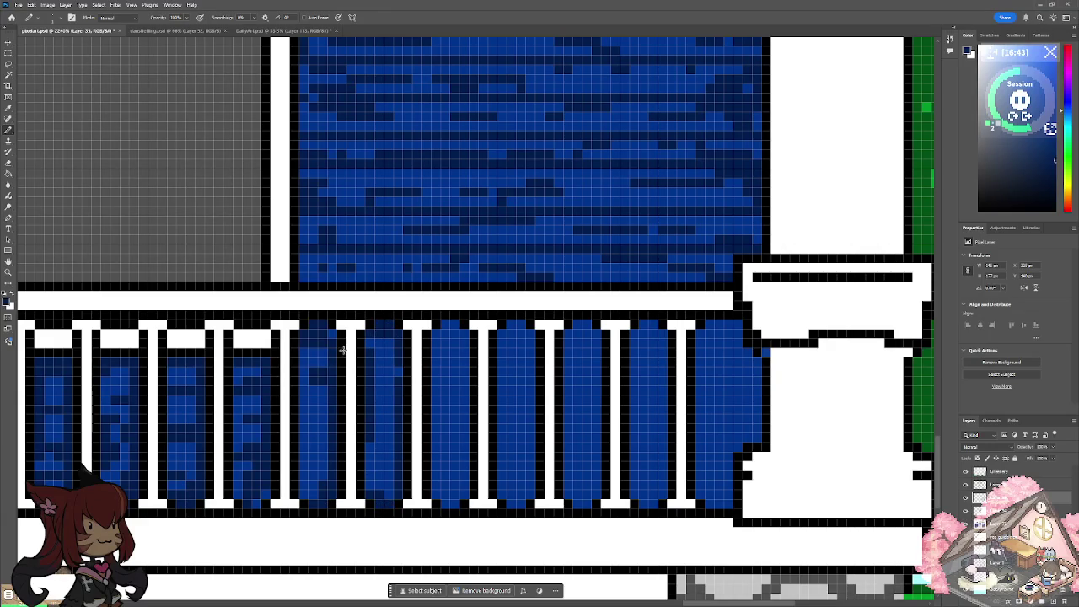
mouse_move(369, 384)
mouse_down()
mouse_move(368, 457)
mouse_move(383, 482)
mouse_up()
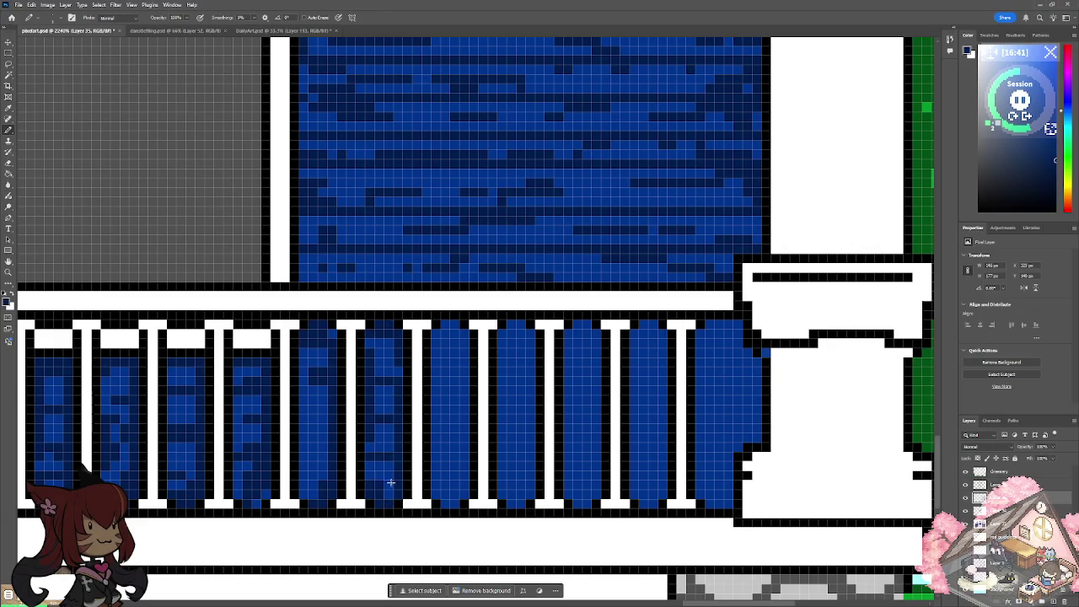
drag(291, 451, 298, 385)
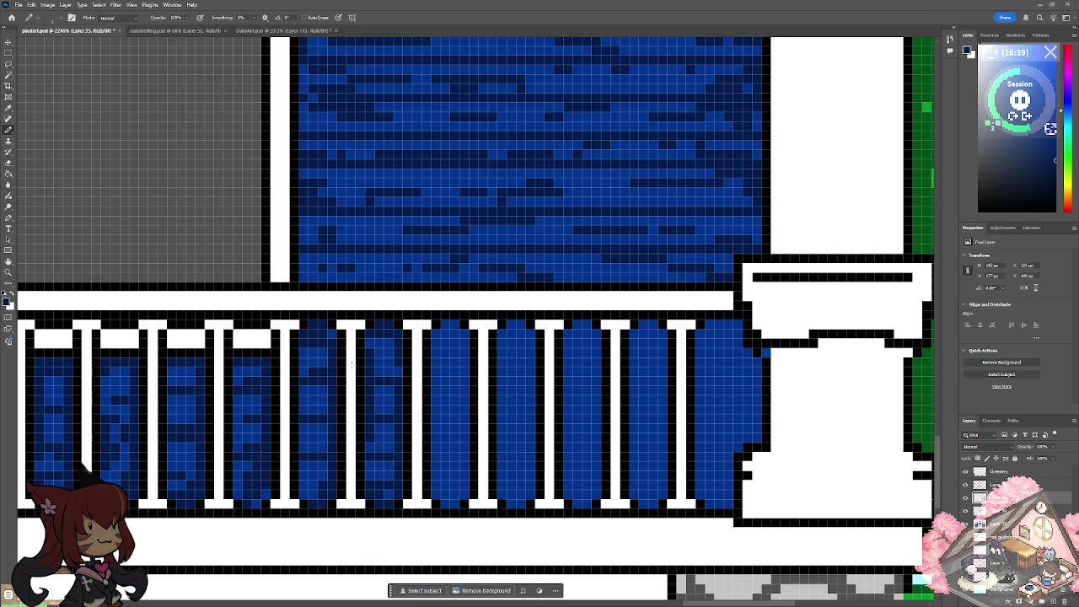
mouse_move(435, 380)
mouse_down()
mouse_move(436, 342)
mouse_move(455, 333)
mouse_move(462, 487)
mouse_move(446, 505)
mouse_up()
mouse_move(454, 396)
mouse_down()
mouse_move(431, 422)
mouse_move(465, 441)
mouse_up()
mouse_move(436, 356)
mouse_down()
mouse_move(455, 345)
mouse_move(530, 433)
mouse_up()
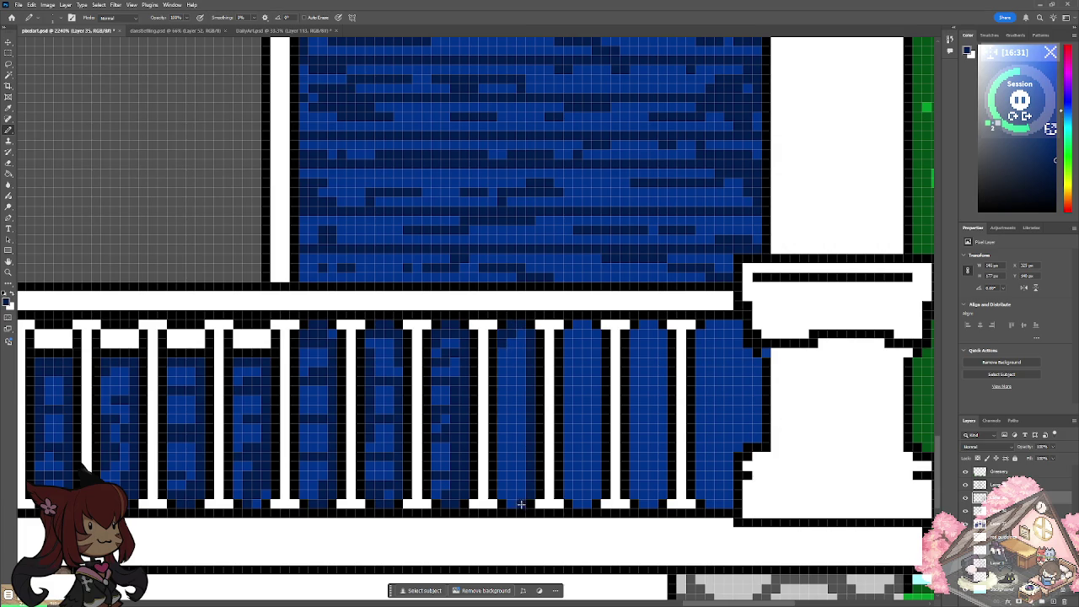
mouse_move(510, 472)
mouse_down()
mouse_move(506, 356)
mouse_move(522, 334)
mouse_move(585, 335)
mouse_move(597, 489)
mouse_move(590, 342)
mouse_move(576, 361)
mouse_up()
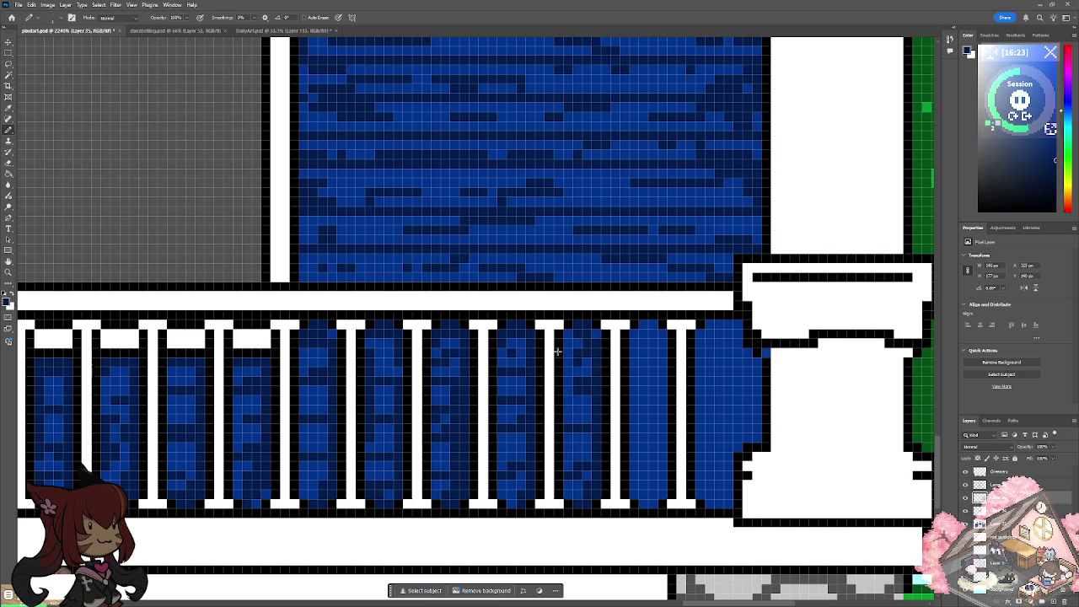
drag(653, 322, 657, 496)
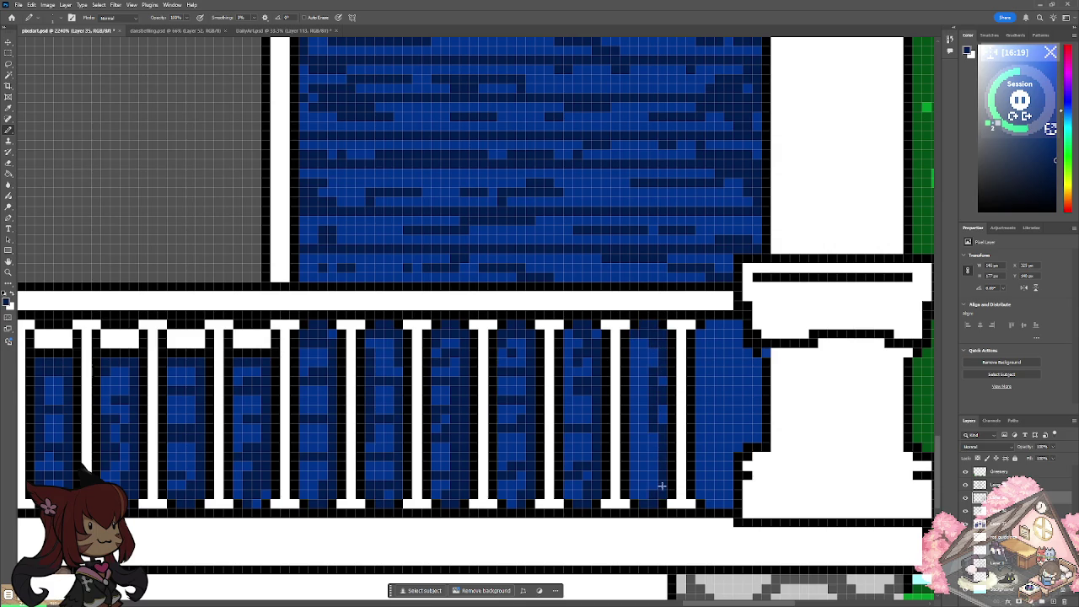
mouse_move(655, 428)
mouse_down()
mouse_move(646, 446)
mouse_move(648, 418)
mouse_up()
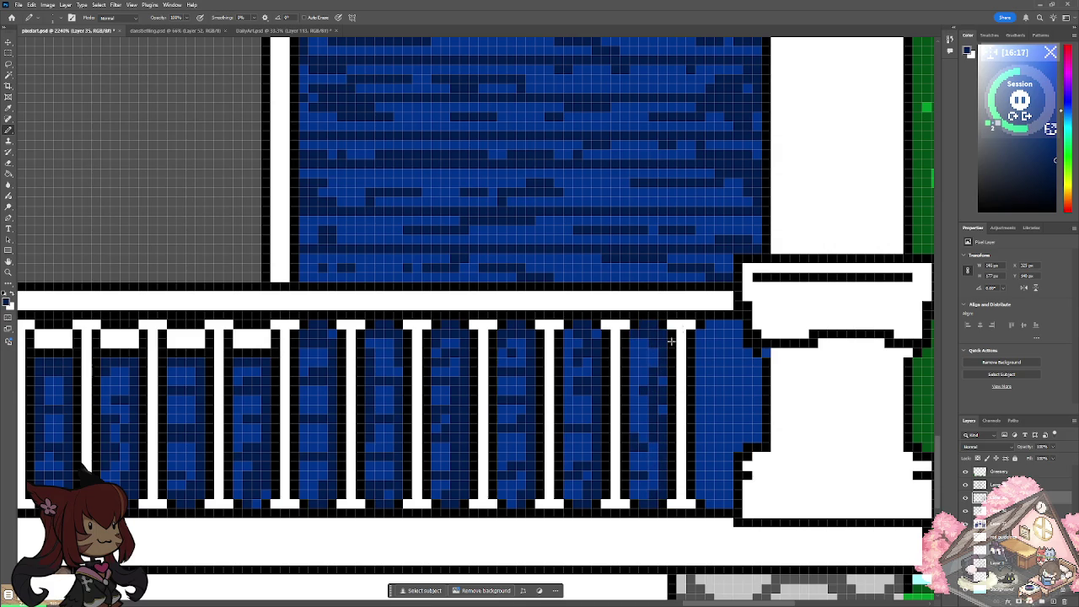
mouse_move(712, 324)
mouse_down()
mouse_move(735, 363)
mouse_move(725, 365)
mouse_move(758, 390)
mouse_move(734, 443)
mouse_move(759, 435)
mouse_move(735, 425)
mouse_move(734, 457)
mouse_move(716, 475)
mouse_move(726, 503)
mouse_up()
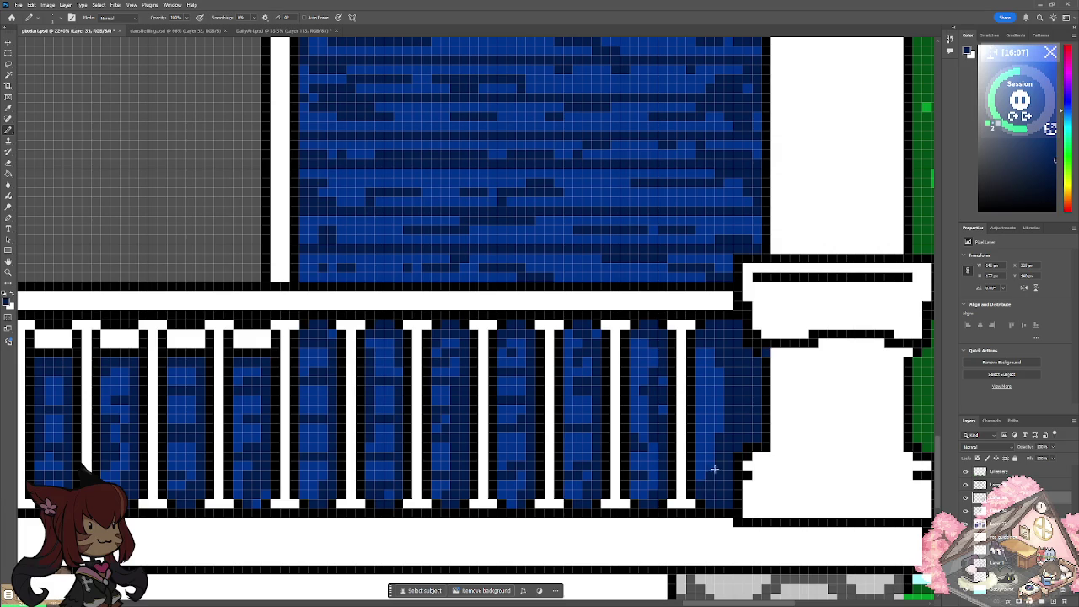
scroll(741, 373, down, 10)
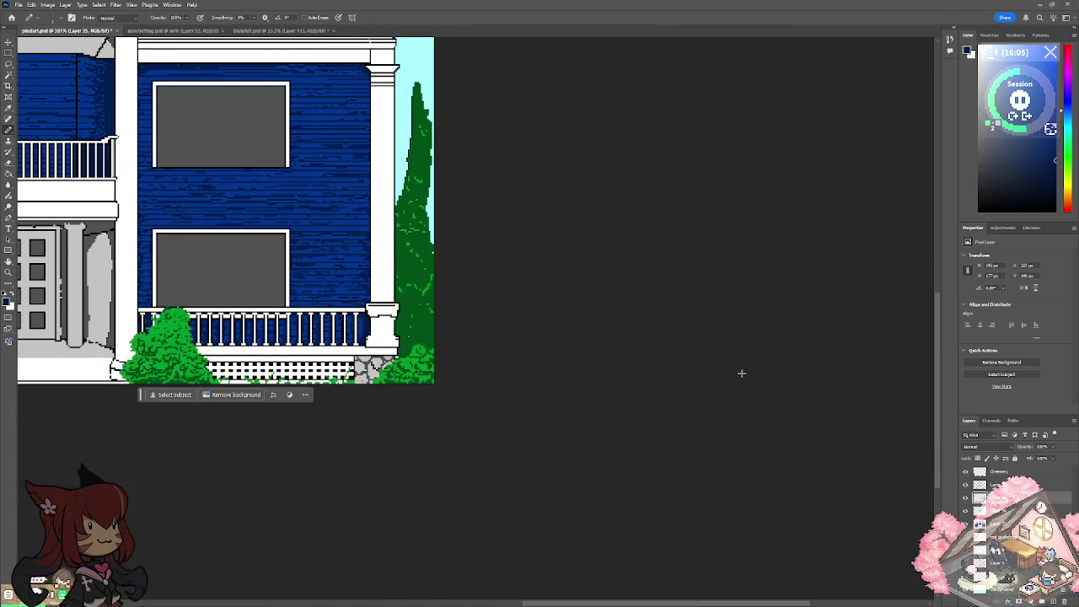
scroll(741, 372, up, 5)
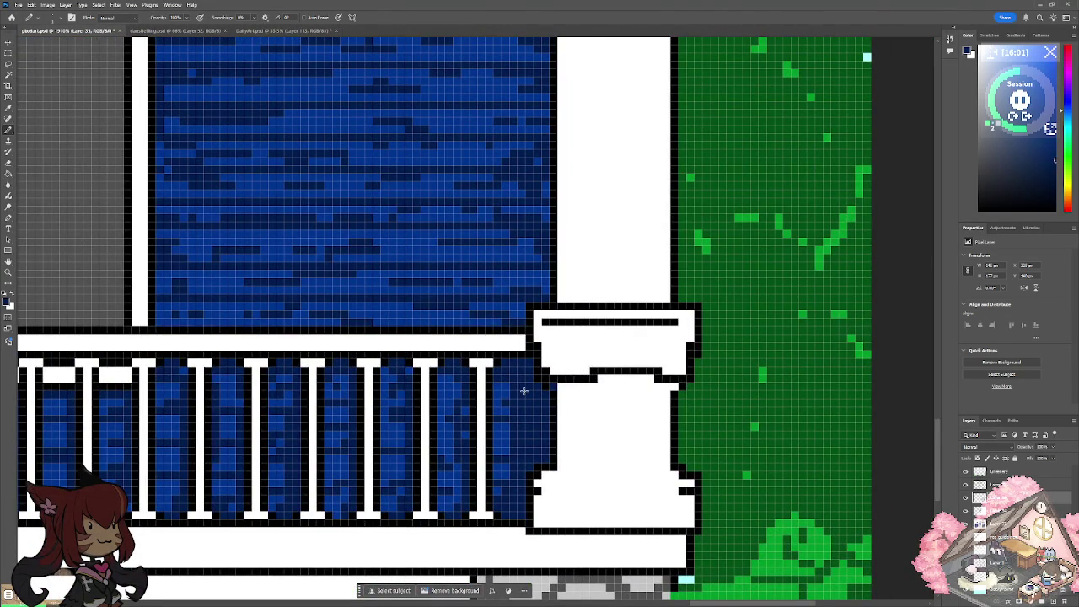
scroll(523, 391, down, 8)
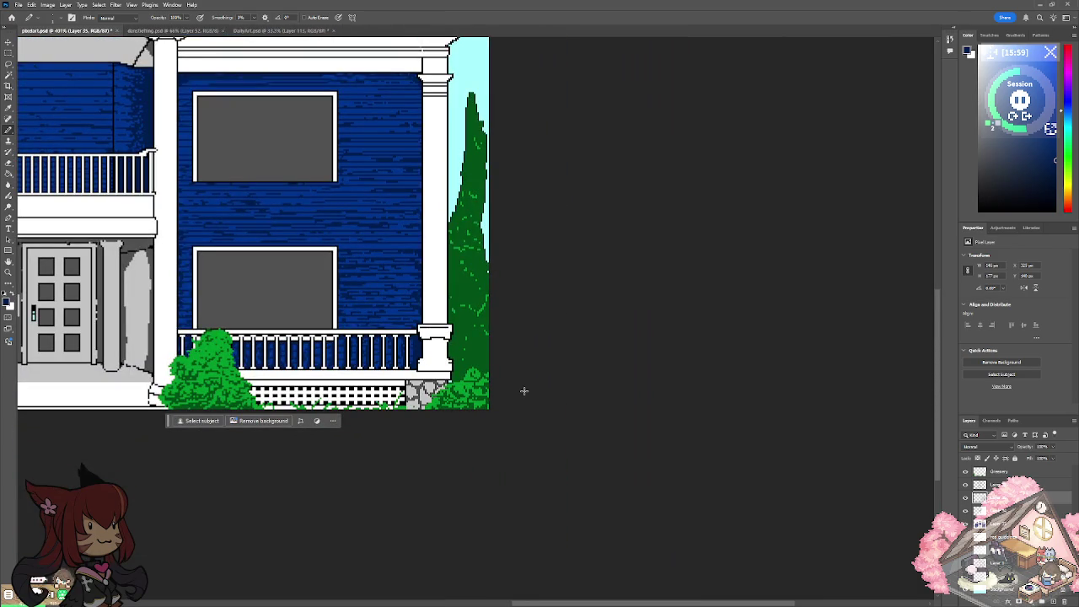
scroll(524, 391, left, 5)
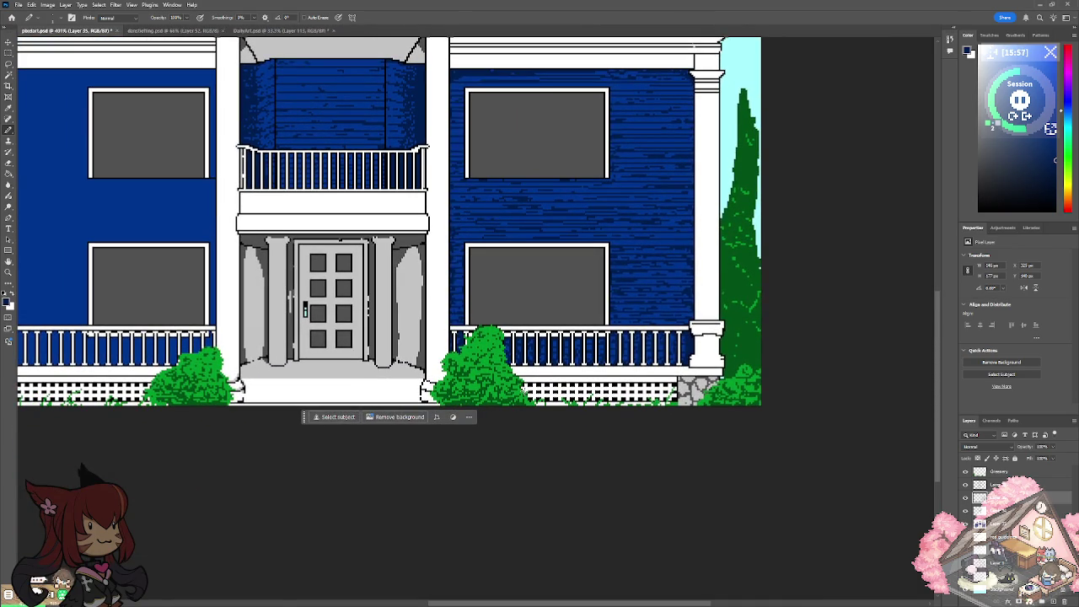
scroll(523, 391, left, 1)
scroll(523, 390, left, 3)
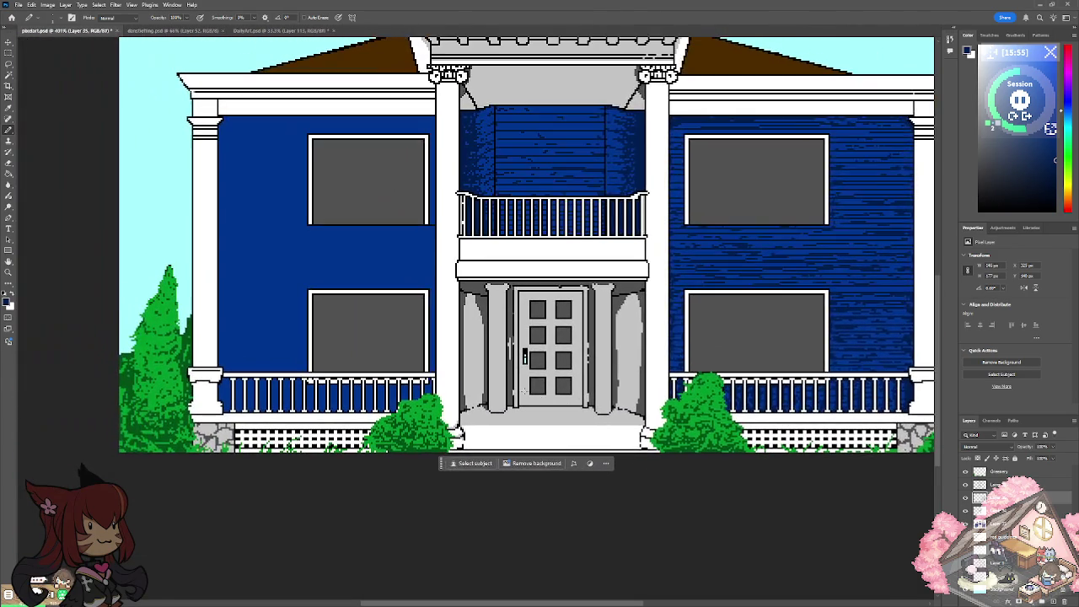
scroll(524, 390, left, 1)
scroll(523, 390, right, 1)
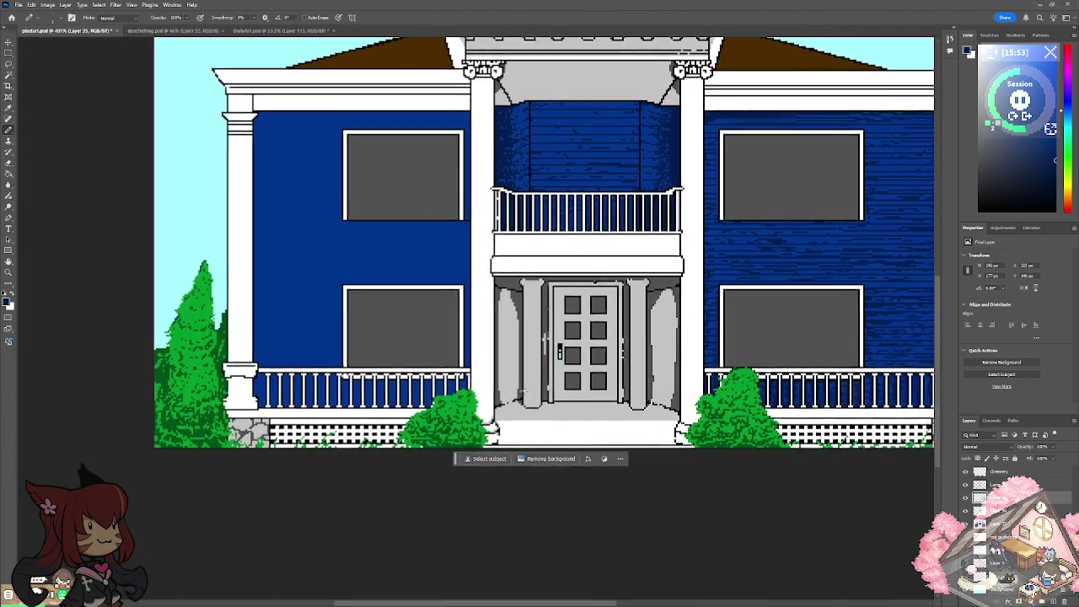
scroll(524, 391, right, 3)
scroll(523, 390, right, 1)
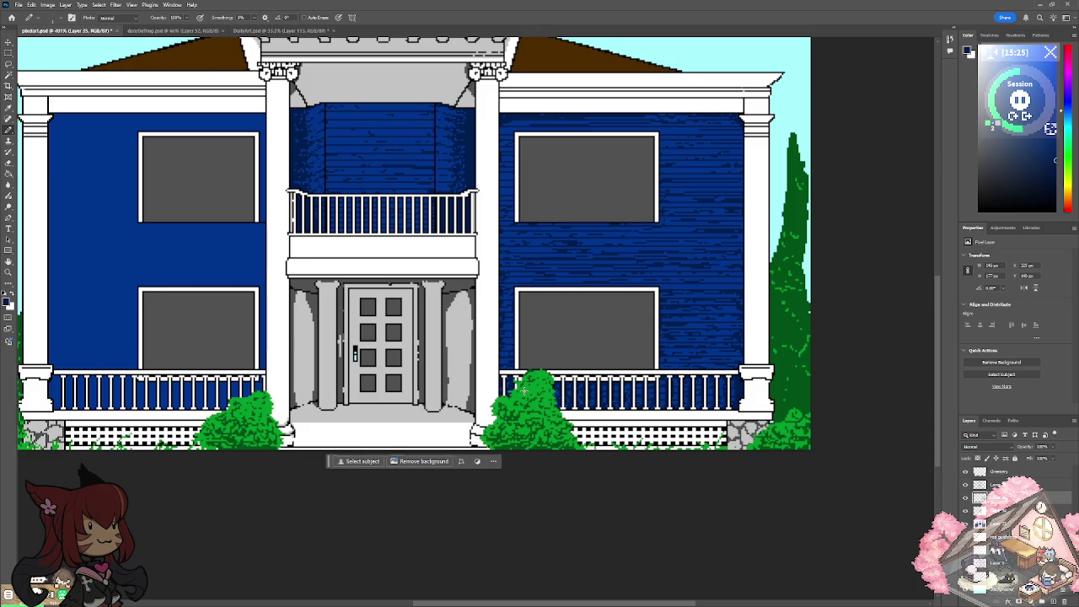
scroll(523, 391, left, 5)
scroll(523, 390, left, 2)
scroll(522, 390, right, 1)
scroll(523, 390, up, 3)
scroll(523, 390, down, 3)
scroll(522, 390, down, 1)
scroll(523, 390, right, 2)
scroll(523, 391, right, 2)
scroll(523, 390, up, 1)
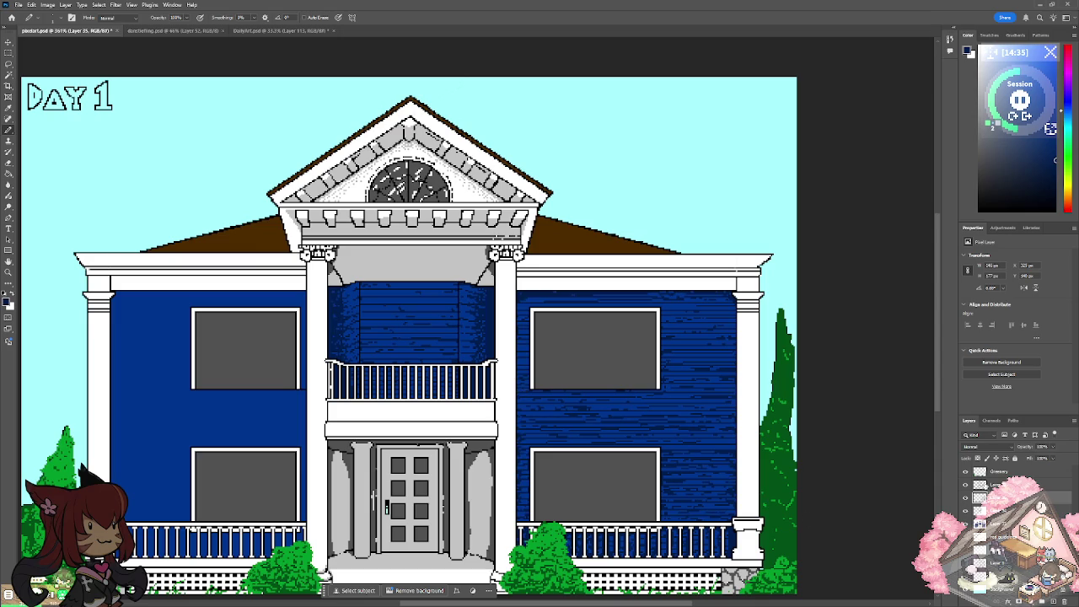
Toggle the wall, line-art, fill and plank texture layers' visibility to compare, then restore them.
click(967, 498)
click(966, 486)
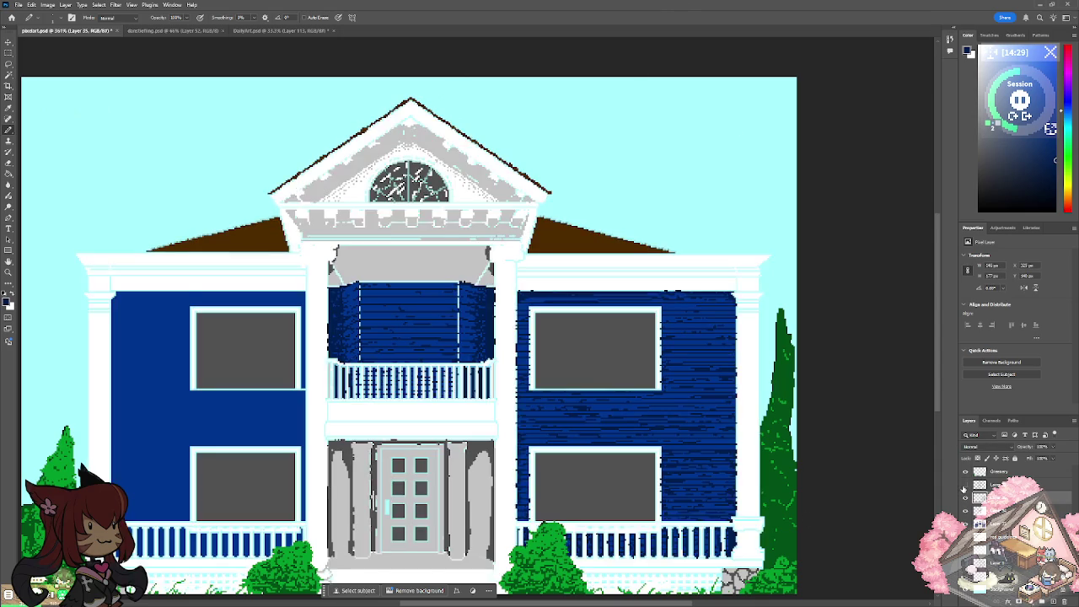
click(966, 498)
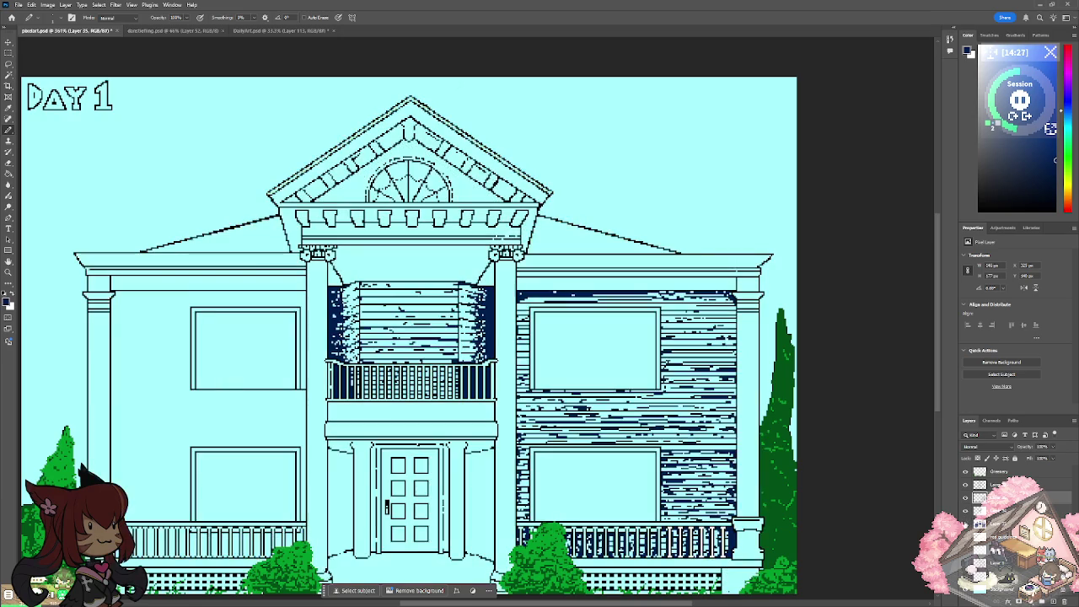
click(966, 512)
click(965, 511)
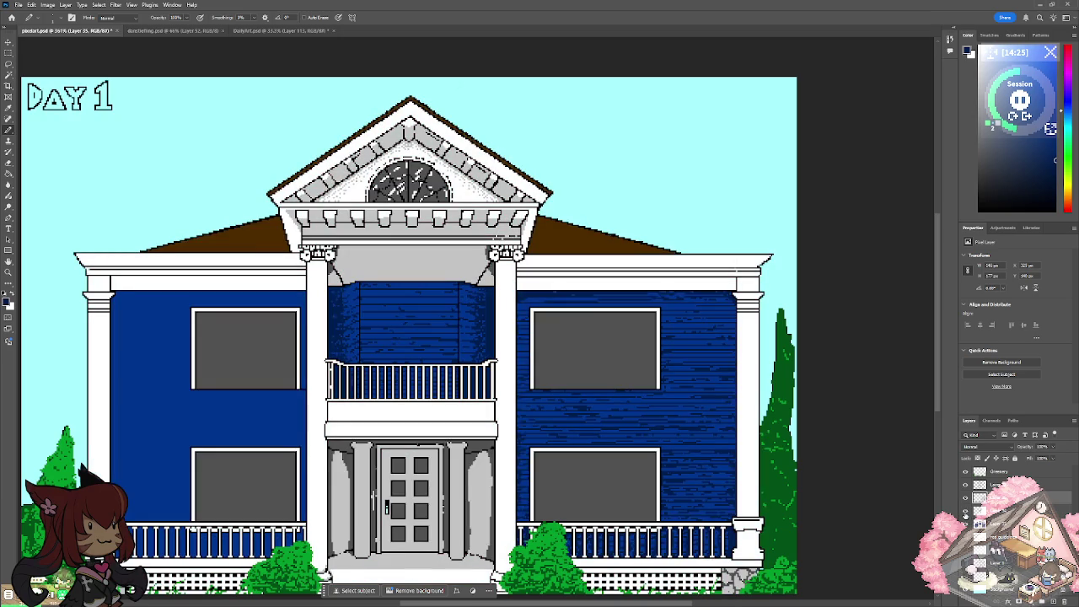
click(965, 504)
click(966, 504)
click(966, 504)
click(966, 504)
click(966, 504)
Add a new empty layer above Layer 32 and set dark red as the drawing colour.
click(1007, 485)
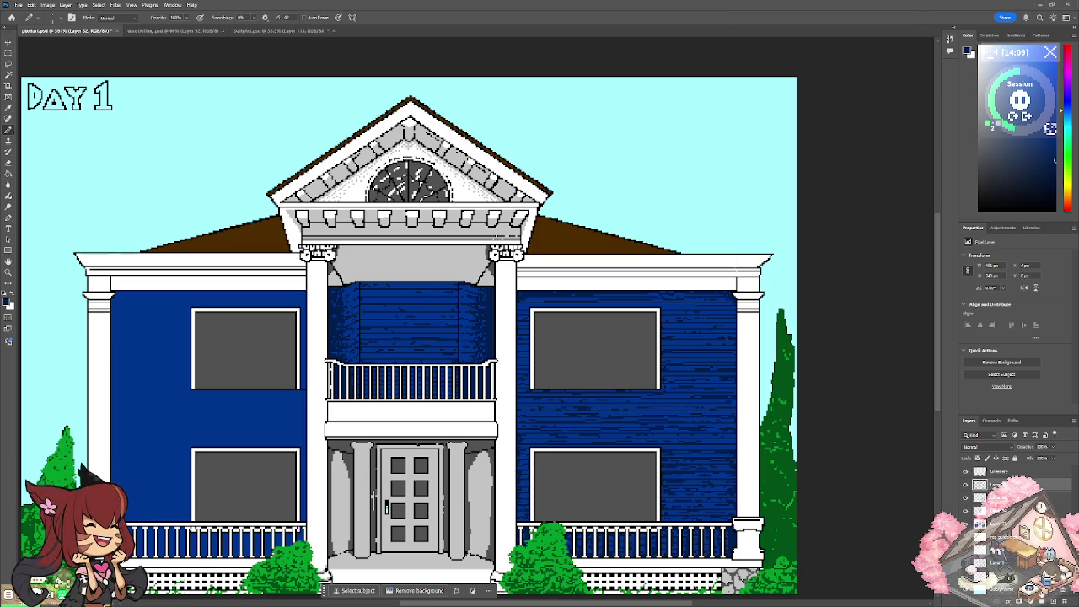
click(1054, 602)
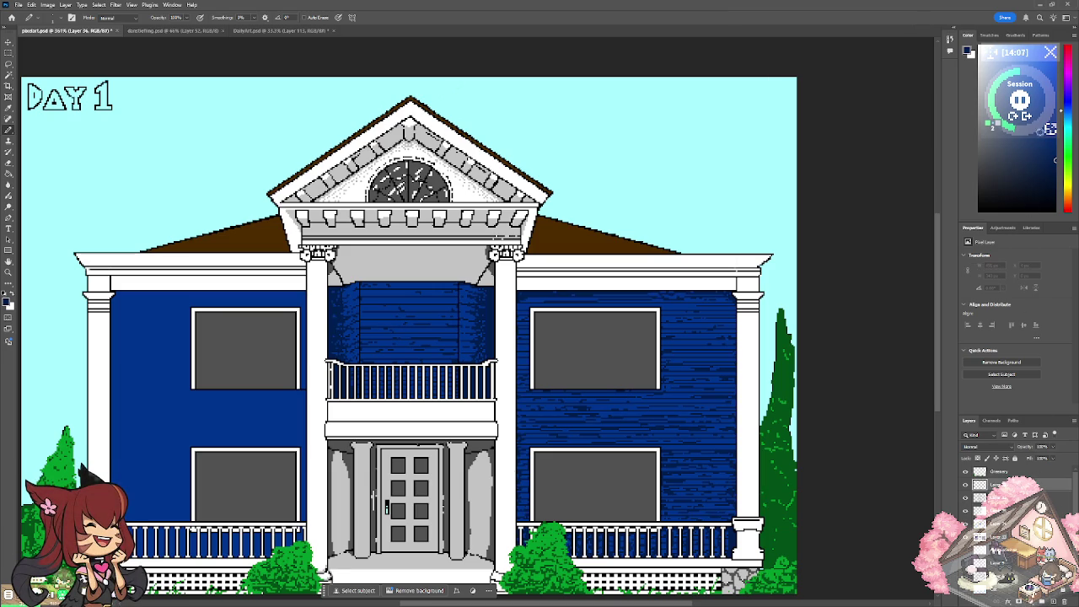
click(1071, 54)
mouse_move(1055, 159)
mouse_down()
mouse_move(1077, 201)
mouse_move(1077, 166)
mouse_up()
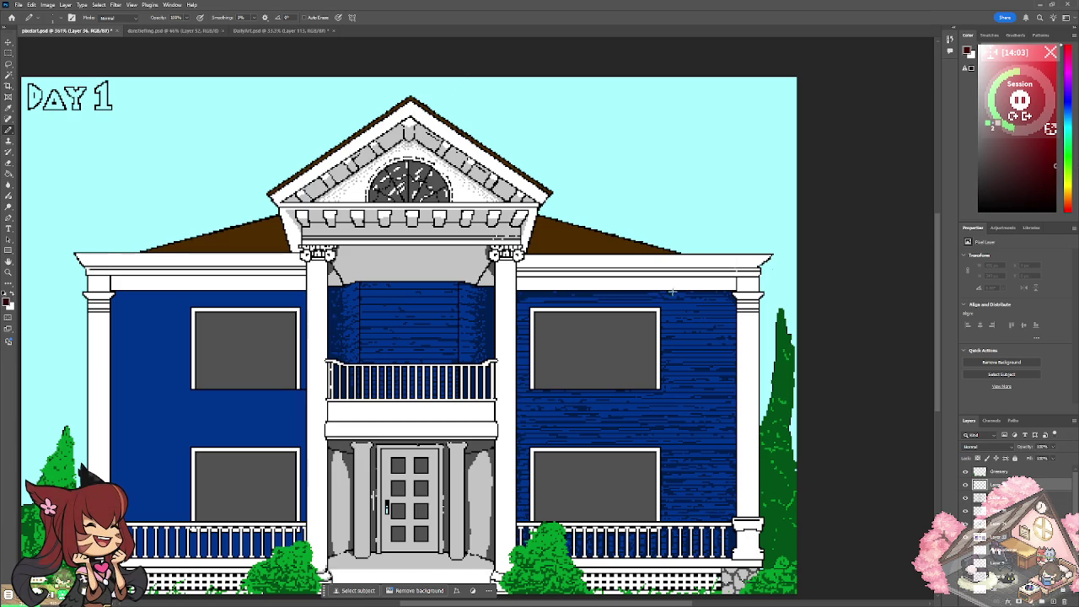
Pencil a solid dark red curtain from the top corner to the sill on the upper-right window's left side.
key(z)
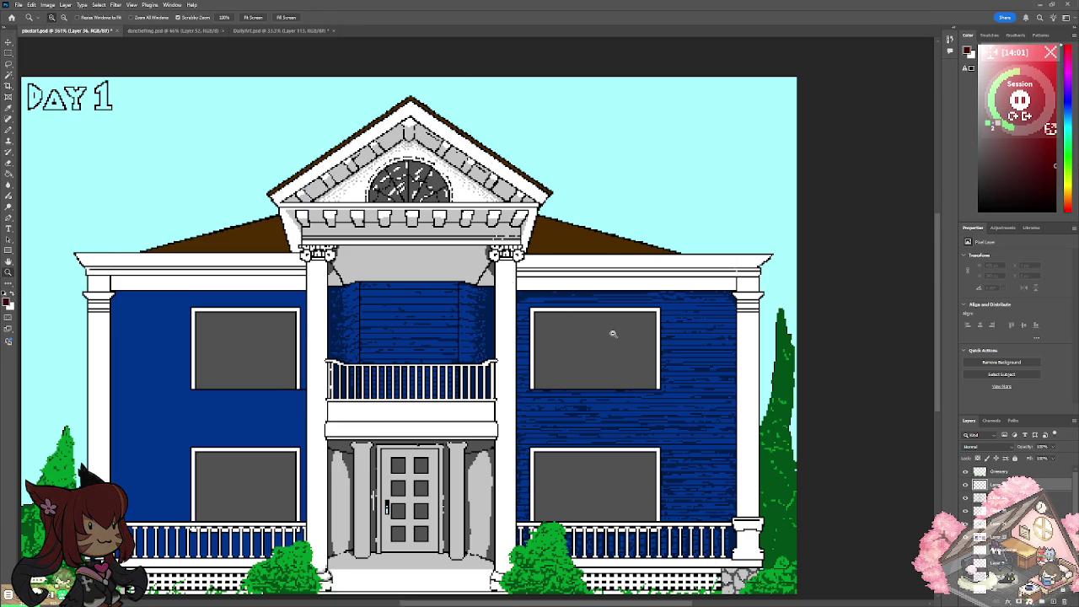
drag(613, 334, 200, 265)
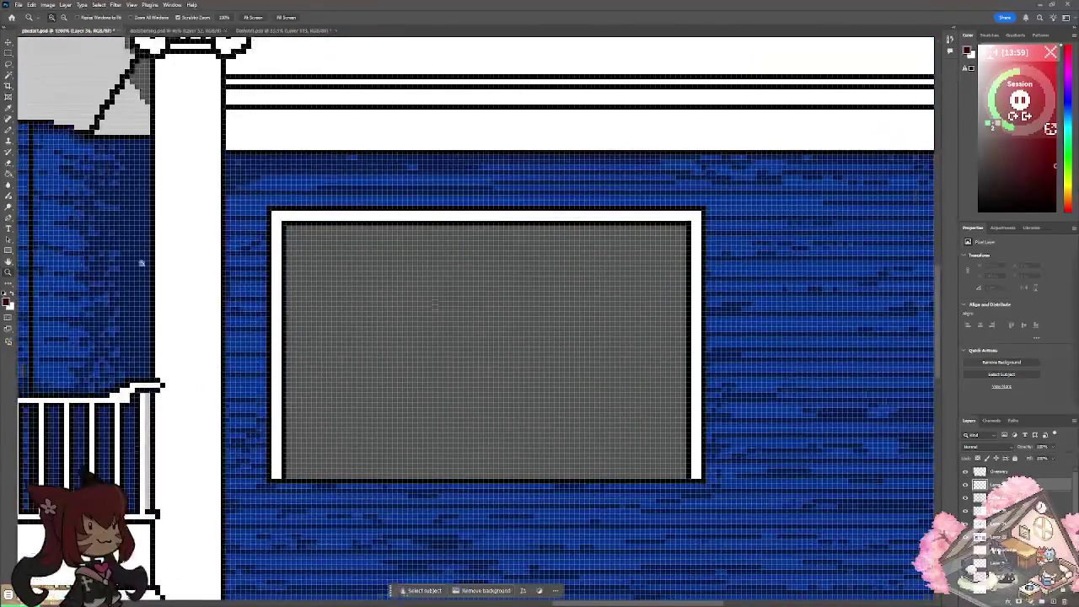
click(9, 129)
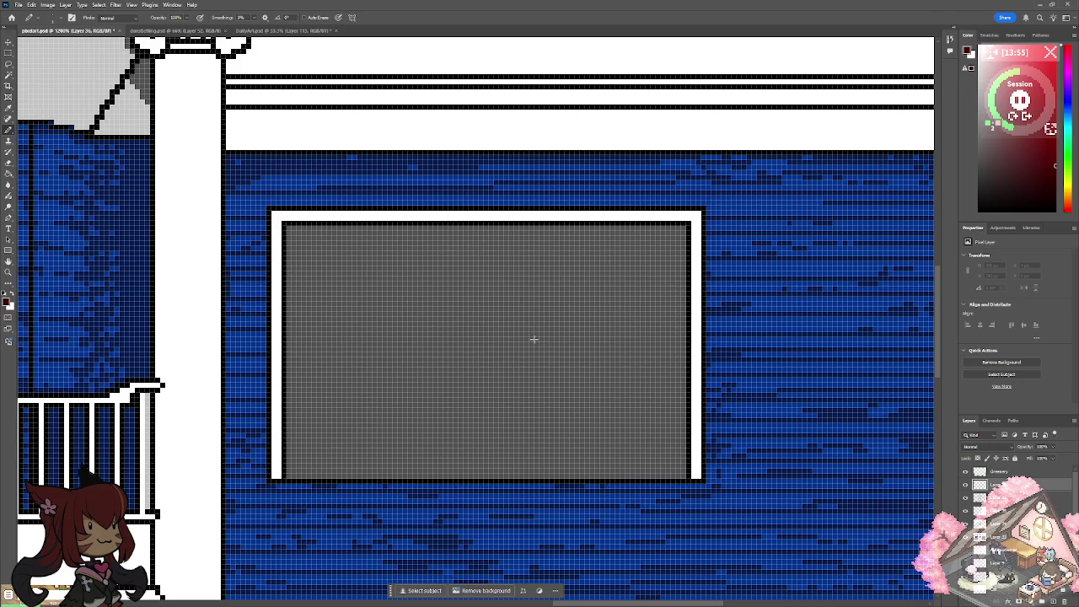
mouse_move(366, 228)
mouse_down()
mouse_move(337, 410)
mouse_move(295, 470)
mouse_move(341, 379)
mouse_move(363, 224)
mouse_up()
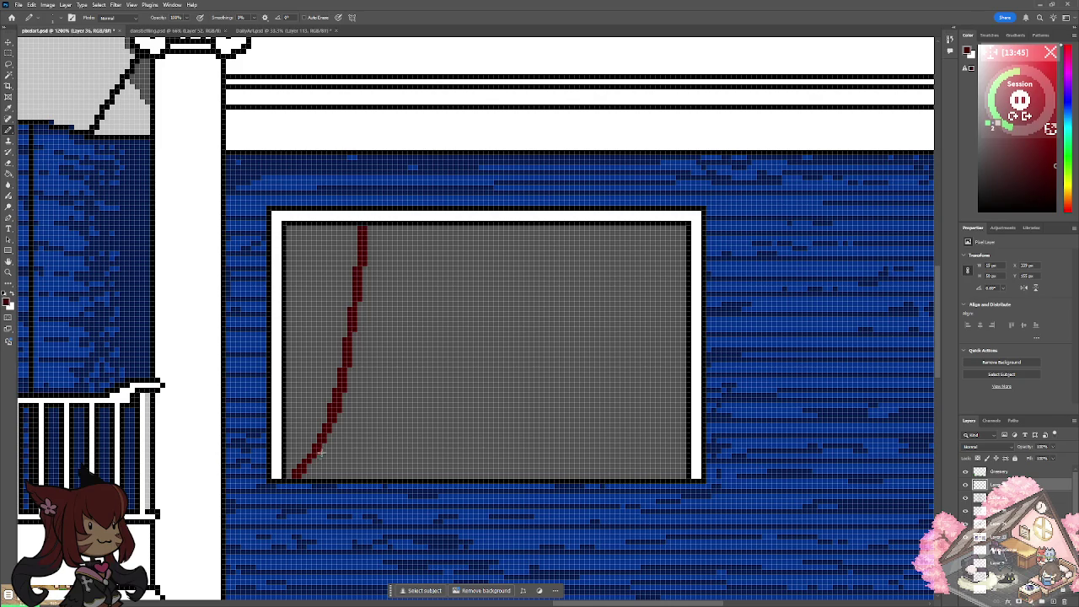
mouse_move(311, 466)
mouse_down()
mouse_move(290, 472)
mouse_move(285, 227)
mouse_move(354, 220)
mouse_move(342, 337)
mouse_move(312, 447)
mouse_move(295, 464)
mouse_move(346, 224)
mouse_move(351, 271)
mouse_move(298, 440)
mouse_move(346, 238)
mouse_move(297, 235)
mouse_move(321, 269)
mouse_move(330, 241)
mouse_move(305, 304)
mouse_up()
mouse_move(305, 304)
mouse_down()
mouse_move(300, 259)
mouse_move(297, 342)
mouse_move(325, 268)
mouse_move(318, 333)
mouse_move(303, 337)
mouse_move(297, 421)
mouse_move(292, 354)
mouse_move(300, 452)
mouse_move(330, 368)
mouse_move(320, 413)
mouse_move(315, 354)
mouse_move(305, 366)
mouse_move(304, 279)
mouse_move(330, 271)
mouse_move(335, 366)
mouse_up()
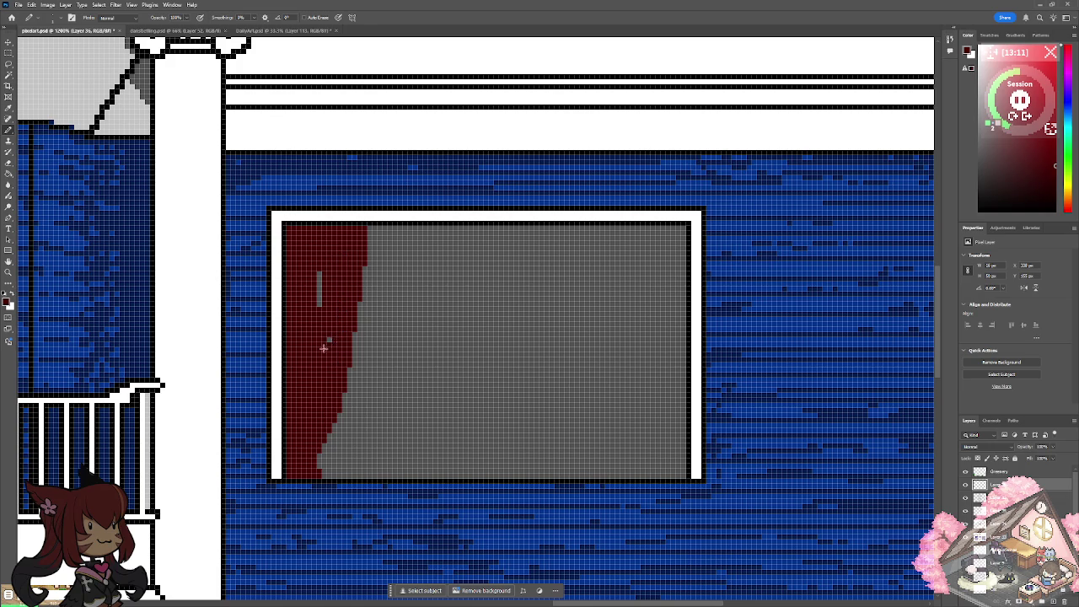
drag(320, 265, 319, 306)
key(ctrl+0)
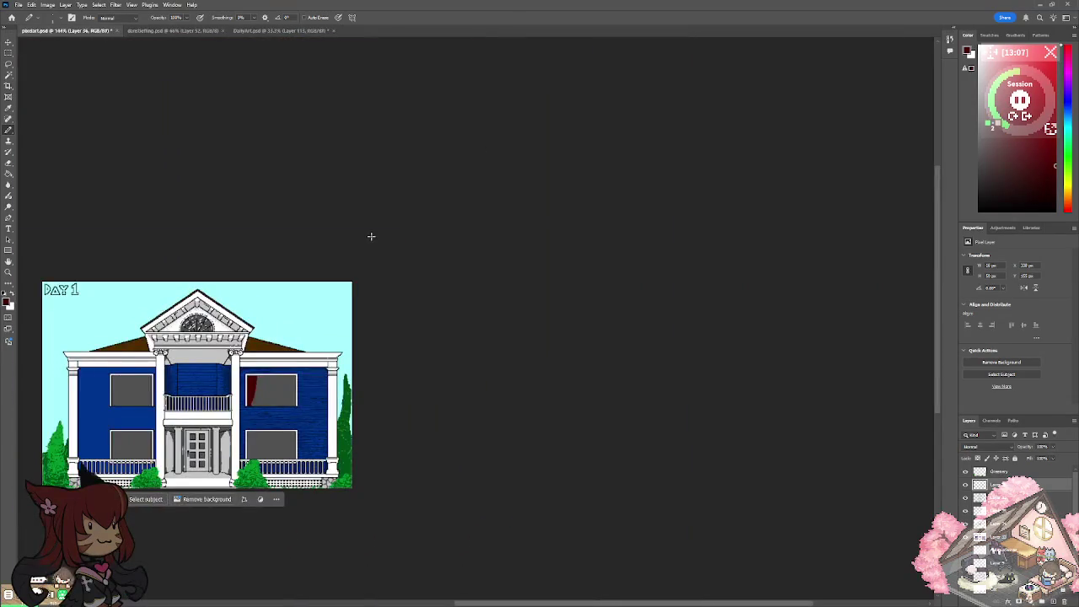
Set the foreground colour to the dark blue sampled from the siding.
scroll(245, 392, up, 4)
scroll(244, 392, up, 2)
scroll(245, 393, up, 1)
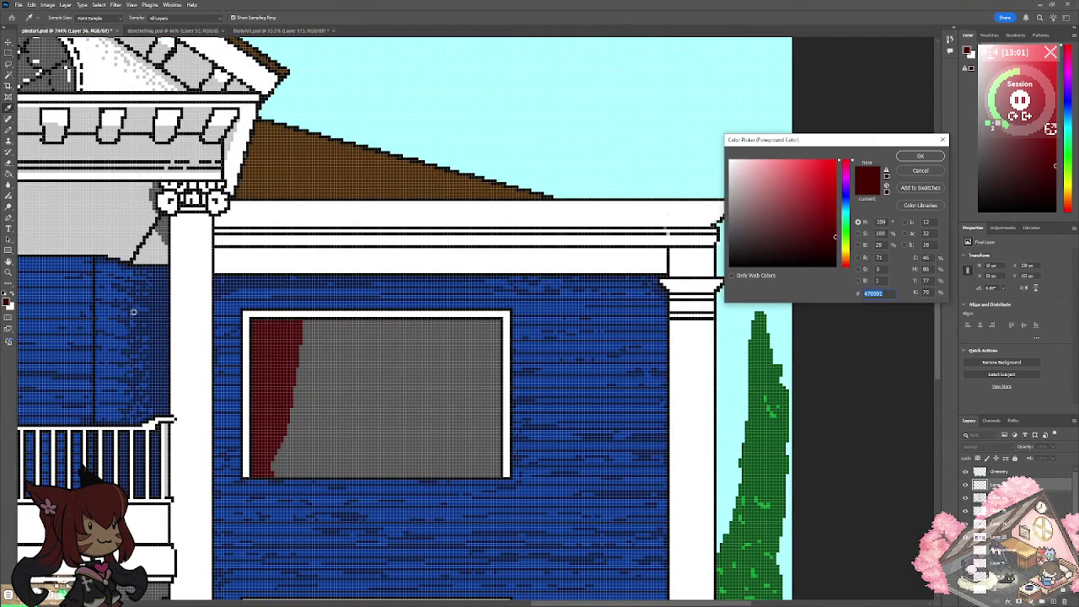
click(167, 306)
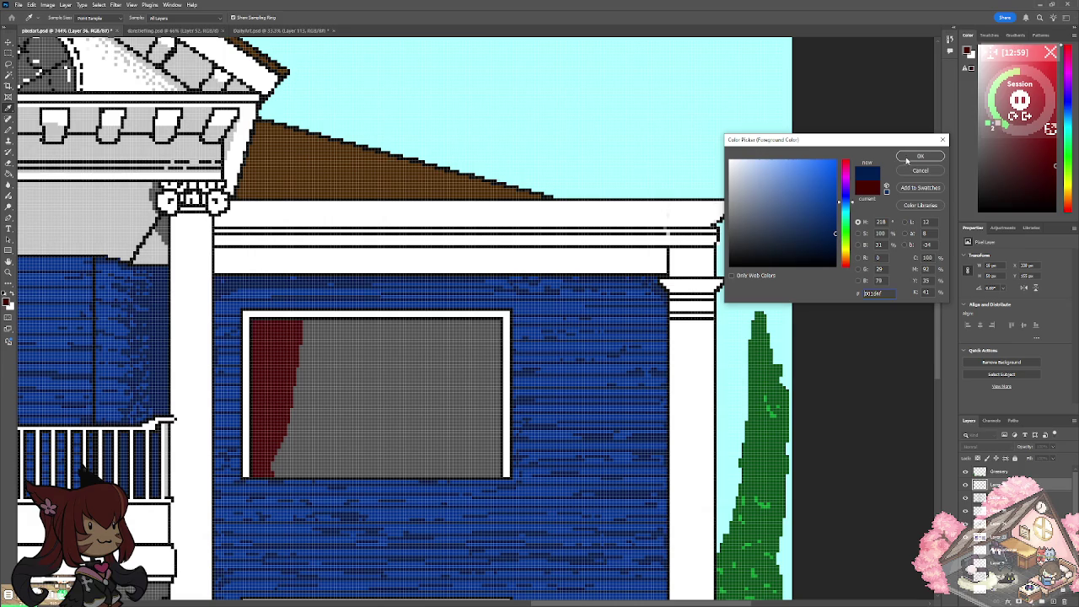
click(919, 156)
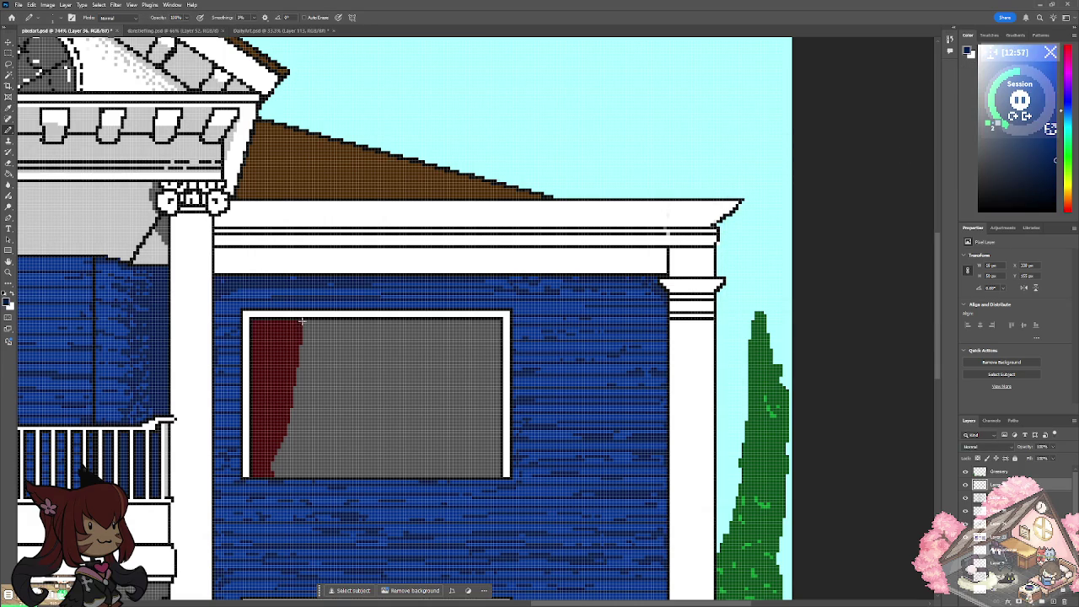
Pencil dark blue fold lines down the red curtain's right edge.
drag(298, 369, 285, 434)
drag(291, 328, 258, 456)
scroll(284, 344, down, 5)
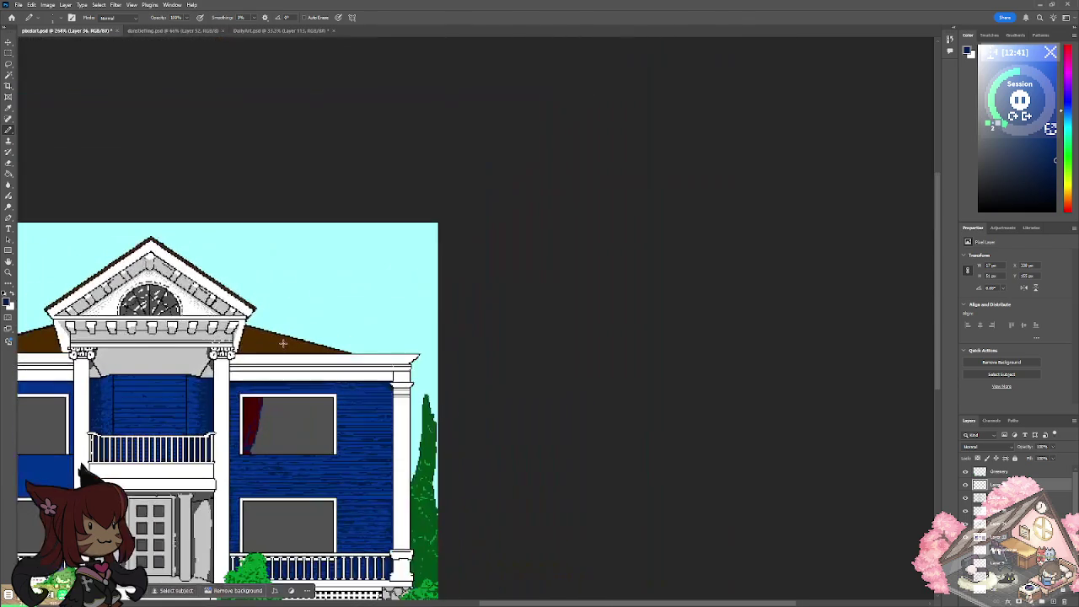
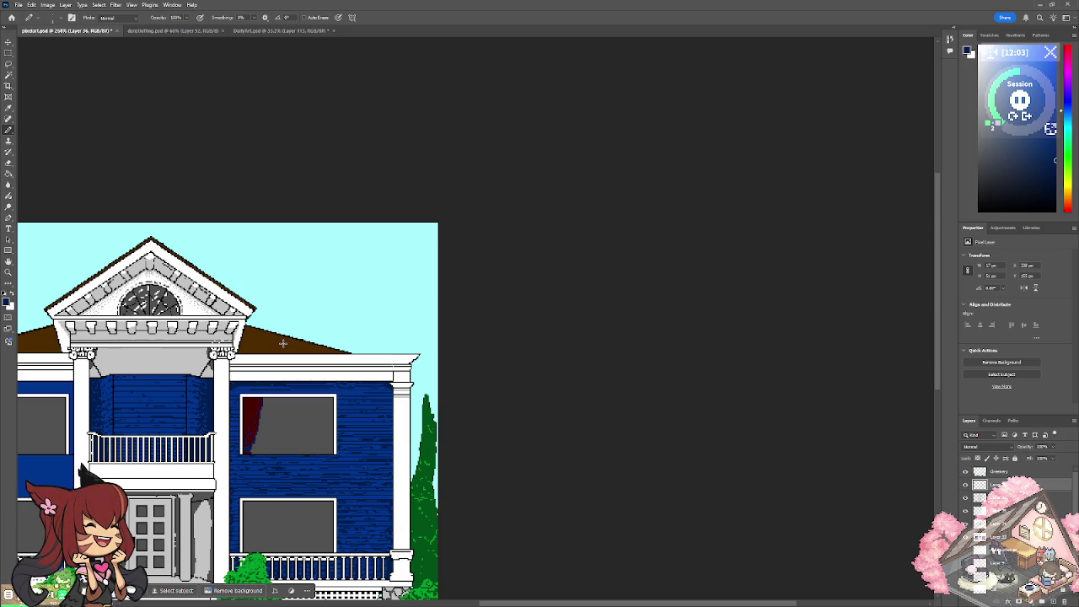
Zoom in and paint blue pixels down the red curtain's right and upper-right edge.
scroll(282, 343, up, 1)
scroll(282, 343, up, 2)
scroll(282, 343, up, 1)
scroll(282, 344, up, 1)
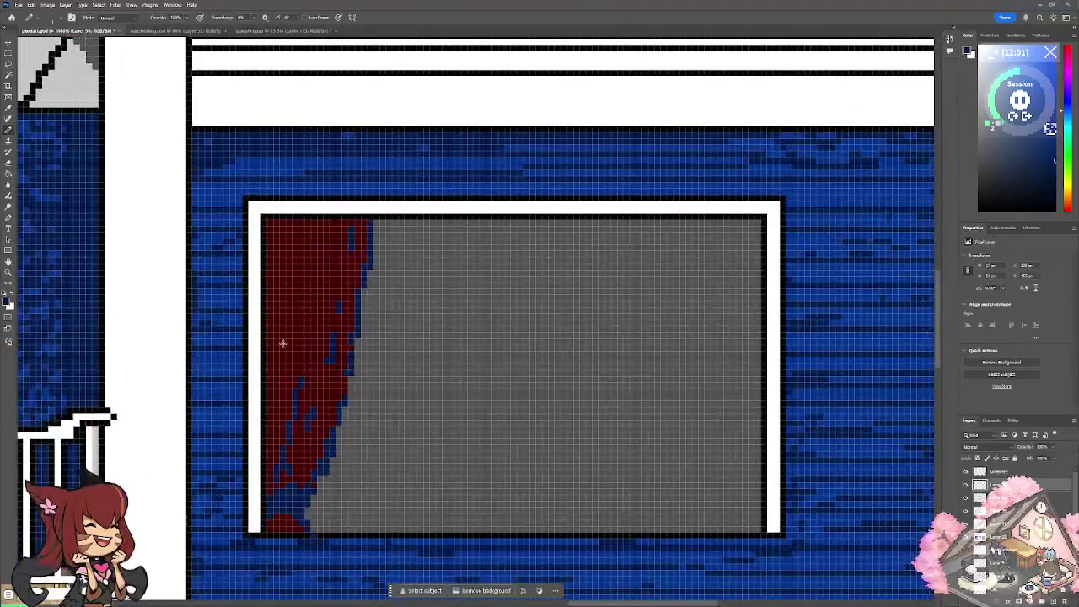
scroll(282, 343, up, 1)
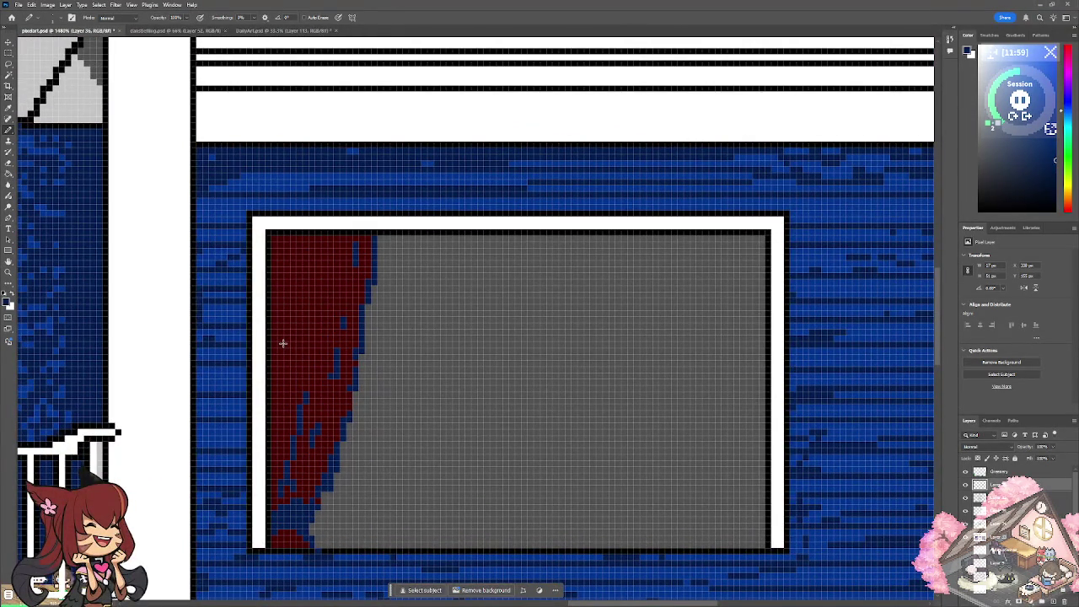
drag(381, 237, 365, 319)
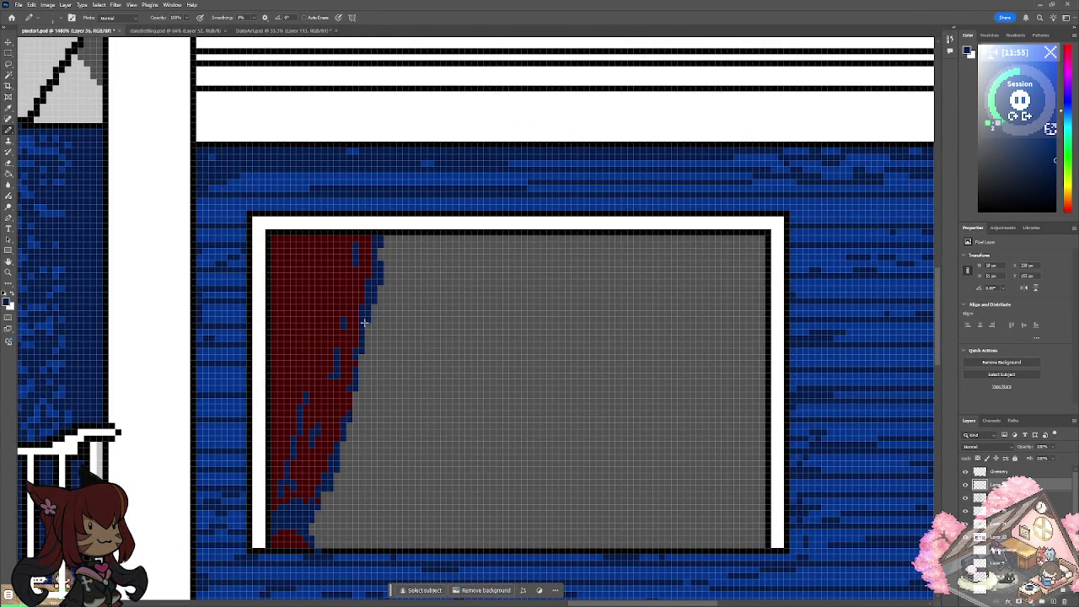
mouse_move(388, 246)
mouse_down()
mouse_move(381, 263)
mouse_move(379, 248)
mouse_move(388, 240)
mouse_move(392, 251)
mouse_up()
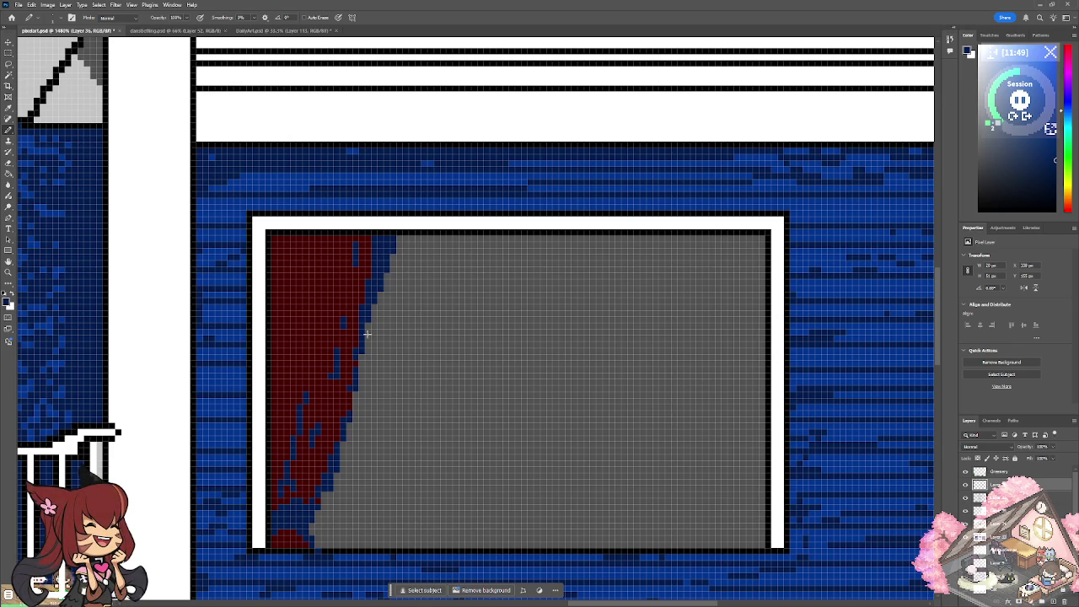
mouse_move(397, 236)
mouse_down()
mouse_move(353, 405)
mouse_move(381, 288)
mouse_move(368, 341)
mouse_up()
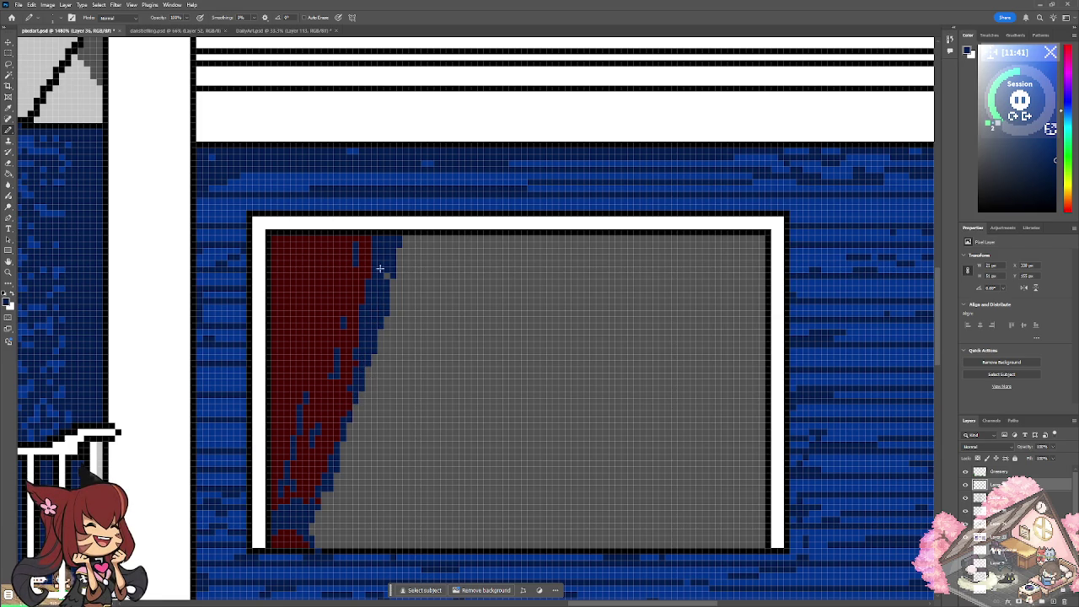
Zoom out and recentre the view on the whole house.
scroll(399, 242, down, 4)
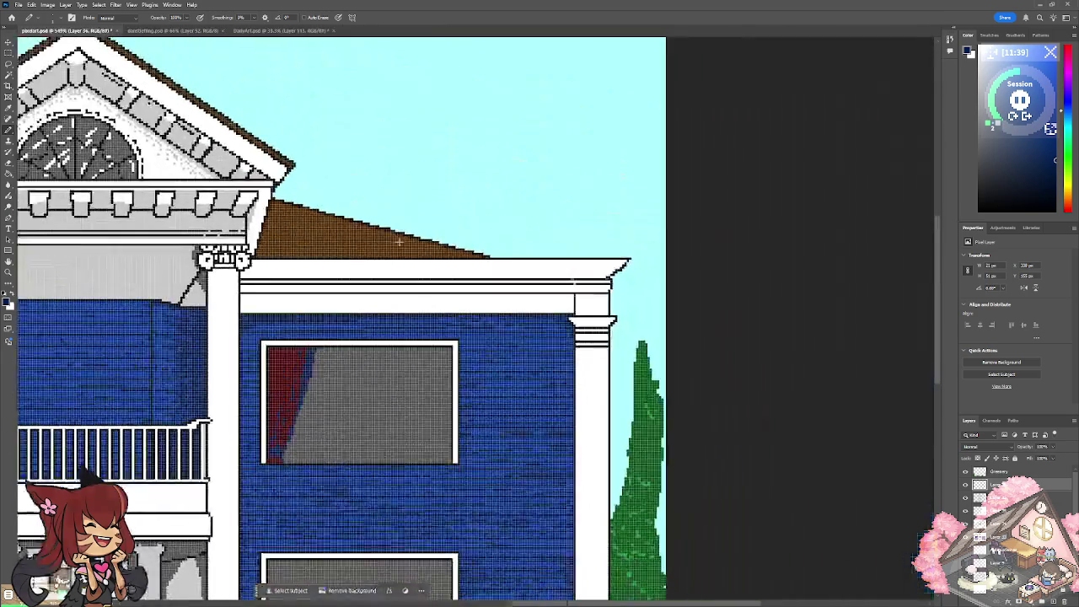
scroll(399, 242, down, 2)
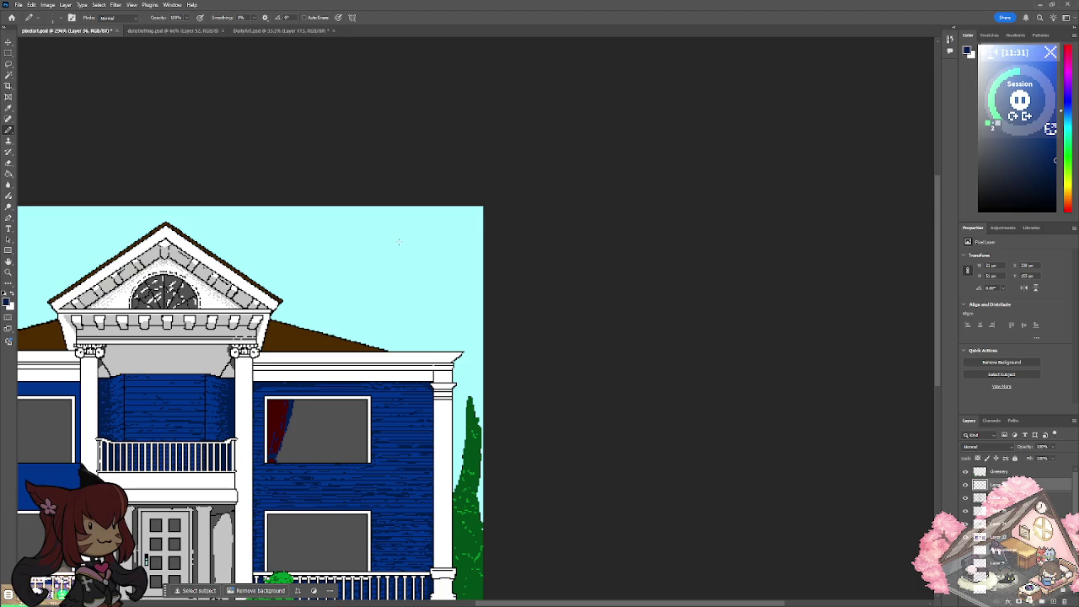
drag(398, 242, 537, 122)
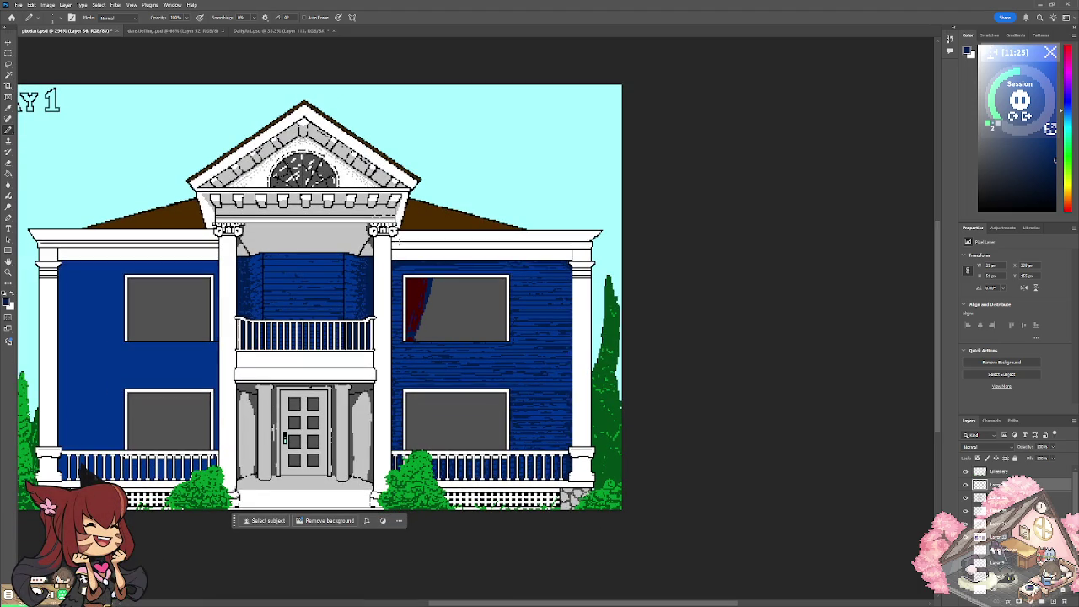
drag(338, 240, 398, 240)
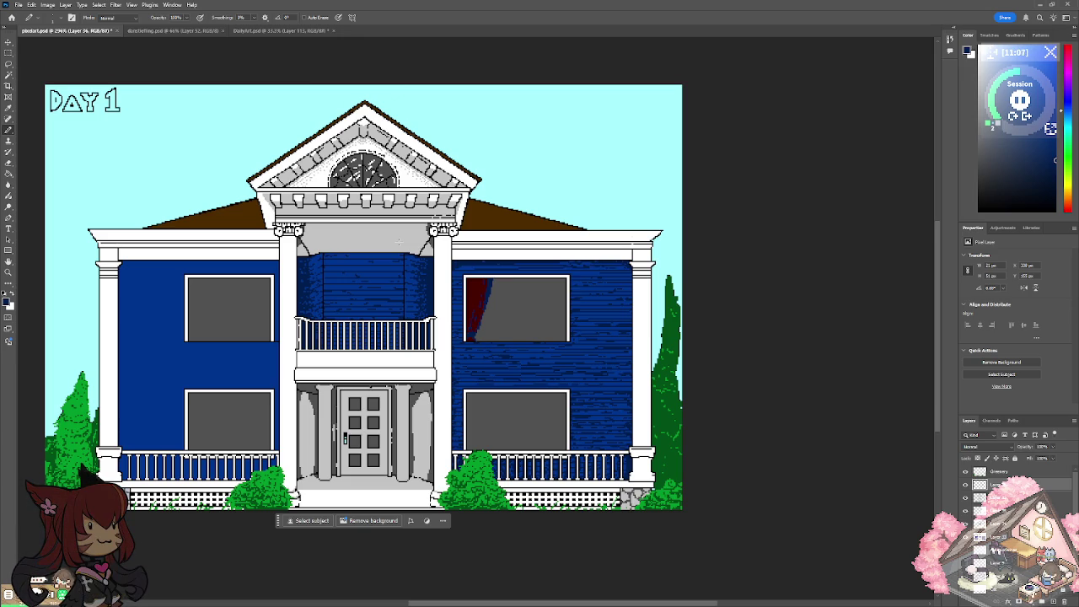
Add single blue pixels beside the curtain's top and touch up its lower red-blue edge.
scroll(399, 242, up, 1)
scroll(399, 242, up, 1)
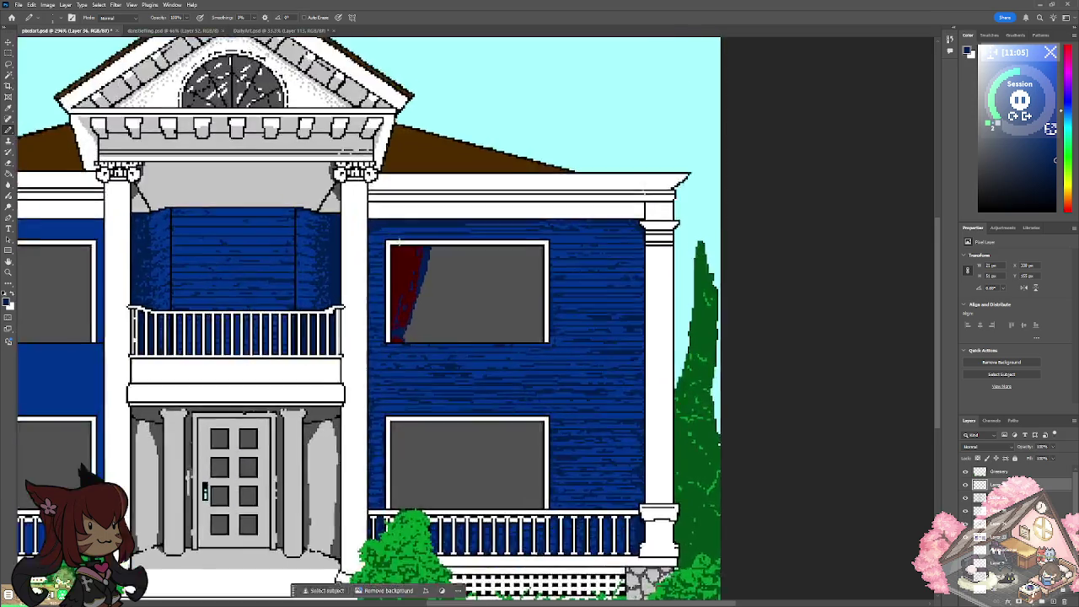
scroll(399, 242, up, 1)
scroll(398, 242, up, 1)
scroll(399, 242, up, 2)
scroll(399, 242, up, 1)
click(421, 208)
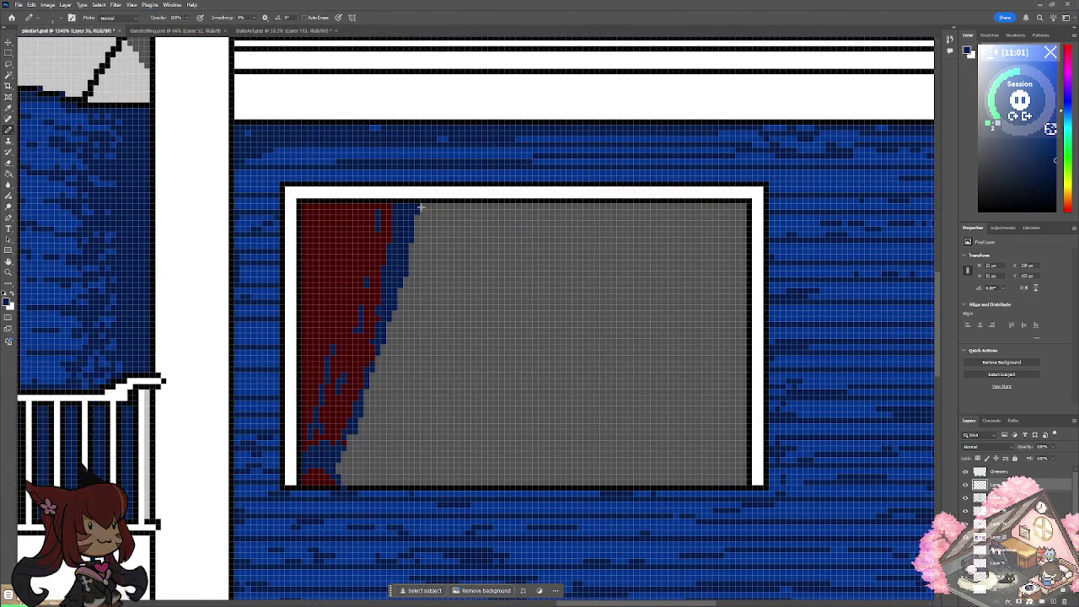
click(413, 235)
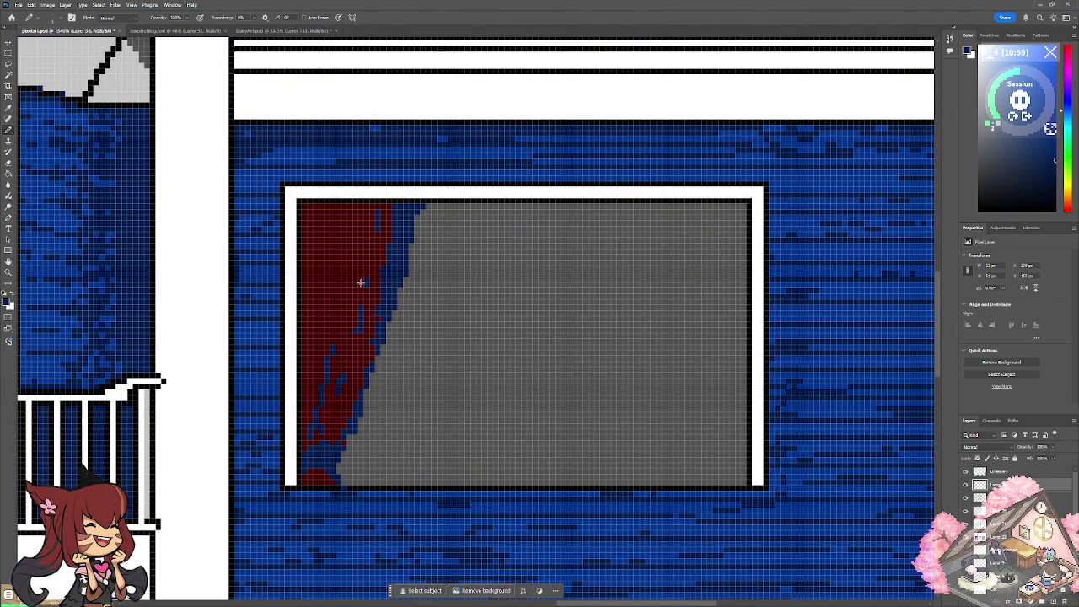
click(317, 433)
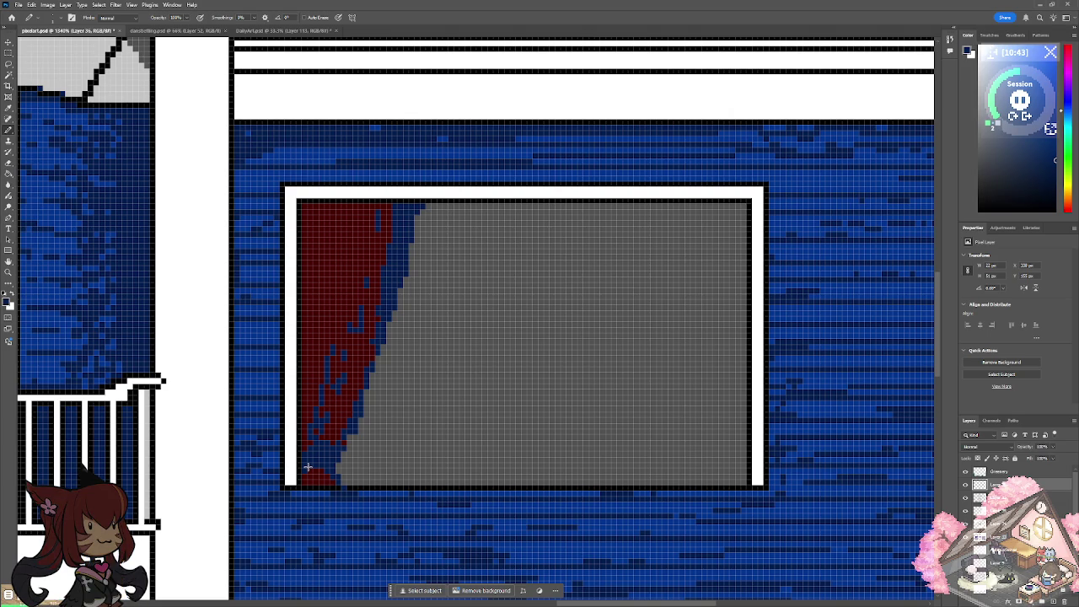
scroll(308, 467, down, 5)
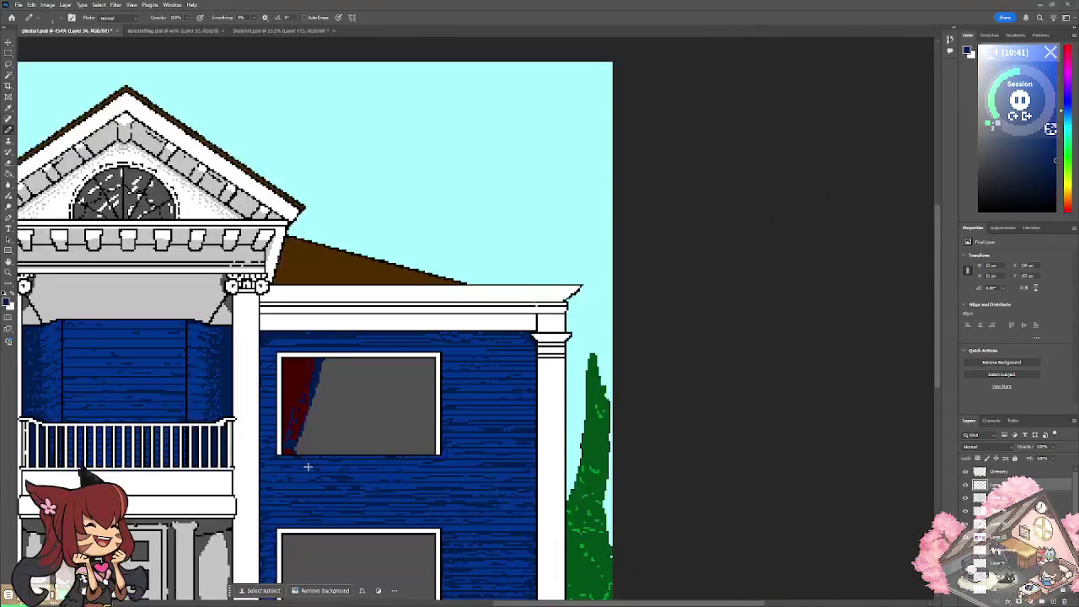
scroll(308, 466, up, 3)
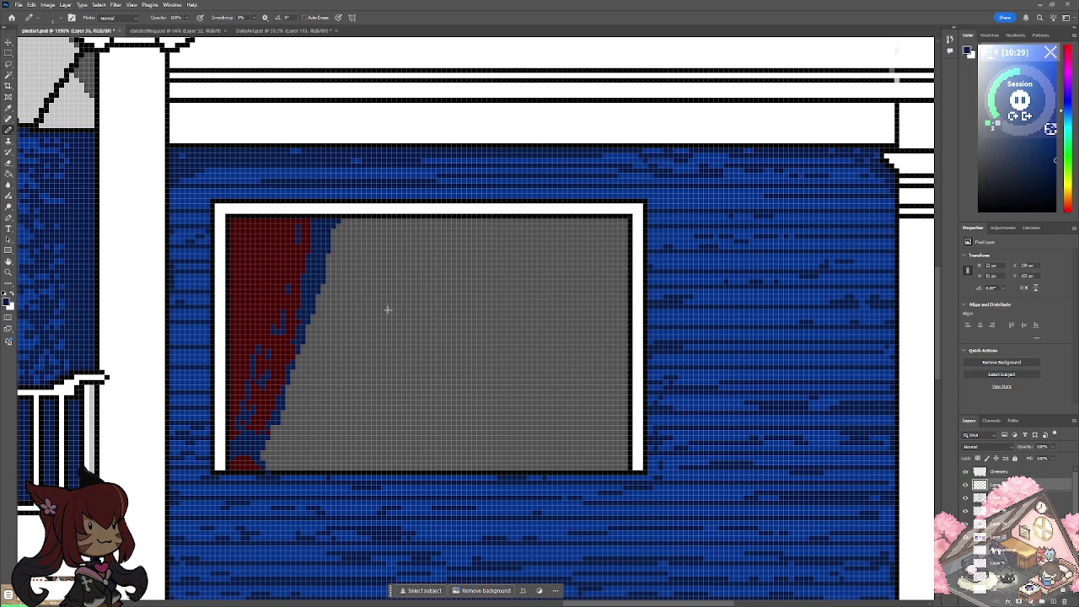
Draw the dark-blue arched mirror, fill its lower interior, and narrow each side by one column.
mouse_move(390, 321)
mouse_down()
mouse_move(391, 286)
mouse_move(422, 257)
mouse_move(475, 256)
mouse_move(500, 309)
mouse_up()
mouse_move(477, 255)
mouse_down()
mouse_move(496, 287)
mouse_move(414, 257)
mouse_move(473, 247)
mouse_move(499, 291)
mouse_move(496, 366)
mouse_up()
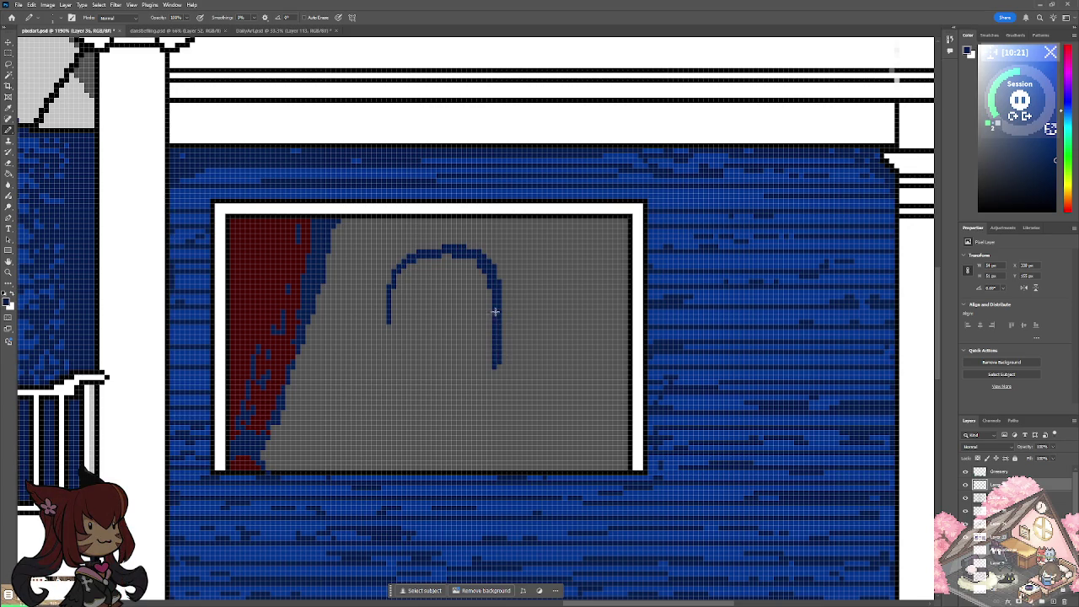
mouse_move(436, 247)
mouse_down()
mouse_move(404, 253)
mouse_move(392, 341)
mouse_move(392, 279)
mouse_move(393, 380)
mouse_up()
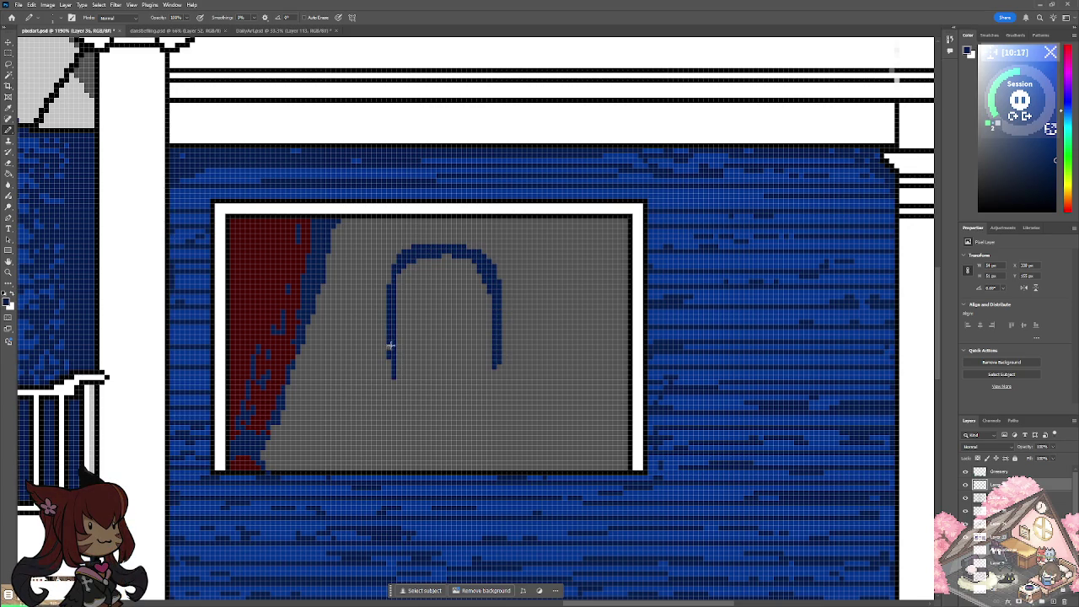
mouse_move(422, 247)
mouse_down()
mouse_move(495, 267)
mouse_move(501, 378)
mouse_move(393, 364)
mouse_move(391, 379)
mouse_move(489, 379)
mouse_move(496, 368)
mouse_up()
mouse_move(493, 319)
mouse_down()
mouse_move(422, 264)
mouse_move(399, 275)
mouse_move(438, 262)
mouse_move(401, 308)
mouse_move(447, 279)
mouse_move(430, 313)
mouse_move(472, 280)
mouse_move(409, 364)
mouse_move(422, 371)
mouse_move(485, 308)
mouse_move(486, 373)
mouse_move(479, 337)
mouse_move(459, 369)
mouse_move(471, 376)
mouse_move(486, 360)
mouse_move(482, 377)
mouse_up()
mouse_move(399, 308)
mouse_down()
mouse_move(396, 379)
mouse_move(481, 378)
mouse_move(389, 382)
mouse_move(505, 380)
mouse_up()
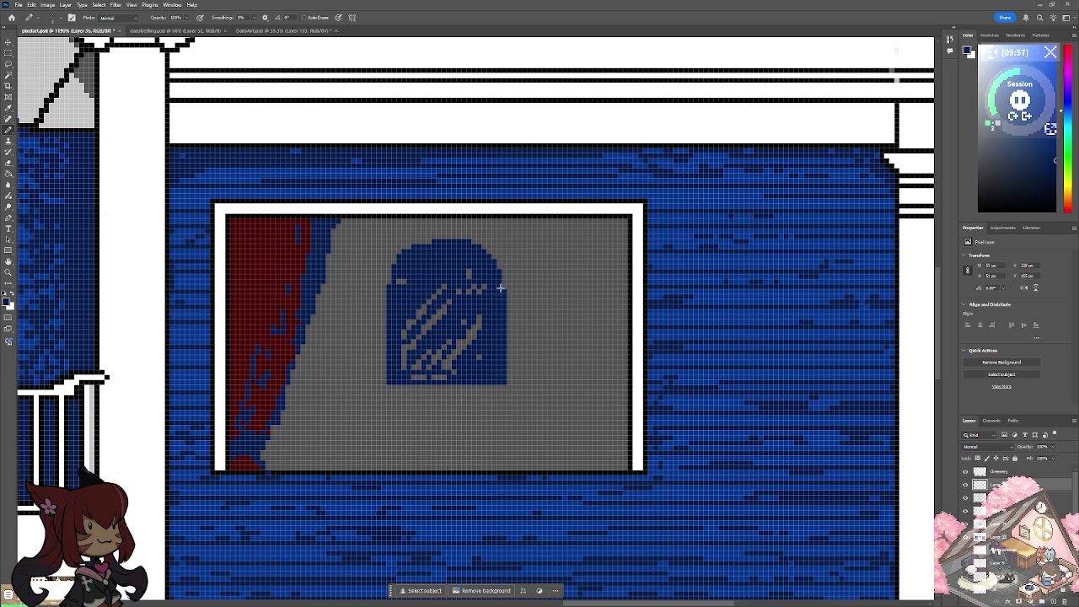
drag(421, 251, 446, 243)
mouse_move(502, 274)
mouse_down()
mouse_move(502, 384)
mouse_move(496, 246)
mouse_up()
drag(389, 270, 391, 388)
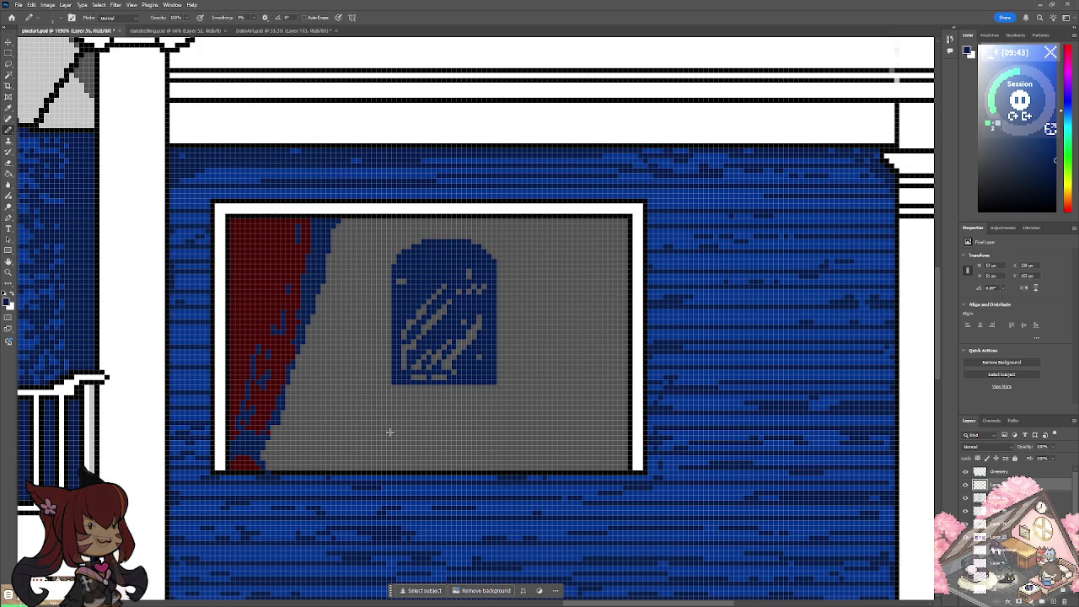
Draw a solid dark-blue base bar under the mirror.
drag(382, 390, 499, 389)
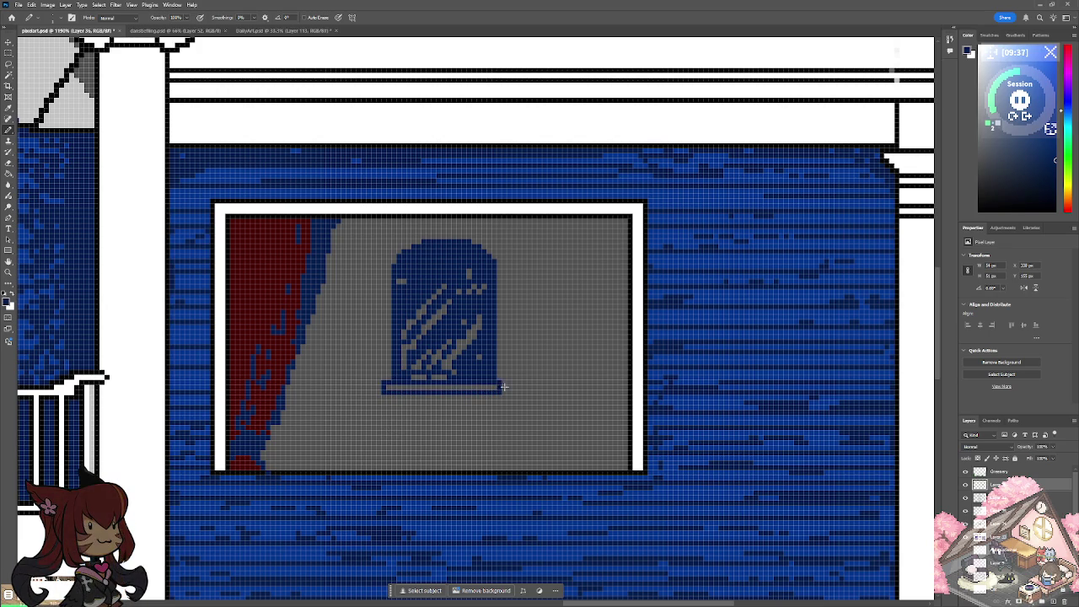
click(505, 389)
drag(399, 389, 499, 388)
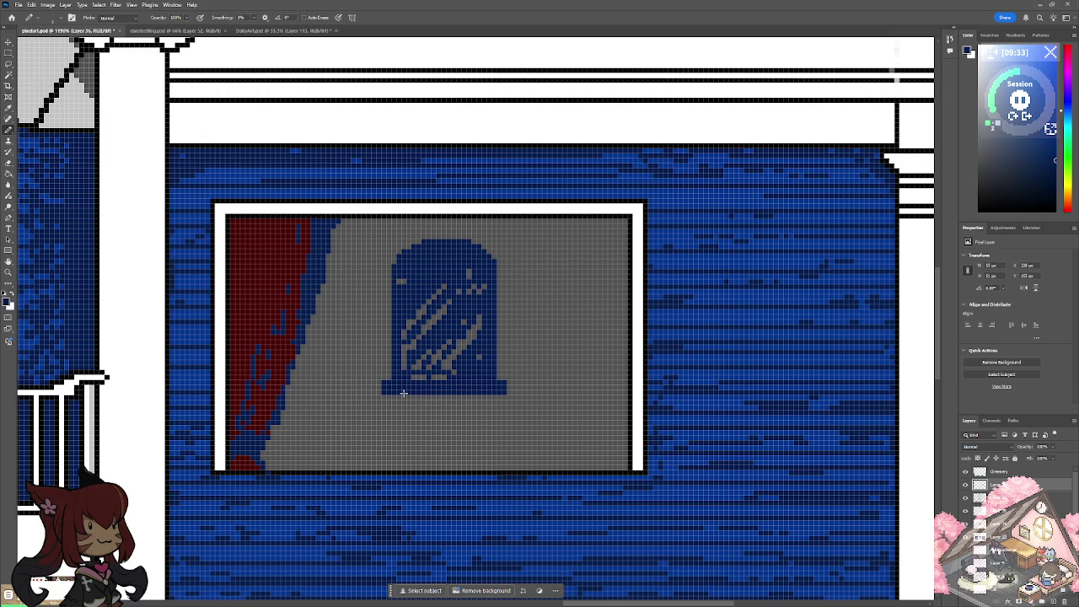
Draw the left and right vanity legs below the mirror base.
scroll(403, 393, down, 3)
scroll(403, 393, down, 4)
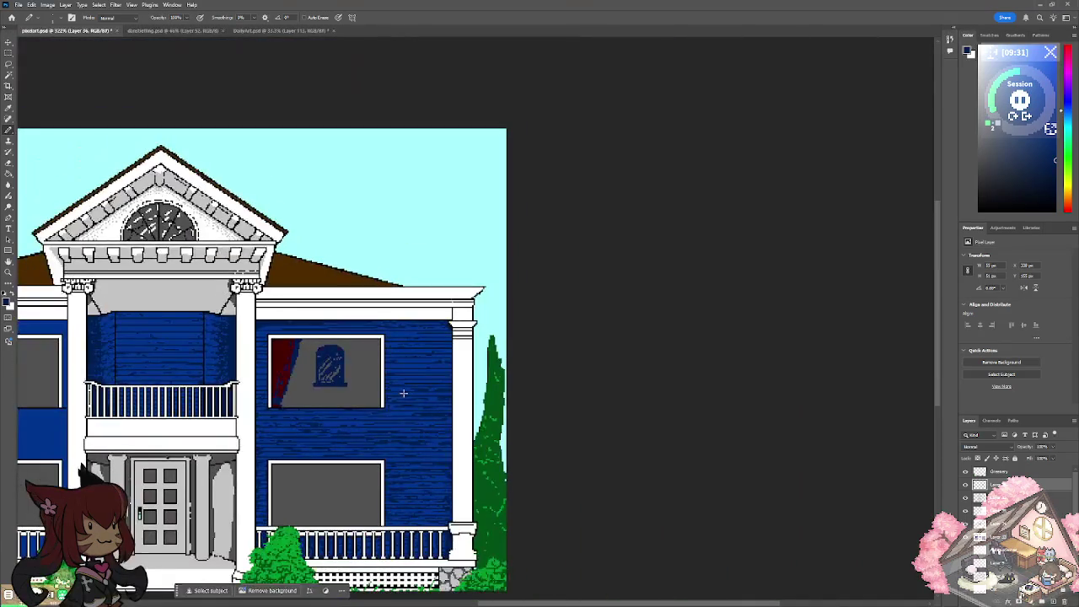
scroll(403, 393, up, 3)
scroll(404, 393, up, 2)
drag(372, 331, 379, 376)
drag(379, 334, 379, 378)
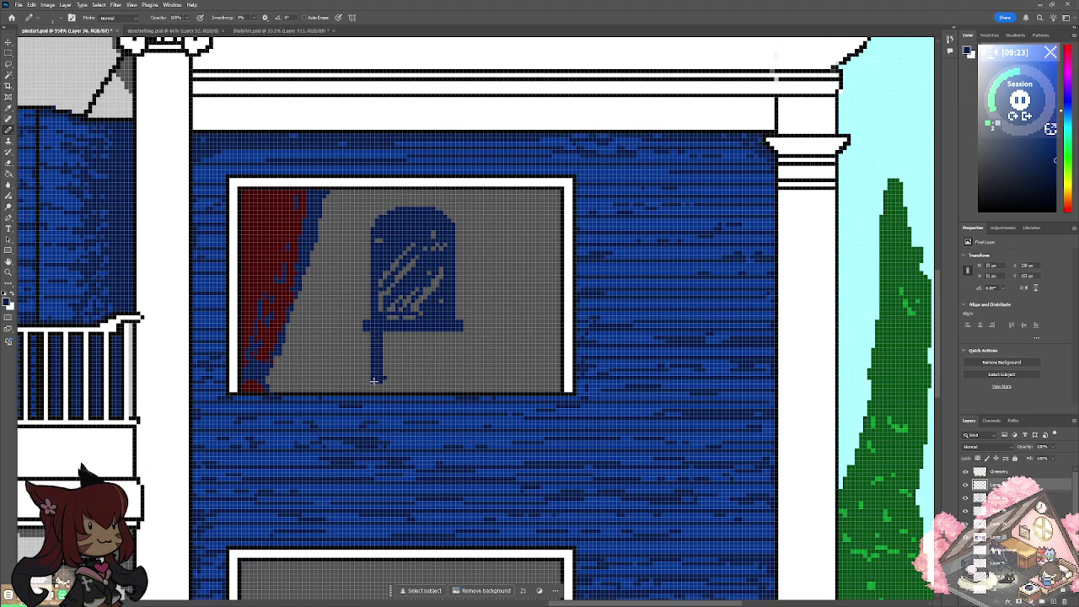
mouse_move(444, 337)
mouse_down()
mouse_move(441, 382)
mouse_move(449, 330)
mouse_up()
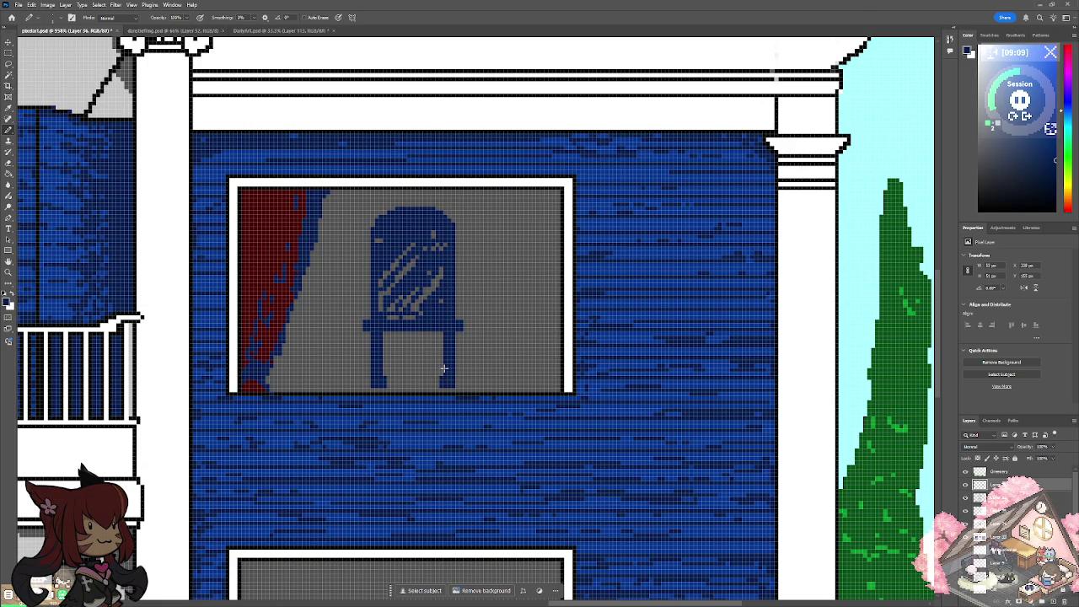
Add a drawer between the legs and a straight horizontal line across the room.
scroll(444, 368, down, 5)
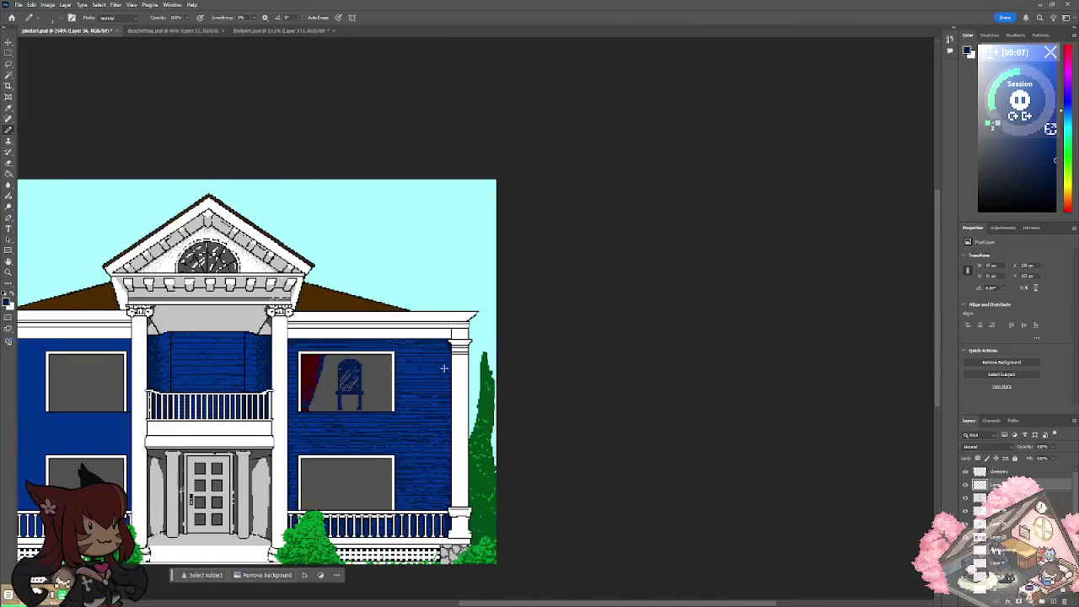
scroll(444, 368, up, 5)
scroll(444, 368, up, 1)
scroll(443, 367, up, 2)
mouse_move(512, 390)
mouse_down()
mouse_move(464, 381)
mouse_move(481, 411)
mouse_move(523, 392)
mouse_move(468, 394)
mouse_move(500, 399)
mouse_move(511, 424)
mouse_move(478, 414)
mouse_move(474, 422)
mouse_up()
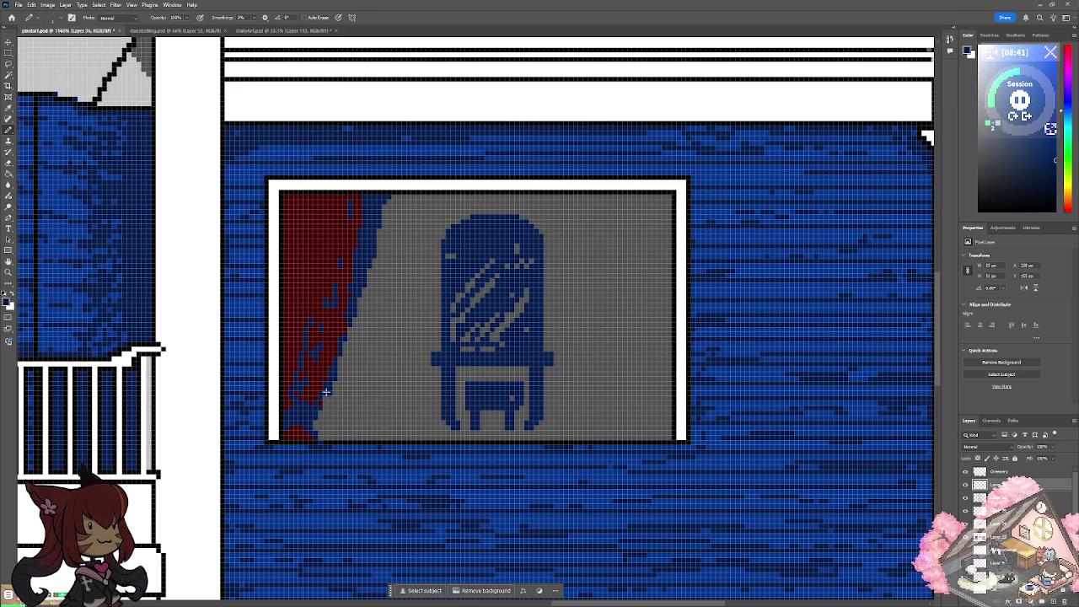
shift+click(579, 394)
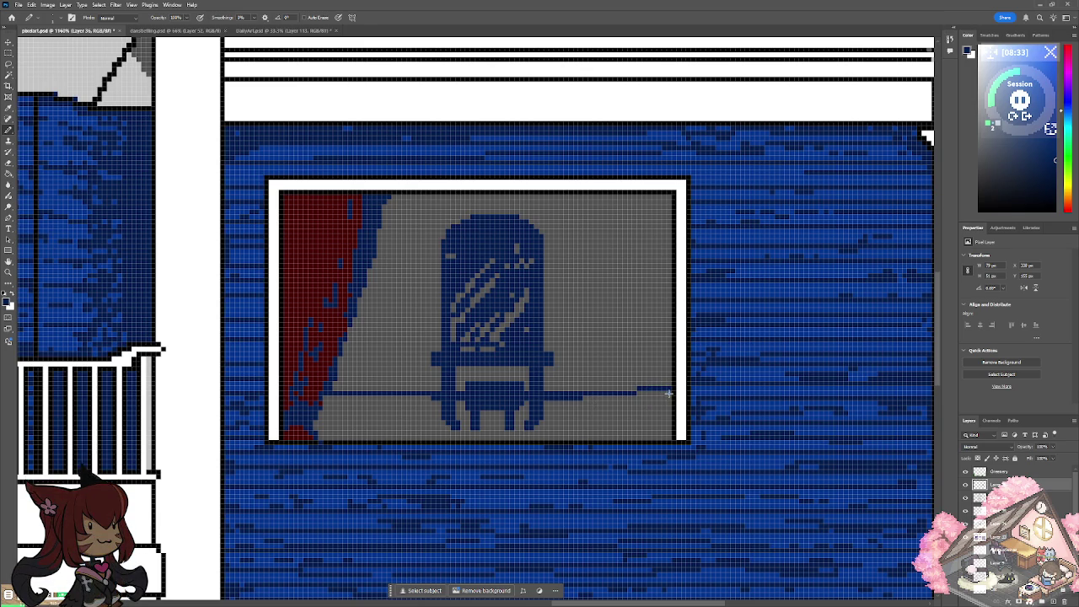
Draw a dark-blue sill line, a vertical corner line right of the vanity, and a diagonal floor edge.
scroll(660, 401, down, 5)
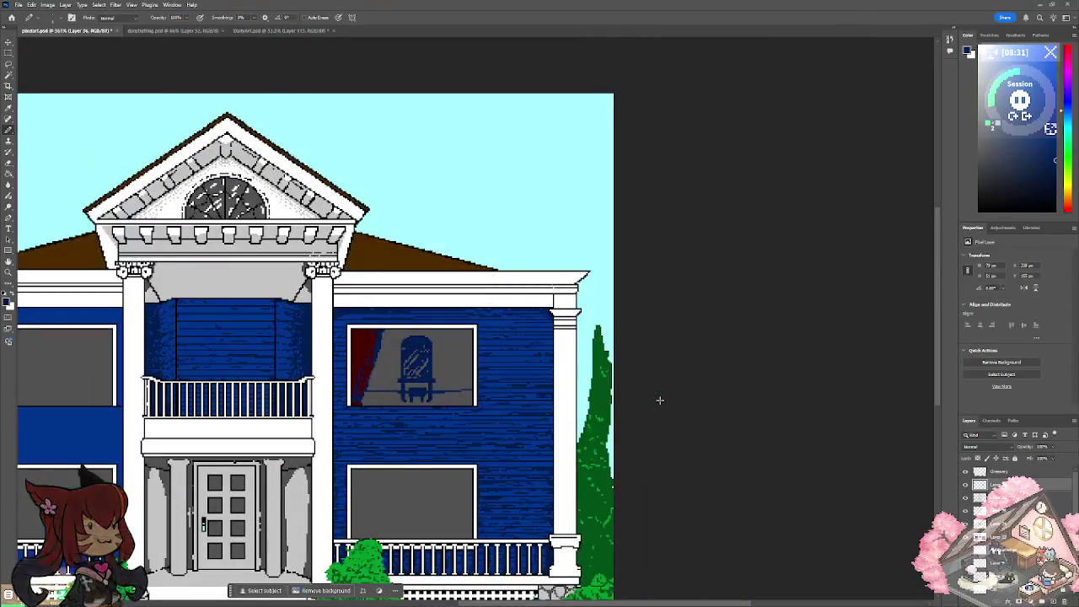
scroll(660, 401, up, 1)
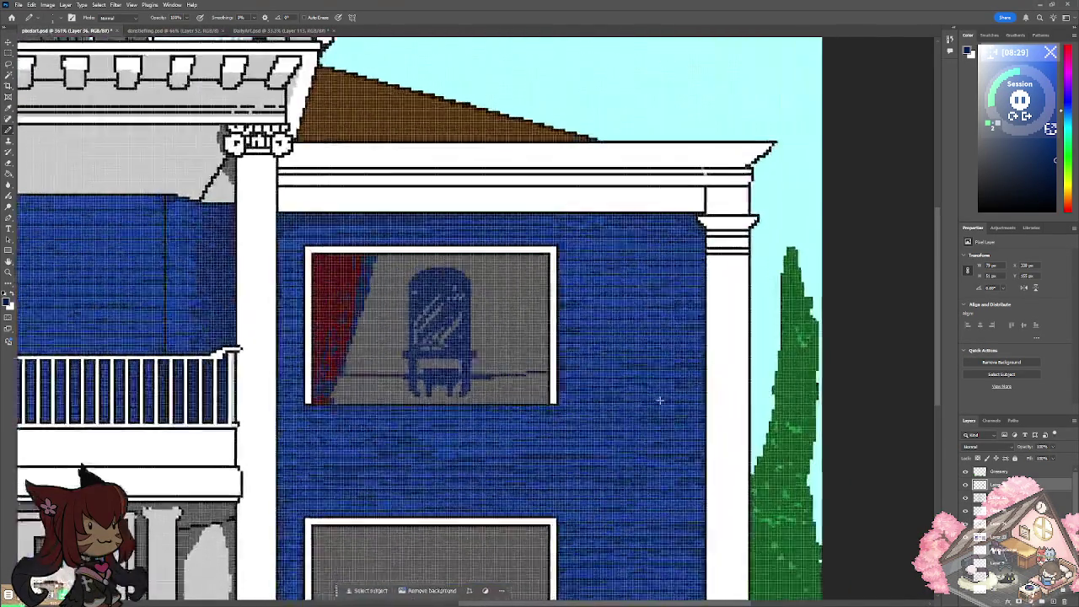
scroll(661, 401, up, 1)
scroll(660, 400, up, 1)
drag(514, 470, 573, 466)
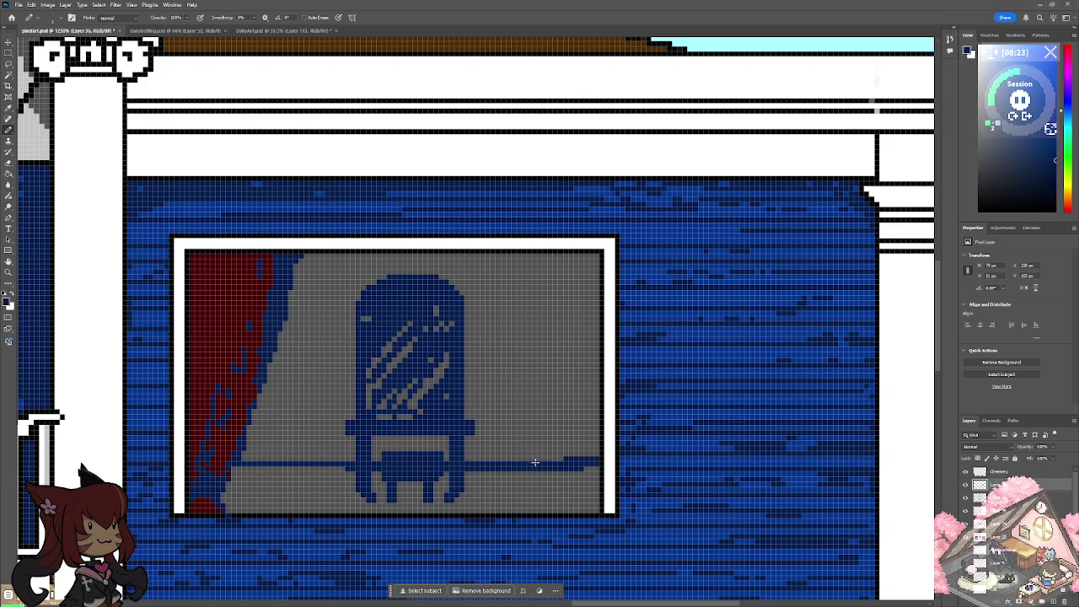
mouse_move(540, 465)
mouse_down()
mouse_move(538, 254)
mouse_move(540, 297)
mouse_up()
drag(538, 462, 539, 357)
drag(536, 300, 537, 383)
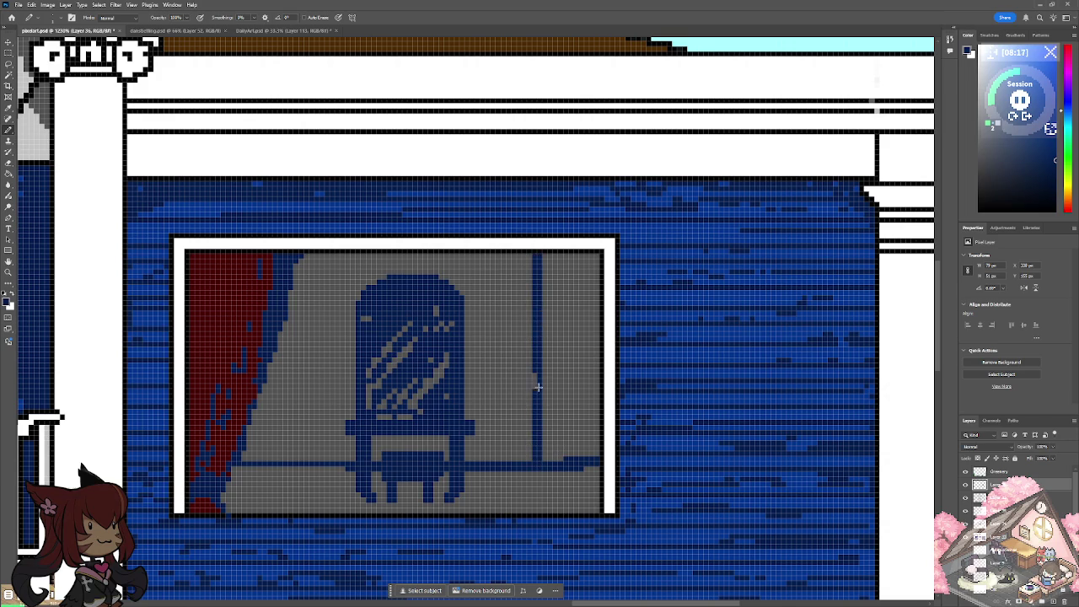
mouse_move(572, 459)
mouse_down()
mouse_move(587, 459)
mouse_move(573, 464)
mouse_up()
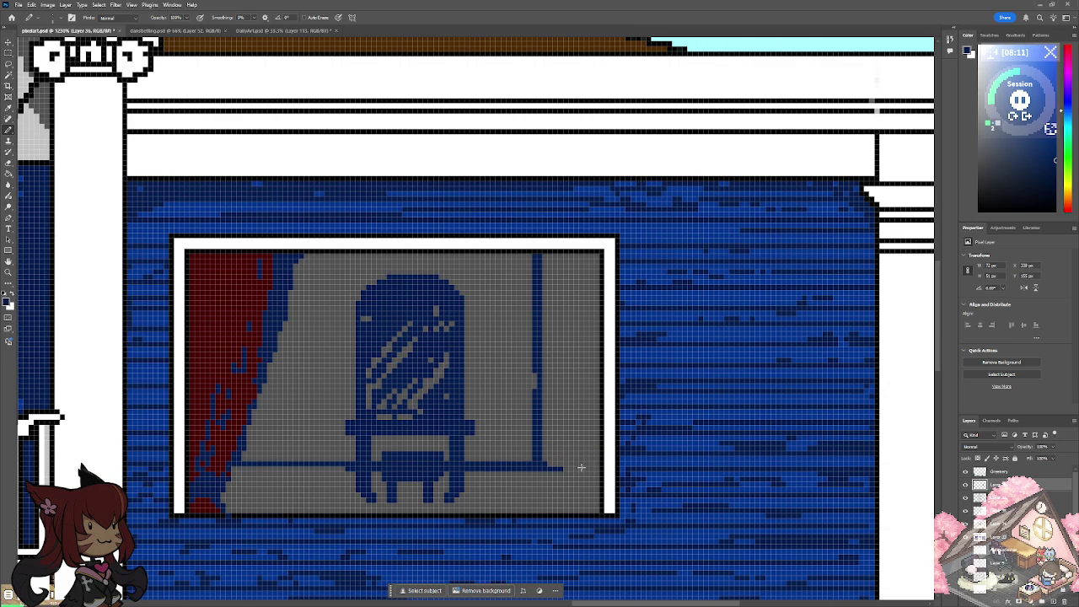
click(546, 464)
drag(550, 463, 599, 484)
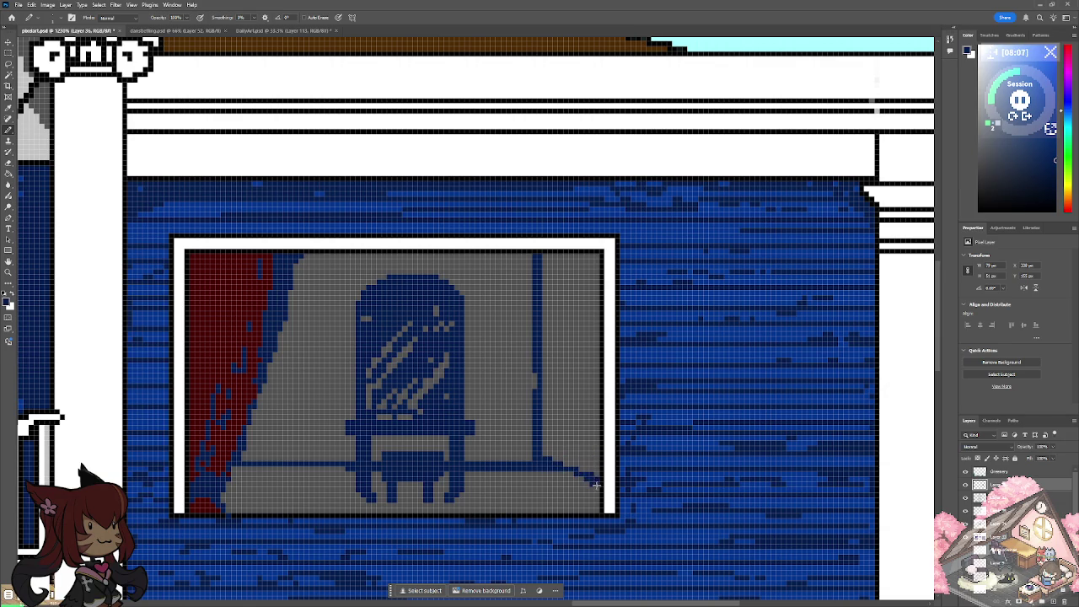
Trim the corner and floor lines, then outline a brown rounded shape at the window's lower right.
scroll(596, 489, down, 1)
scroll(597, 489, down, 5)
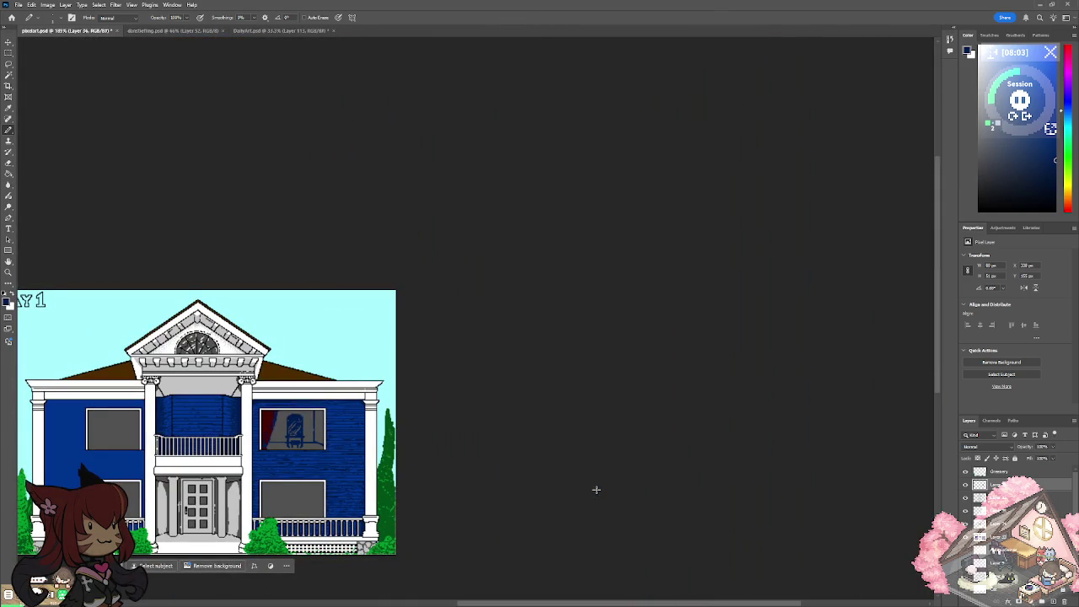
scroll(596, 489, up, 2)
scroll(596, 489, up, 2)
scroll(597, 489, up, 2)
scroll(596, 489, up, 1)
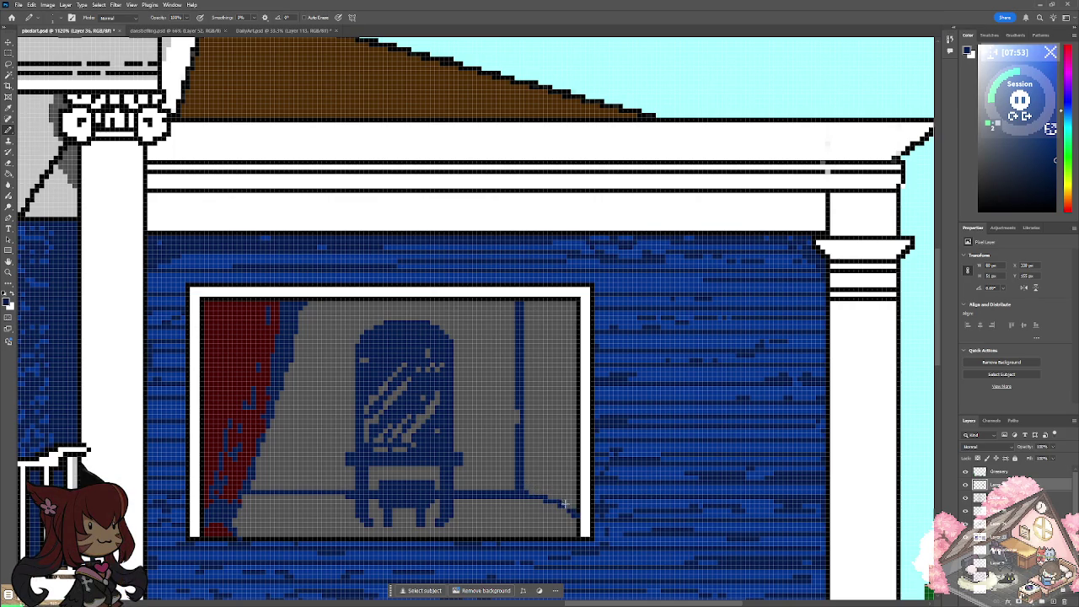
mouse_move(531, 477)
mouse_down()
mouse_move(498, 494)
mouse_move(519, 479)
mouse_up()
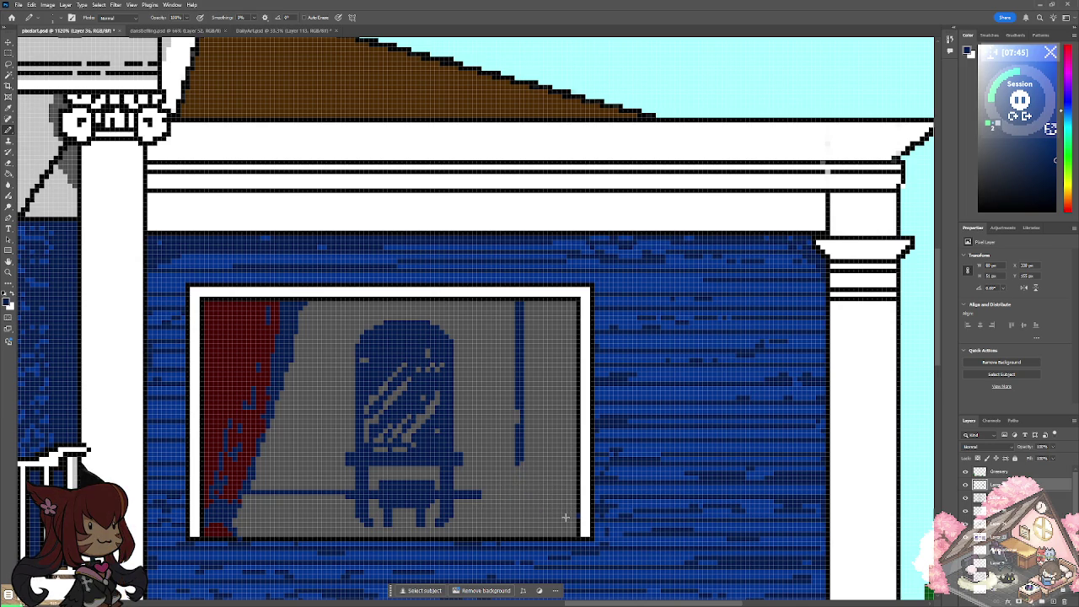
mouse_move(463, 535)
mouse_down()
mouse_move(477, 499)
mouse_move(516, 474)
mouse_move(573, 468)
mouse_up()
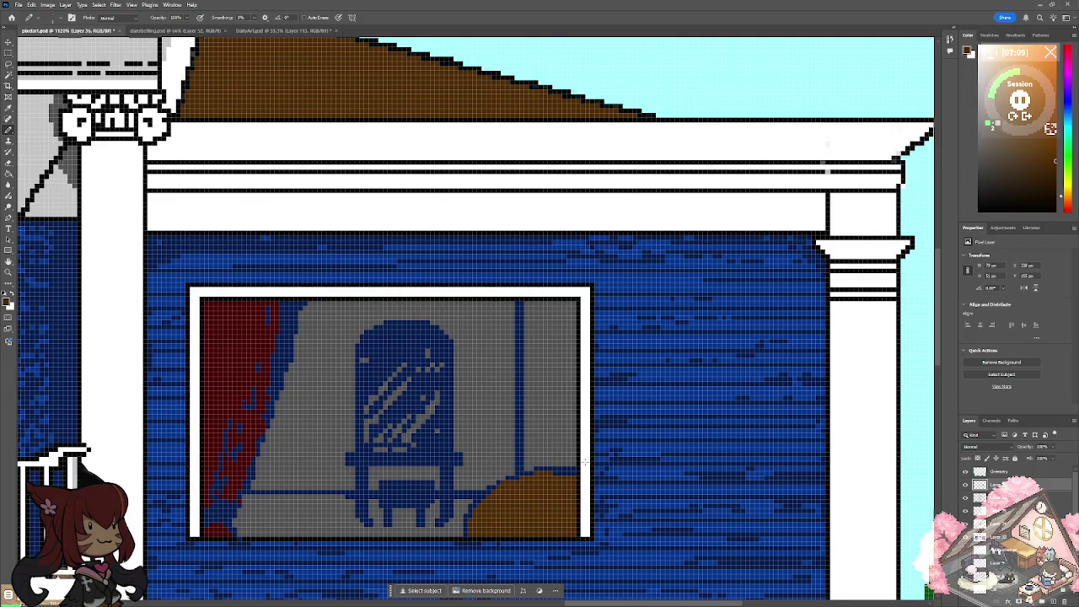
Switch to dark red and outline the brown shape's bottom and top with an inner curve.
scroll(585, 461, down, 5)
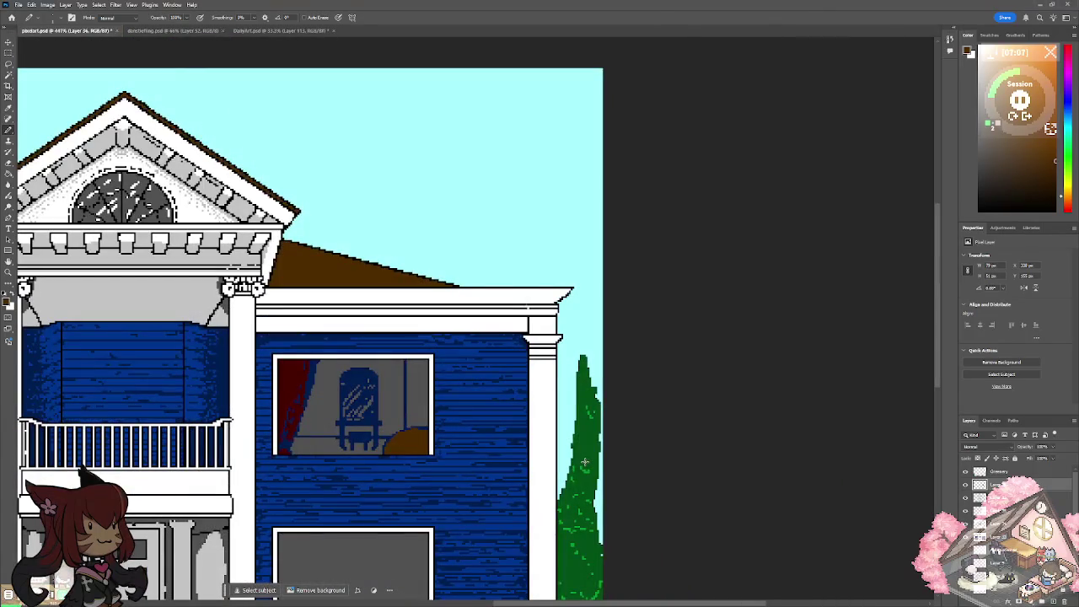
scroll(584, 462, up, 3)
scroll(585, 461, up, 2)
scroll(584, 461, up, 2)
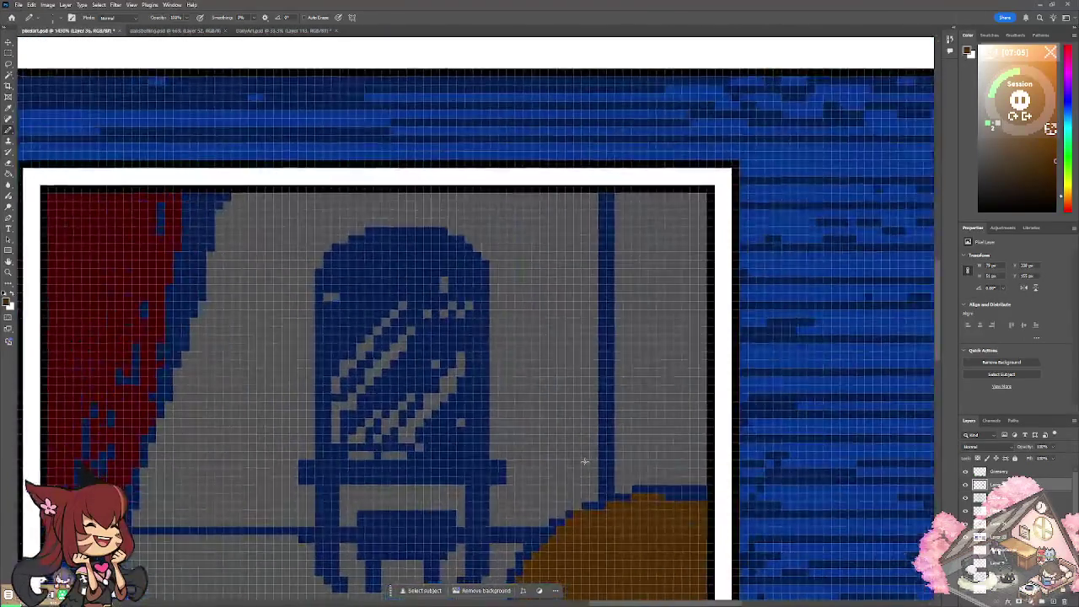
scroll(584, 462, down, 2)
scroll(585, 461, up, 2)
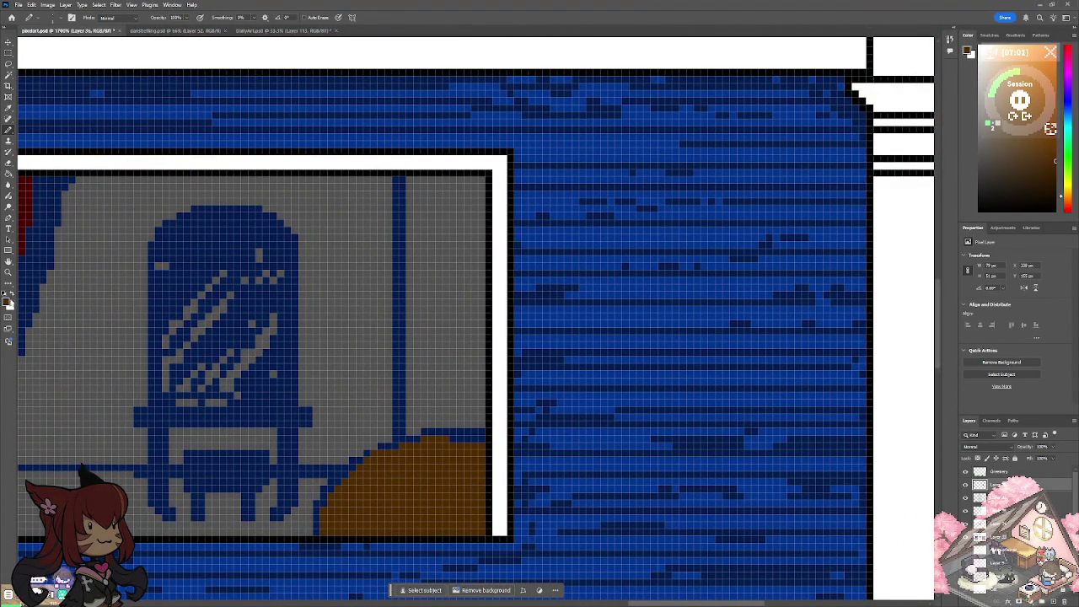
click(8, 302)
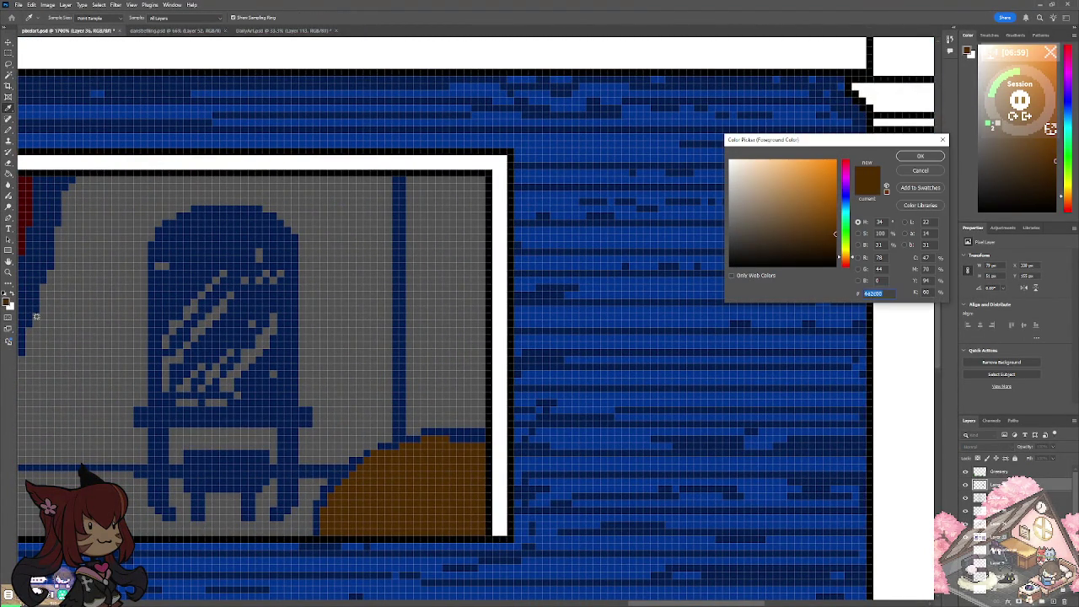
click(25, 204)
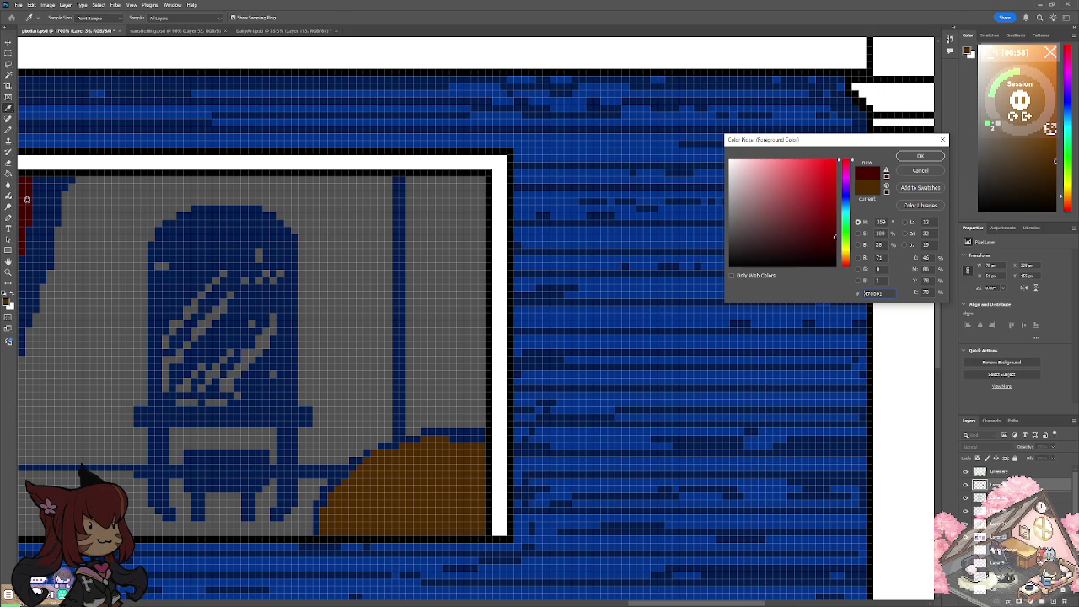
click(909, 157)
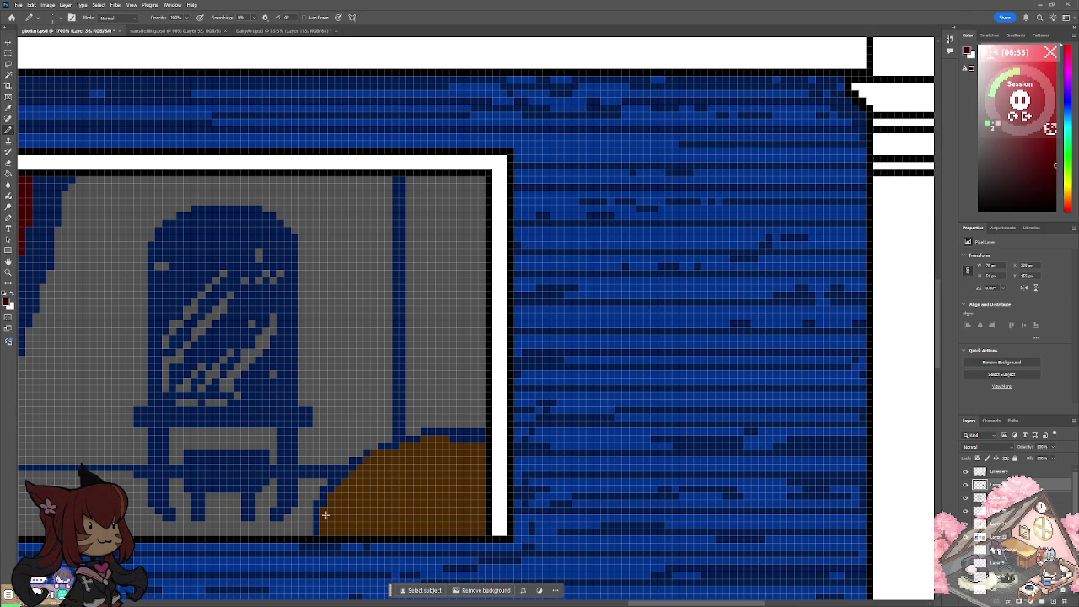
drag(327, 523, 406, 531)
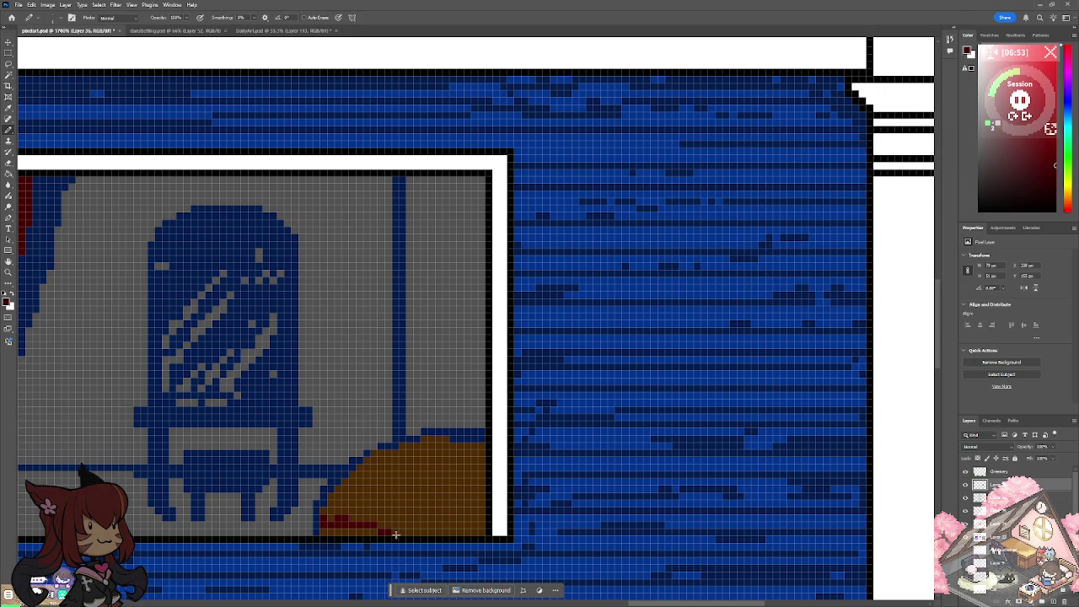
mouse_move(347, 511)
mouse_down()
mouse_move(392, 488)
mouse_move(378, 516)
mouse_move(403, 511)
mouse_move(424, 466)
mouse_move(477, 475)
mouse_move(453, 506)
mouse_move(421, 518)
mouse_move(428, 447)
mouse_move(366, 466)
mouse_up()
drag(414, 434, 444, 434)
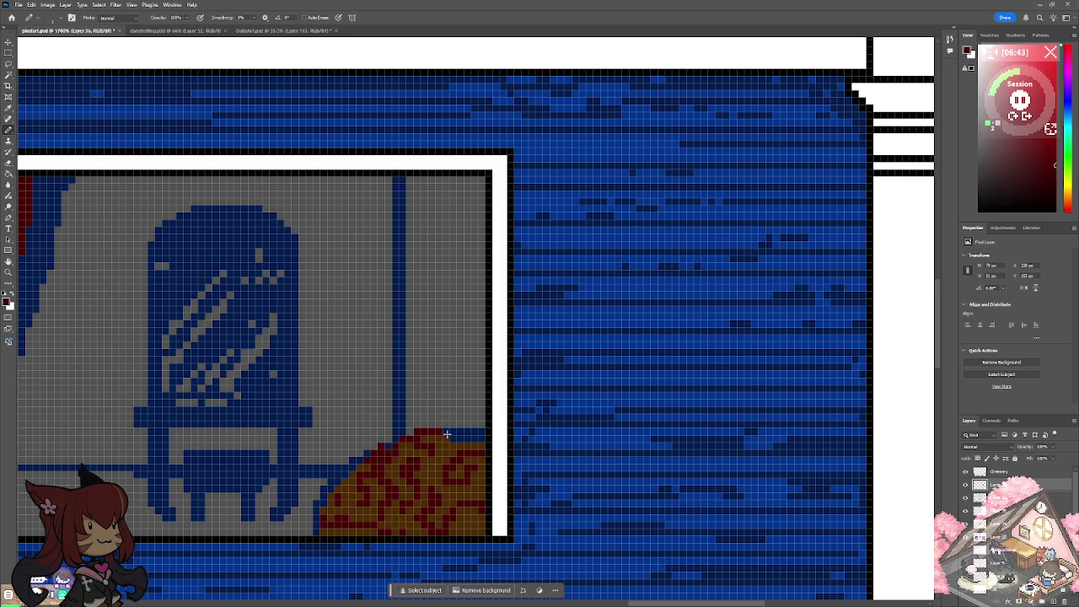
Switch to grey and paint diagonal reflection streaks across the mirror.
scroll(483, 434, down, 5)
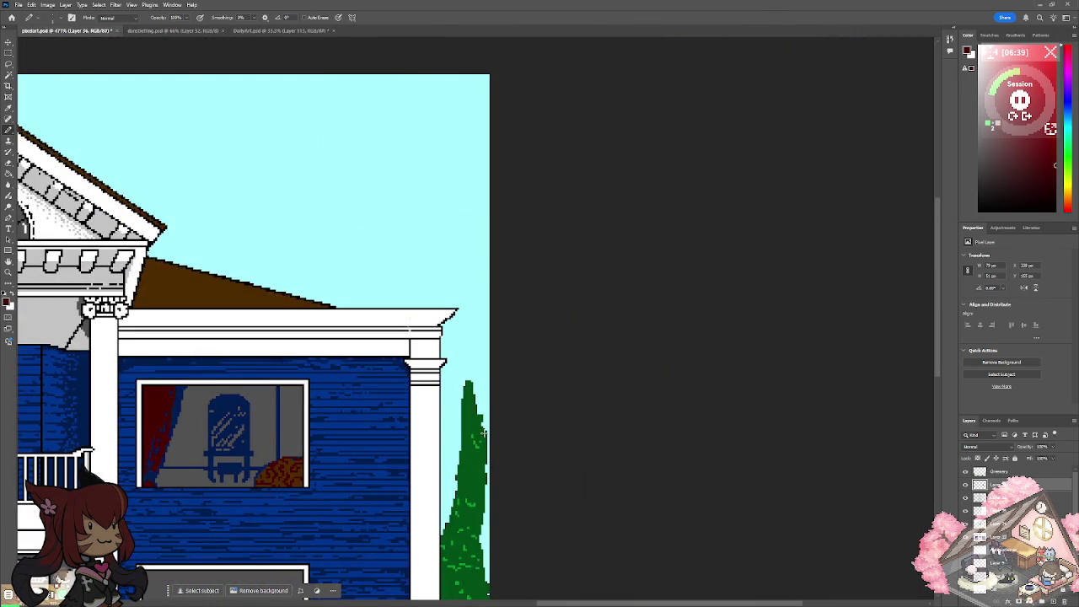
scroll(483, 434, up, 1)
scroll(483, 434, up, 1)
scroll(483, 433, up, 1)
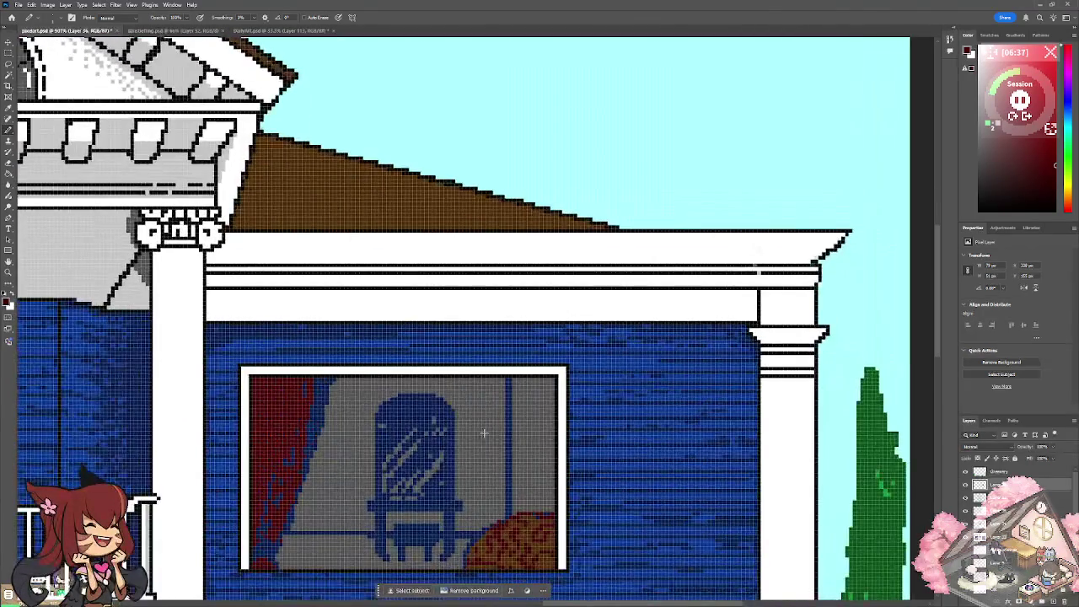
scroll(484, 434, up, 1)
scroll(484, 433, up, 1)
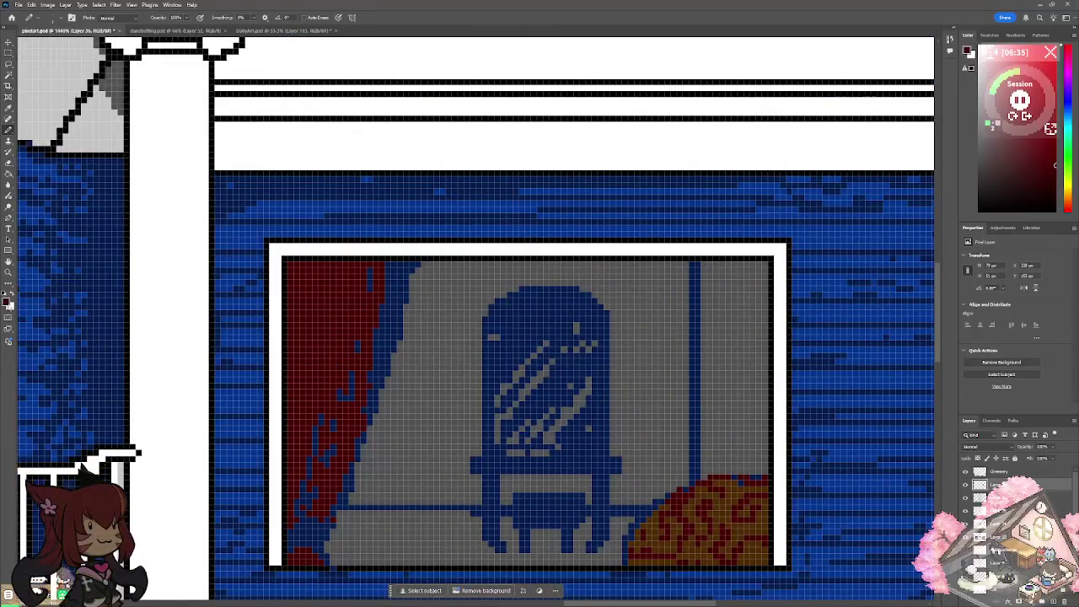
click(8, 304)
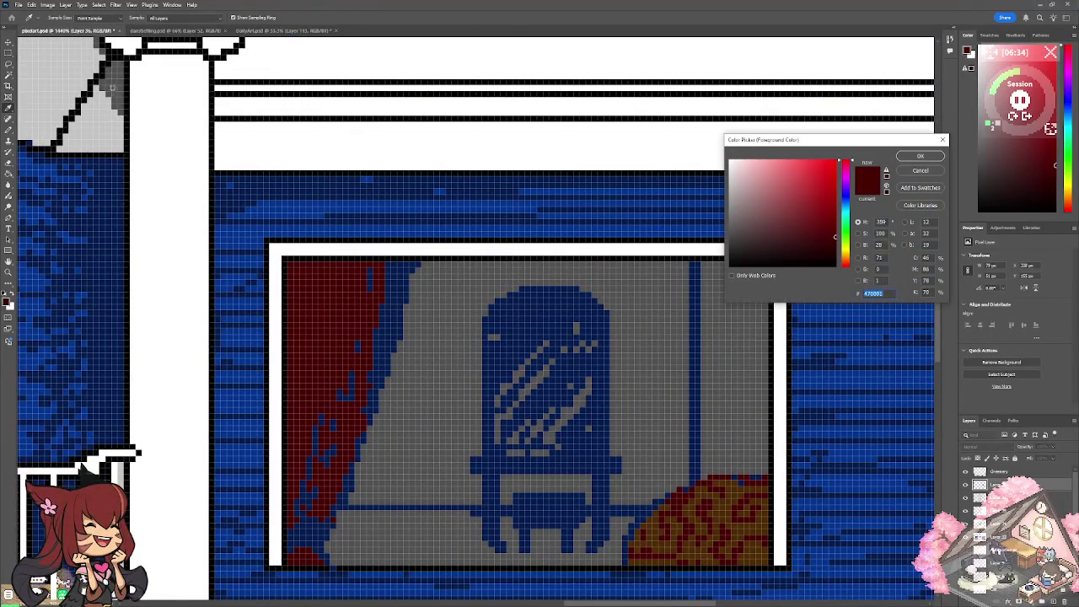
click(911, 158)
drag(503, 368, 555, 305)
mouse_move(550, 352)
mouse_down()
mouse_move(585, 317)
mouse_move(593, 443)
mouse_move(506, 440)
mouse_move(592, 447)
mouse_move(570, 443)
mouse_up()
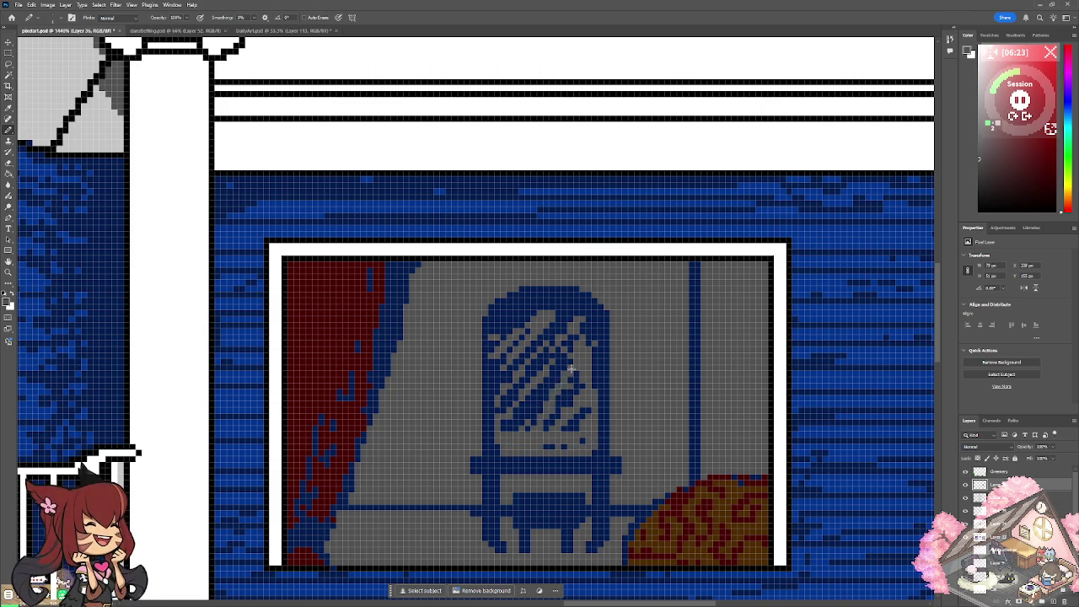
drag(560, 378, 501, 430)
drag(560, 354, 526, 400)
mouse_move(536, 305)
mouse_down()
mouse_move(502, 337)
mouse_move(497, 411)
mouse_move(599, 359)
mouse_move(596, 413)
mouse_move(578, 322)
mouse_move(525, 310)
mouse_move(490, 346)
mouse_move(494, 400)
mouse_up()
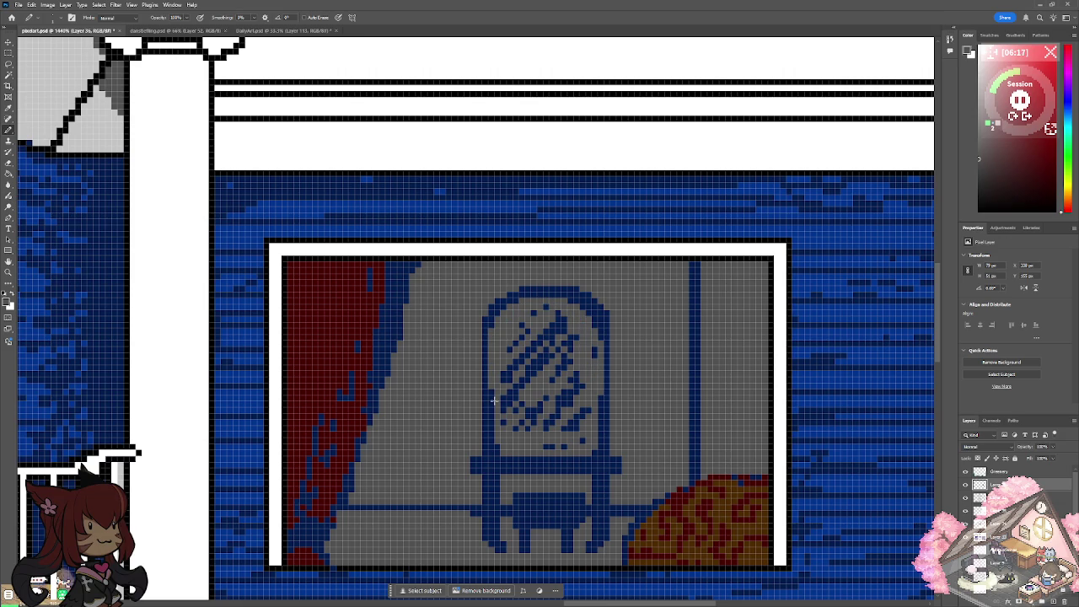
Adjust the view and bring up the foreground colour picker for the next colour.
scroll(494, 401, down, 2)
scroll(493, 401, down, 4)
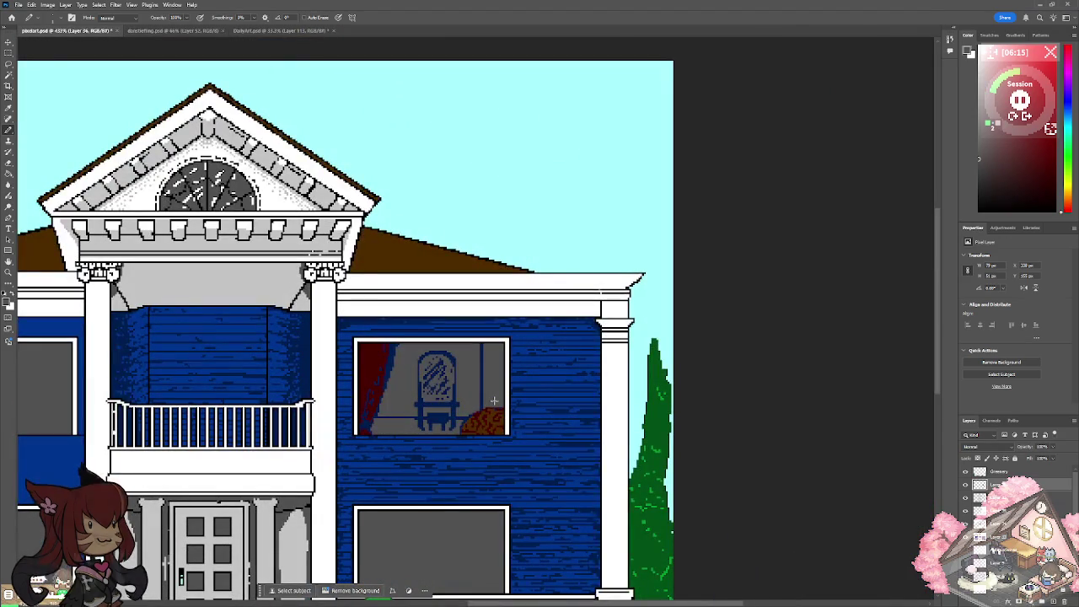
scroll(494, 400, up, 4)
scroll(494, 401, up, 1)
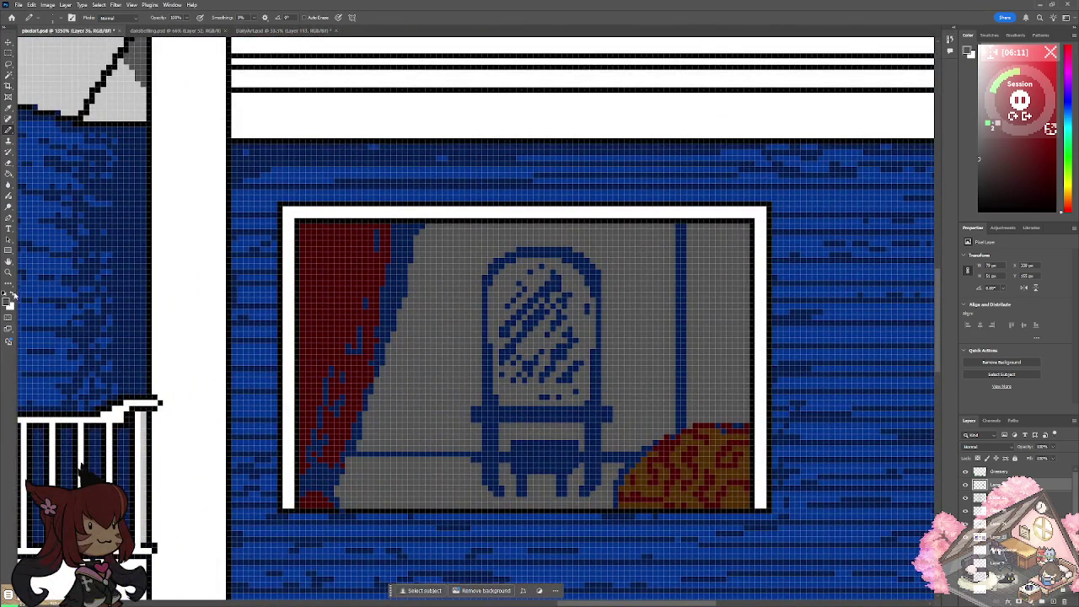
click(10, 296)
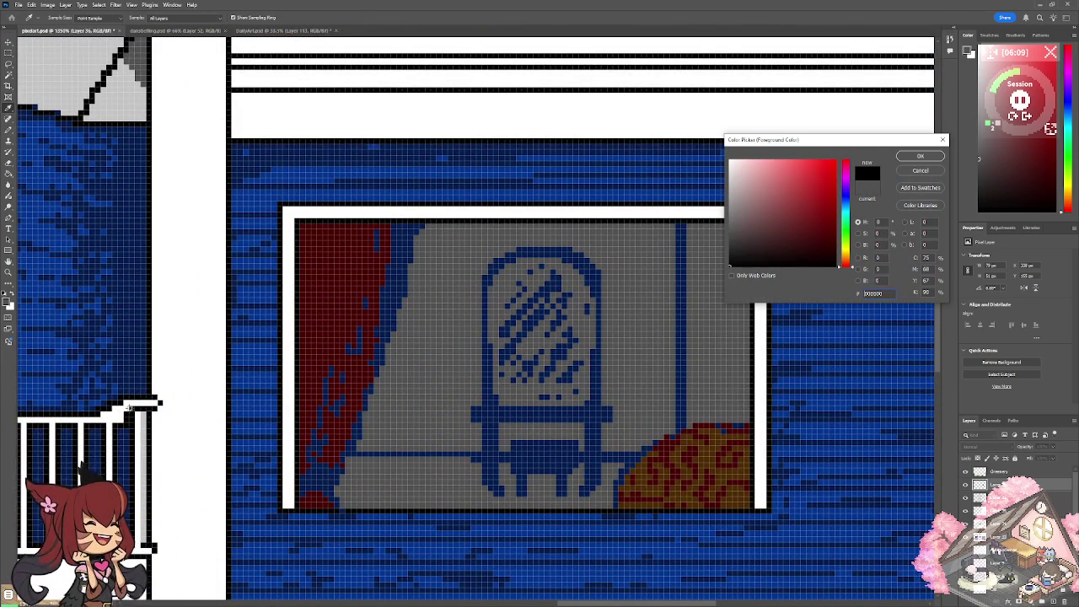
Set the colour to black and outline the stool seat's underside and legs.
click(912, 157)
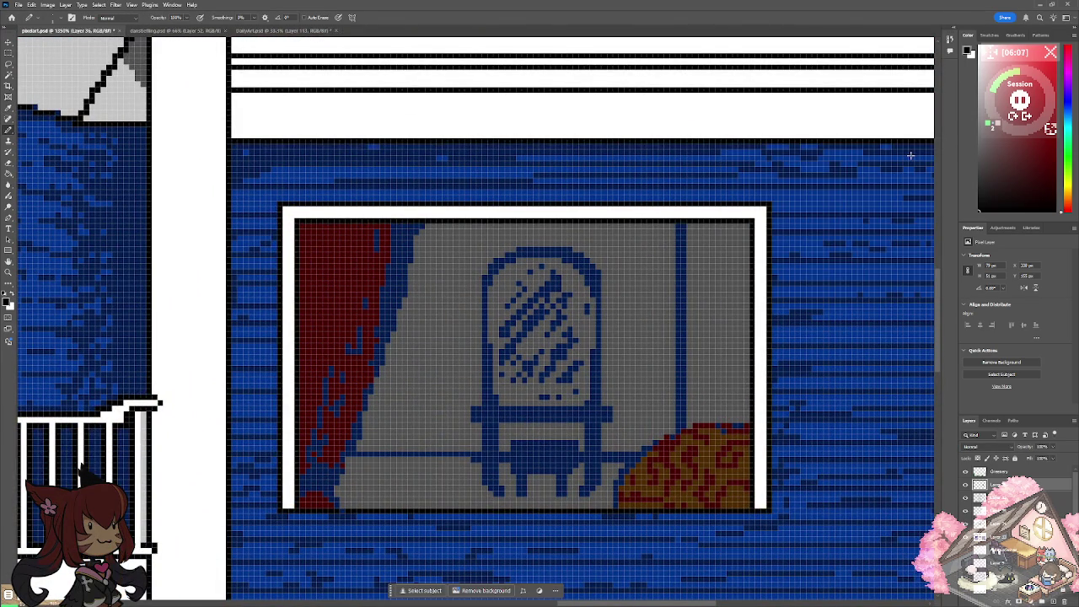
key(ctrl+plus)
mouse_move(533, 491)
mouse_down()
mouse_move(619, 482)
mouse_move(501, 478)
mouse_up()
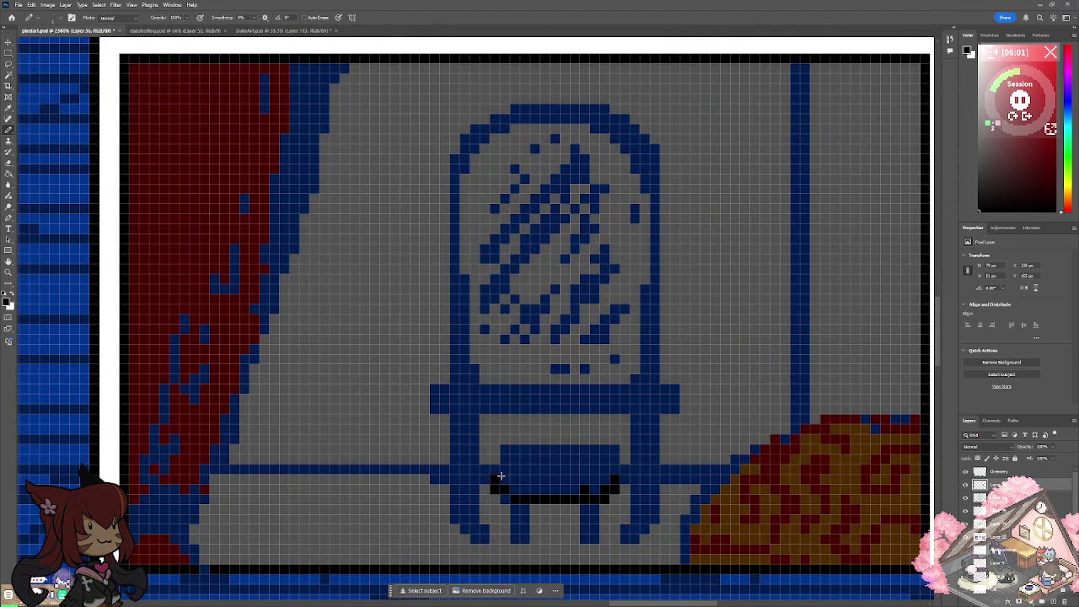
drag(507, 510, 518, 540)
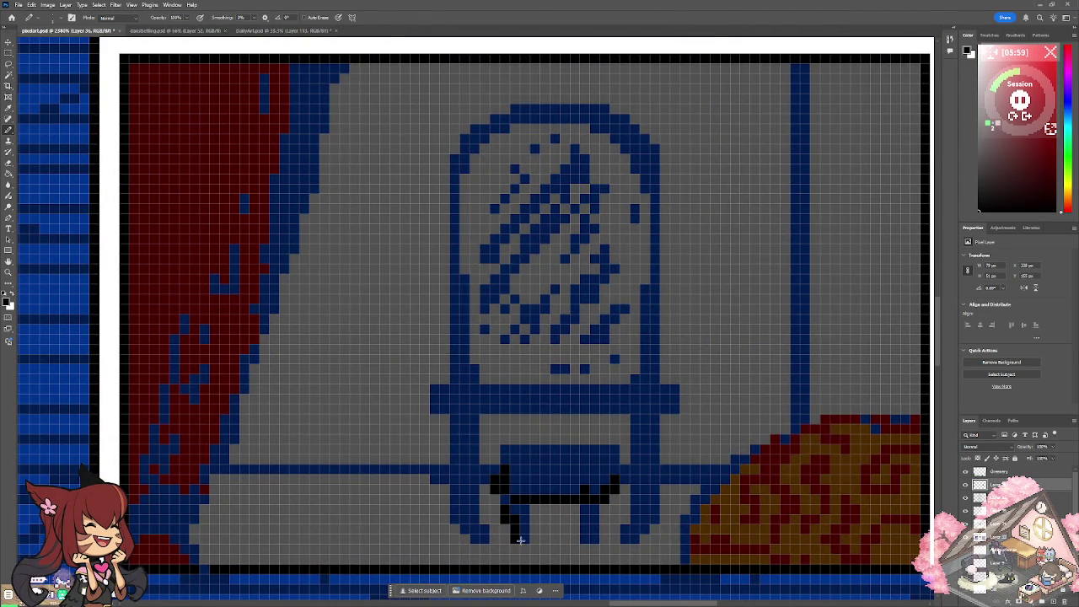
drag(596, 533, 600, 504)
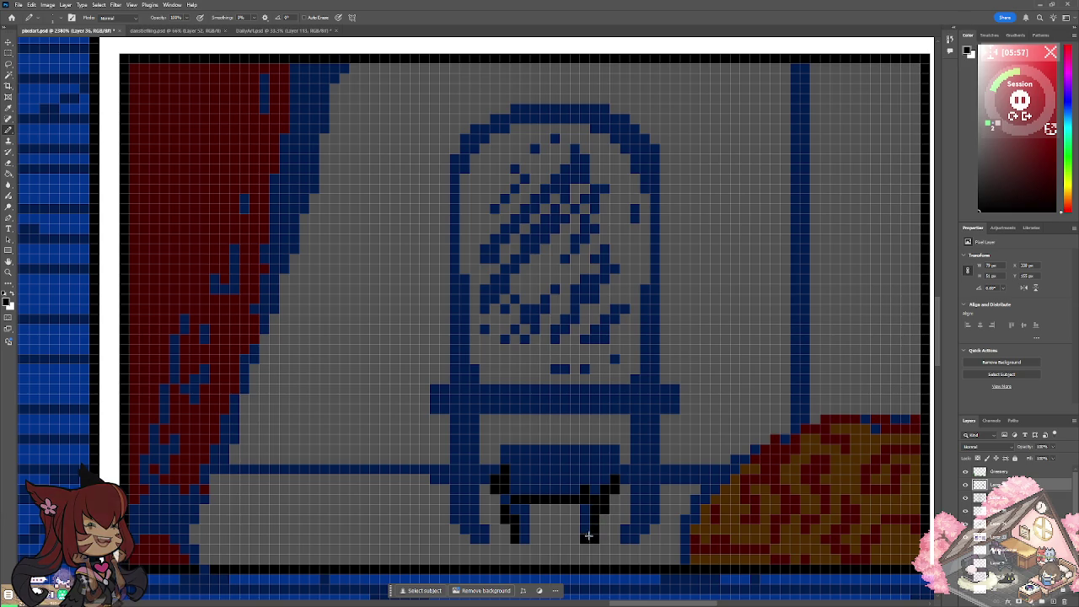
drag(497, 460, 496, 447)
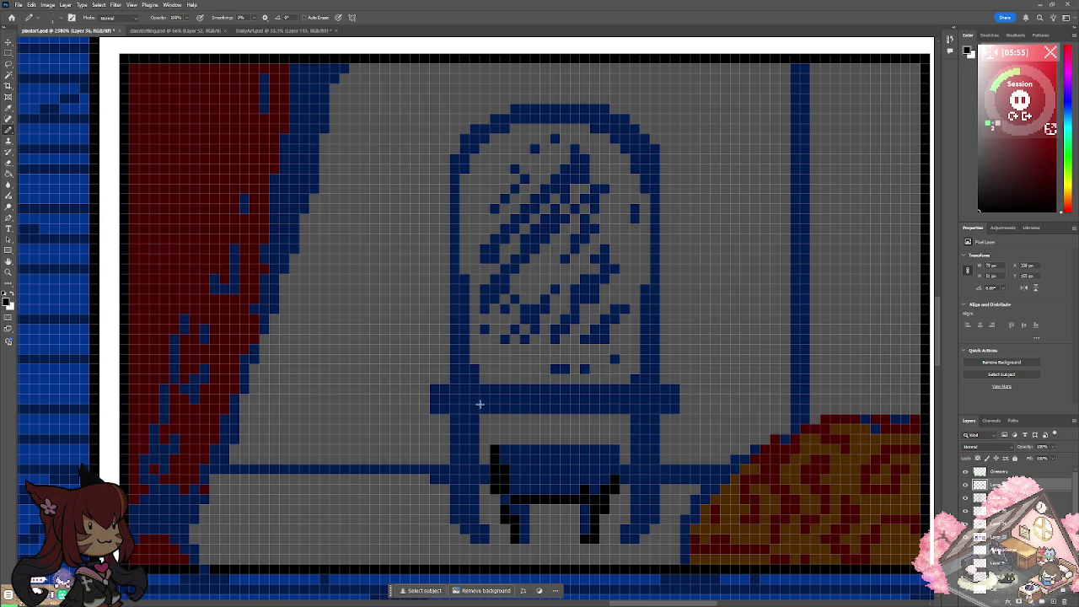
drag(484, 410, 495, 410)
drag(606, 410, 599, 410)
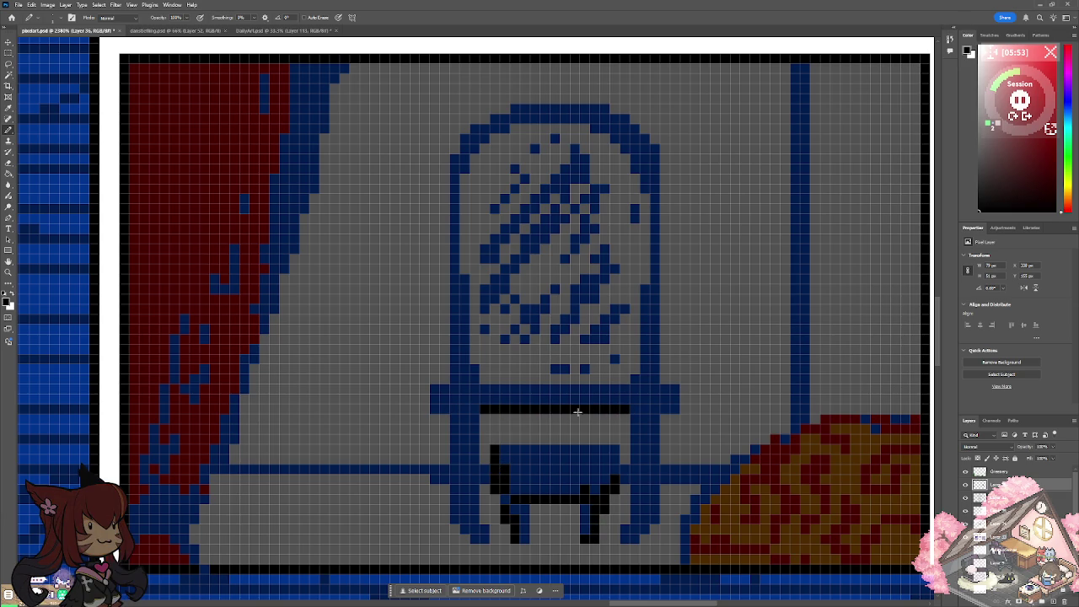
Outline the chair's left and right legs and both ends of its top bar in black.
right_click(456, 408)
key(Escape)
drag(474, 420, 476, 540)
drag(637, 536, 654, 526)
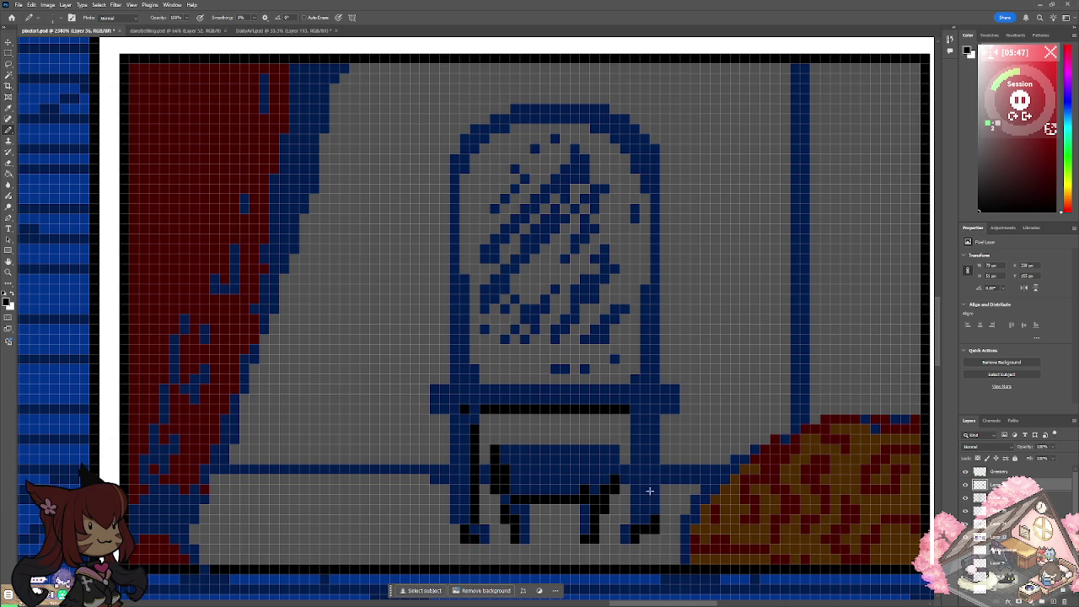
drag(634, 421, 637, 517)
mouse_move(663, 386)
mouse_down()
mouse_move(675, 406)
mouse_move(660, 409)
mouse_up()
drag(440, 386, 439, 410)
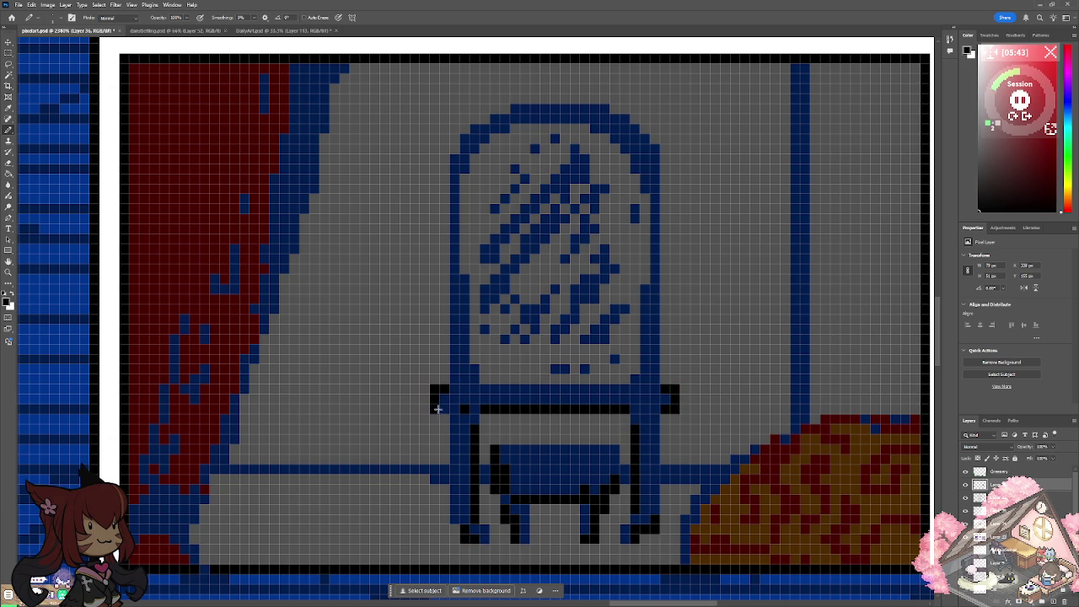
Blacken the room's vertical divider line and the horizontal wall line left of the chair.
scroll(448, 411, down, 3)
scroll(448, 411, down, 2)
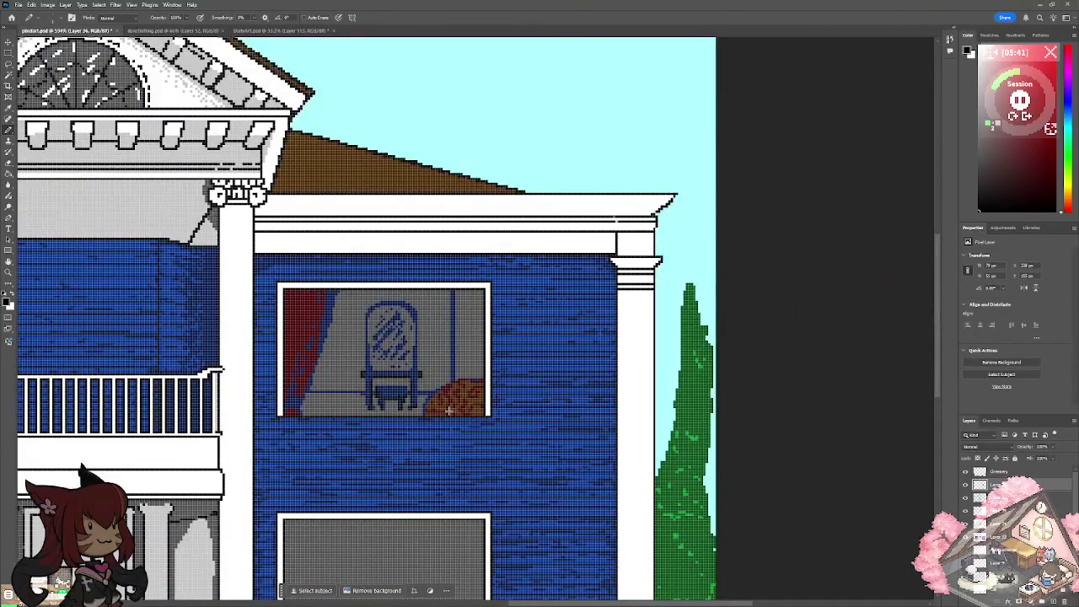
scroll(448, 411, down, 1)
scroll(448, 411, down, 3)
scroll(448, 410, left, 2)
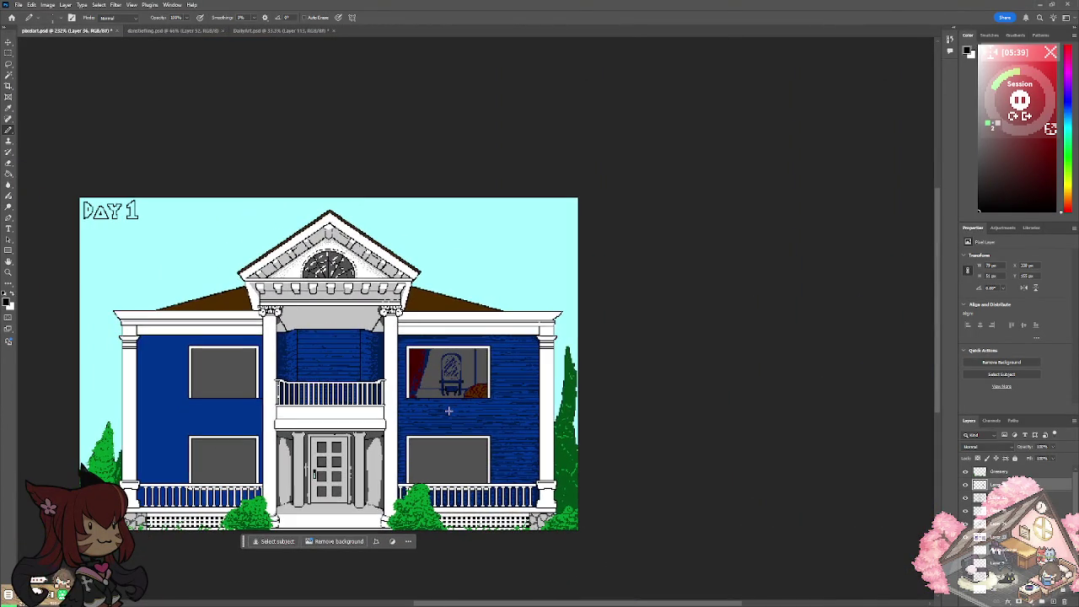
scroll(449, 411, up, 2)
scroll(447, 410, up, 2)
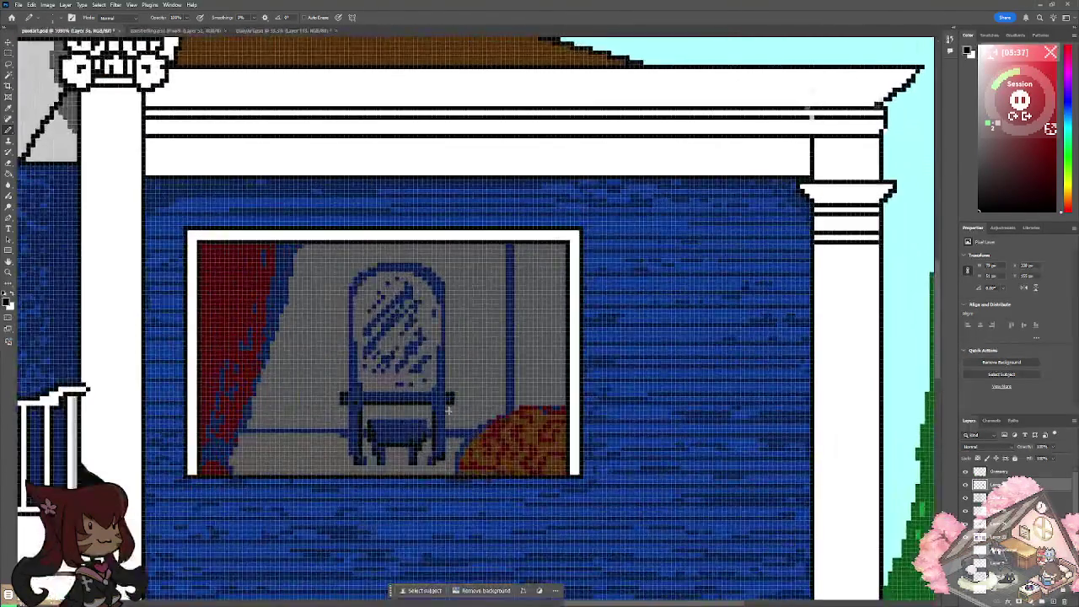
scroll(442, 410, up, 2)
drag(517, 295, 518, 415)
drag(518, 216, 518, 297)
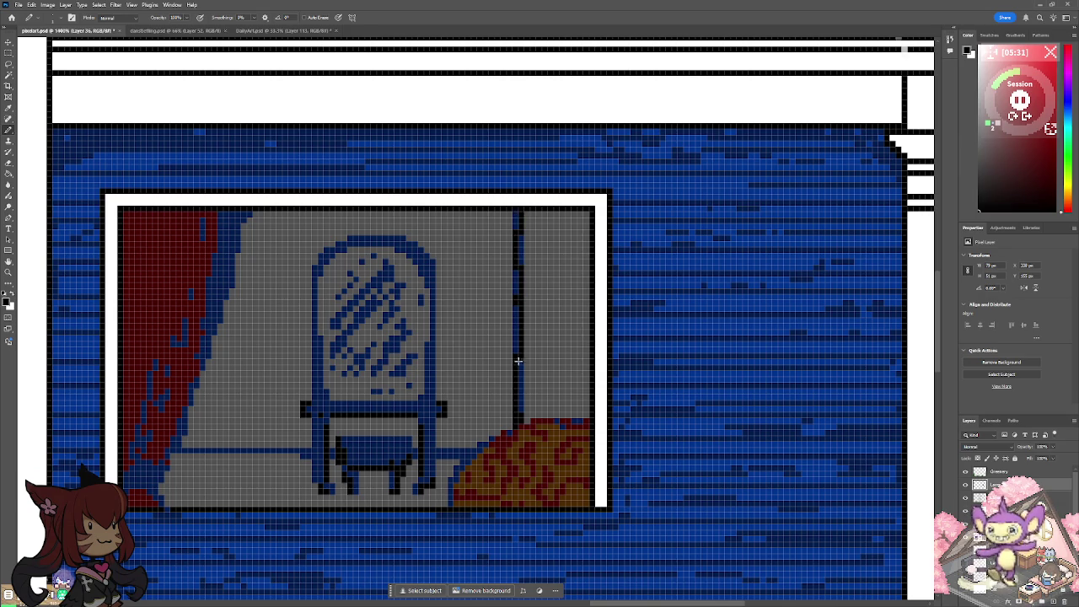
drag(178, 452, 303, 452)
scroll(324, 463, down, 5)
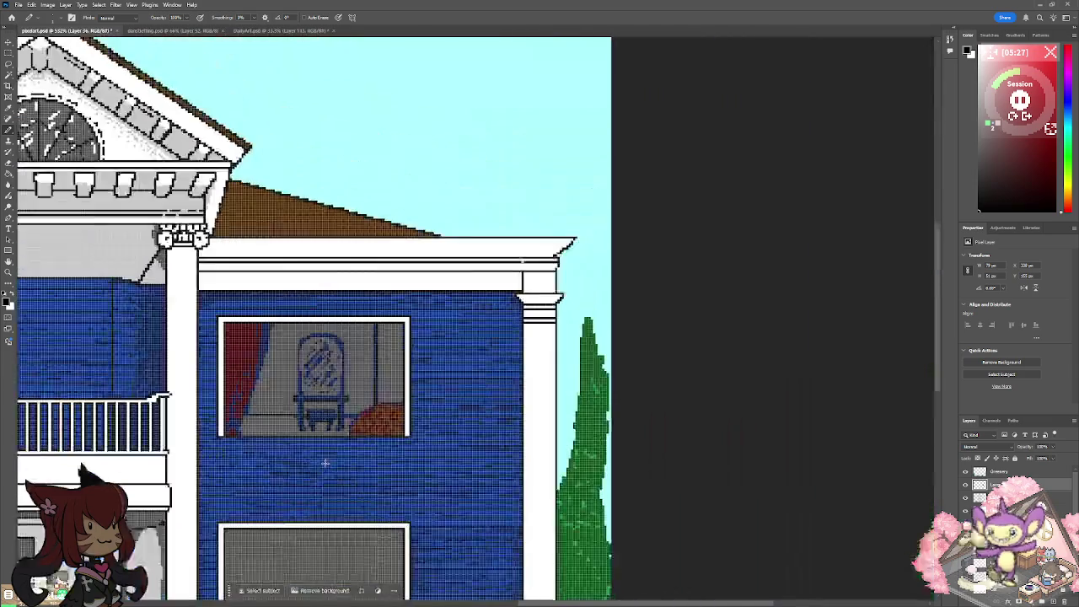
scroll(324, 463, down, 2)
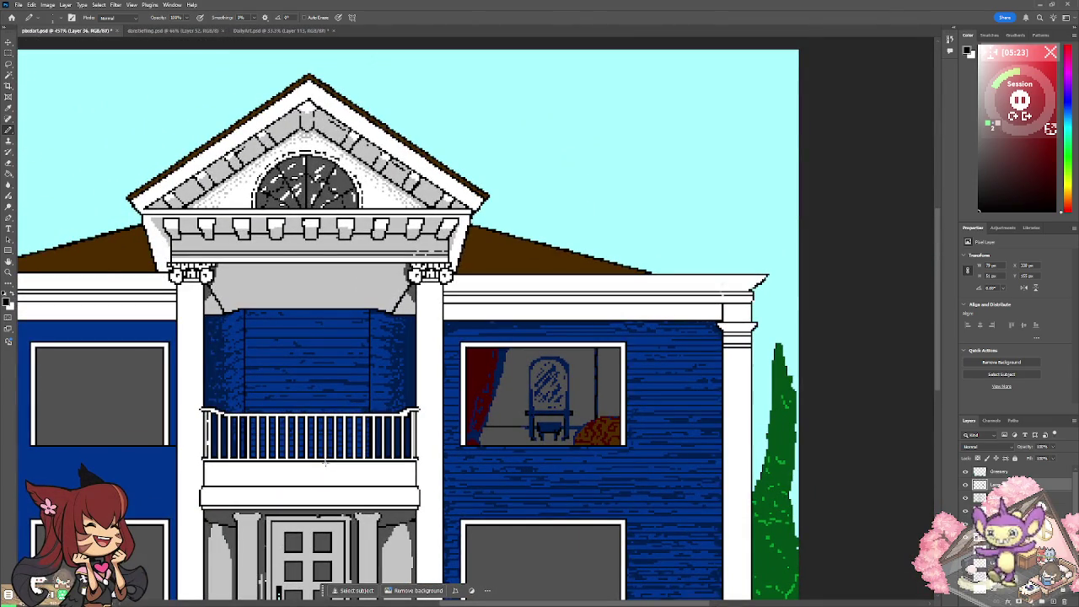
click(7, 299)
Sample dark green from the tree and pencil a line with a small green plant at its end.
click(787, 428)
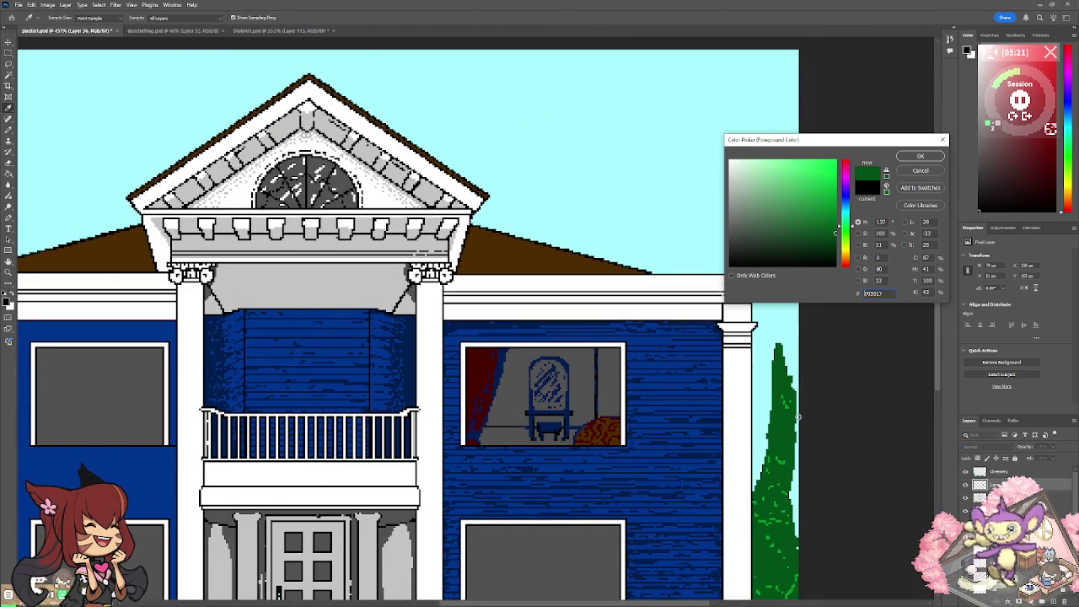
click(919, 156)
key(ctrl+plus)
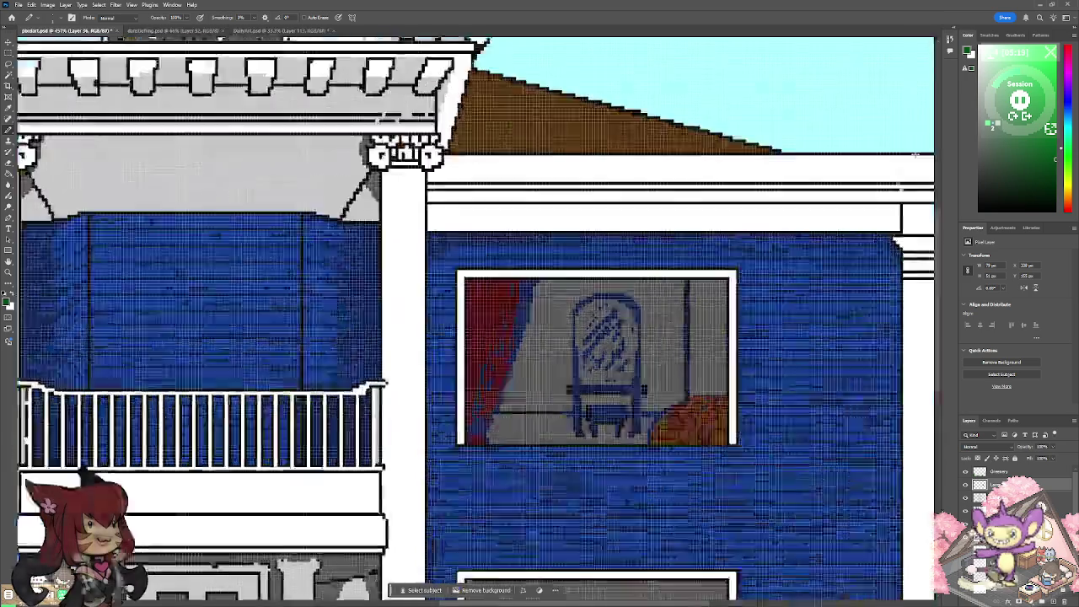
scroll(916, 155, up, 2)
drag(367, 477, 451, 480)
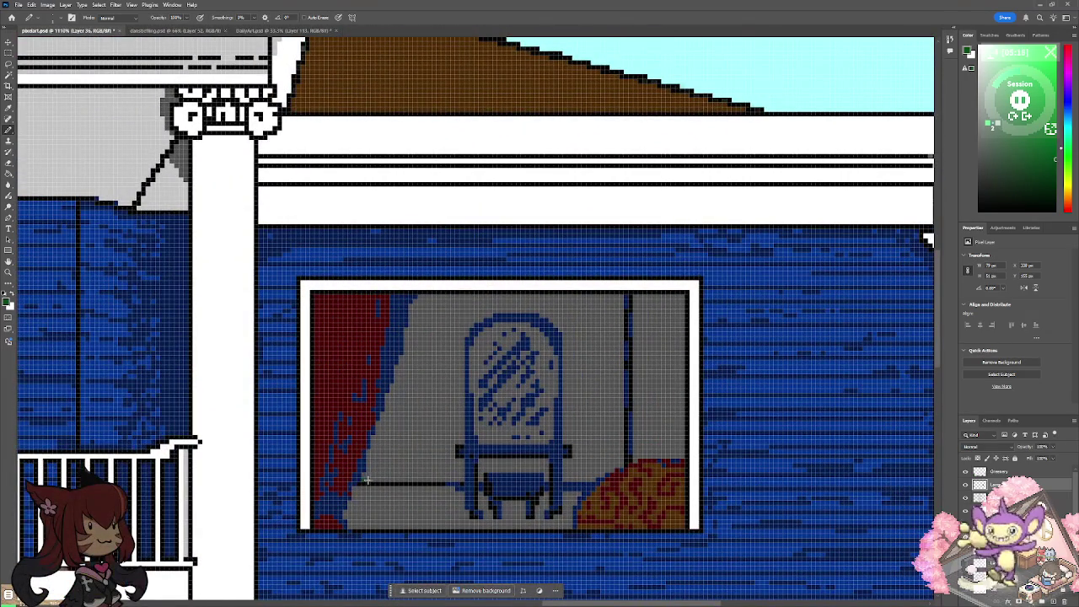
click(460, 468)
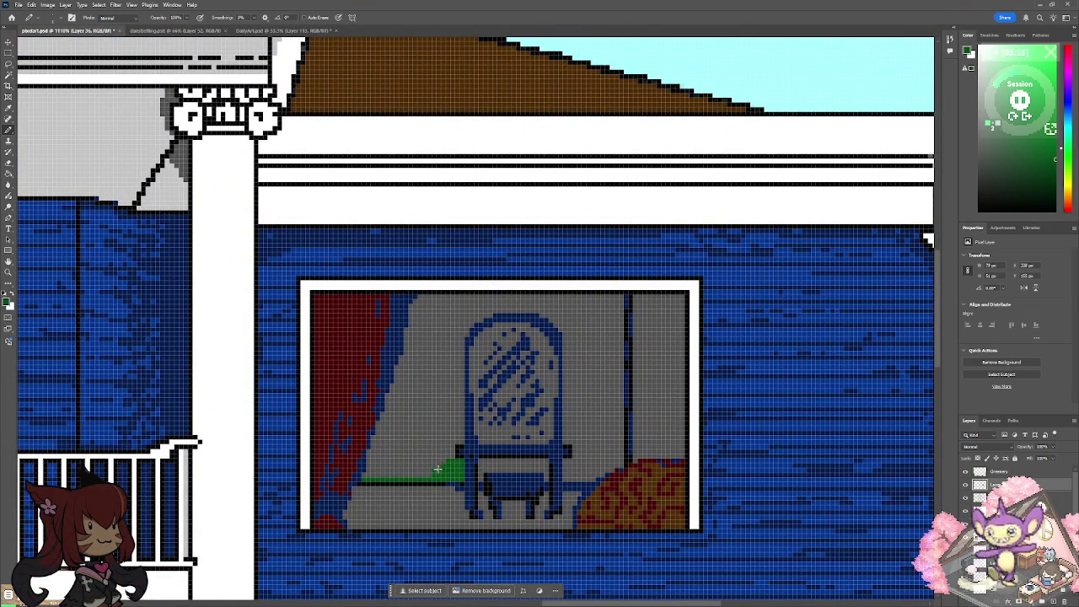
Switch to dark brown and redraw the line as a brown shelf, undoing one stray stroke.
key(i)
click(10, 300)
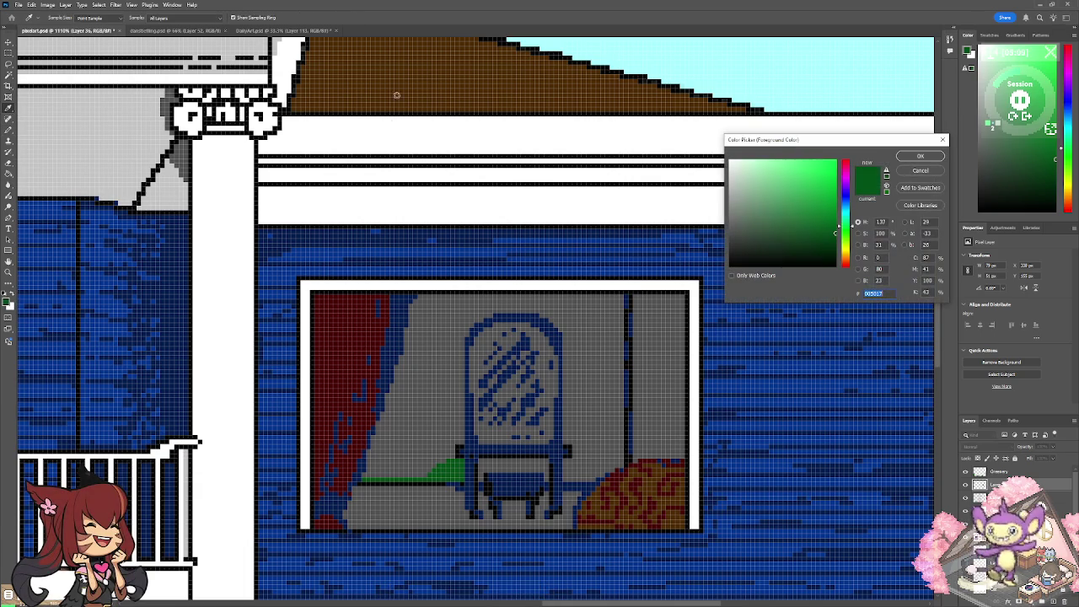
click(919, 156)
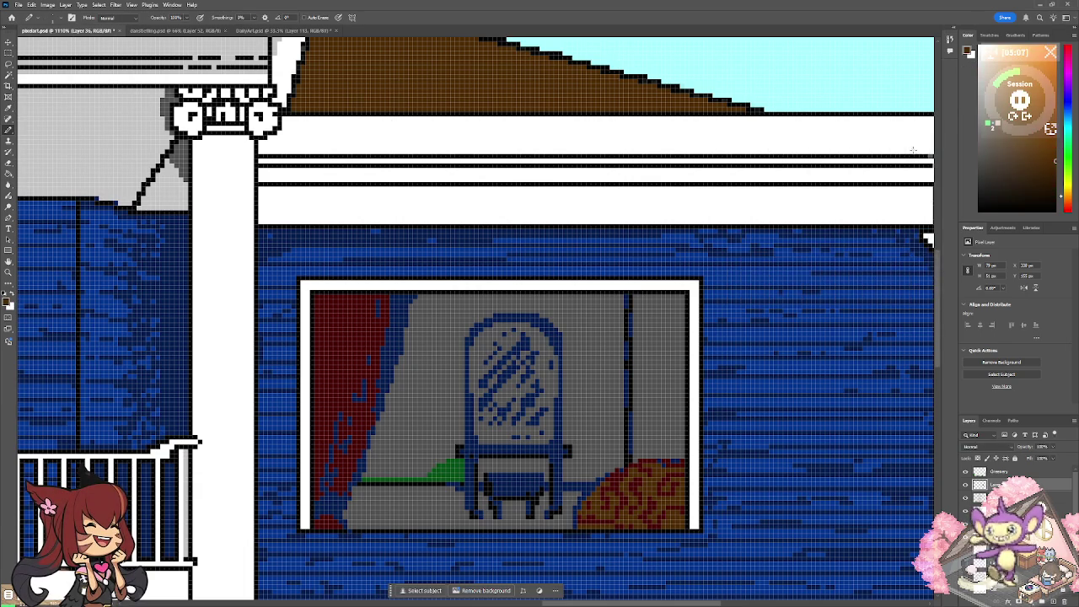
mouse_move(364, 482)
mouse_down()
mouse_move(453, 481)
mouse_move(372, 472)
mouse_move(437, 467)
mouse_up()
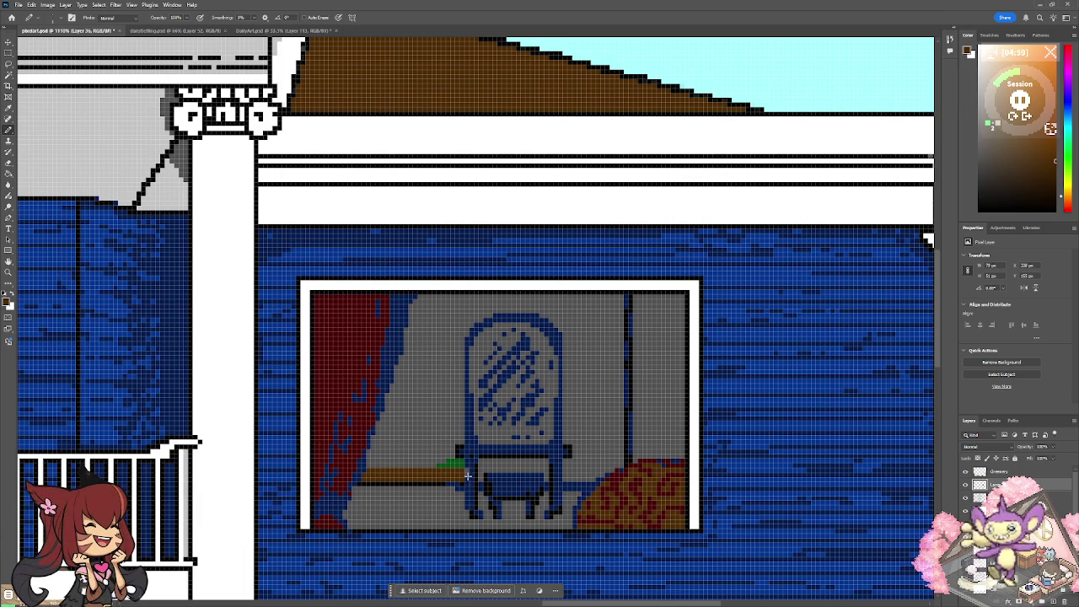
drag(466, 465, 462, 470)
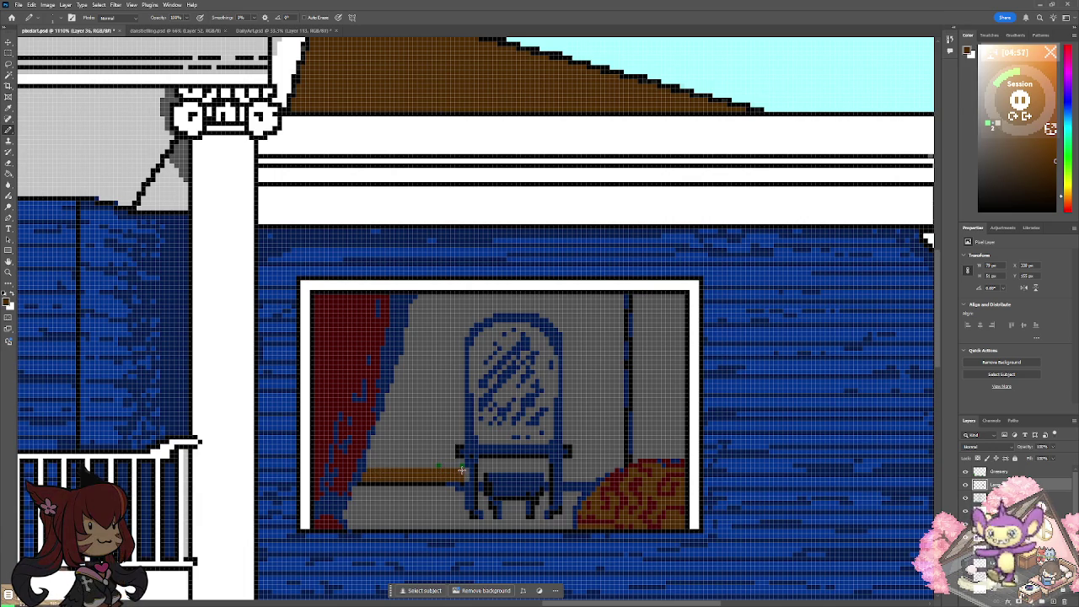
key(ctrl+z)
key(ctrl+z)
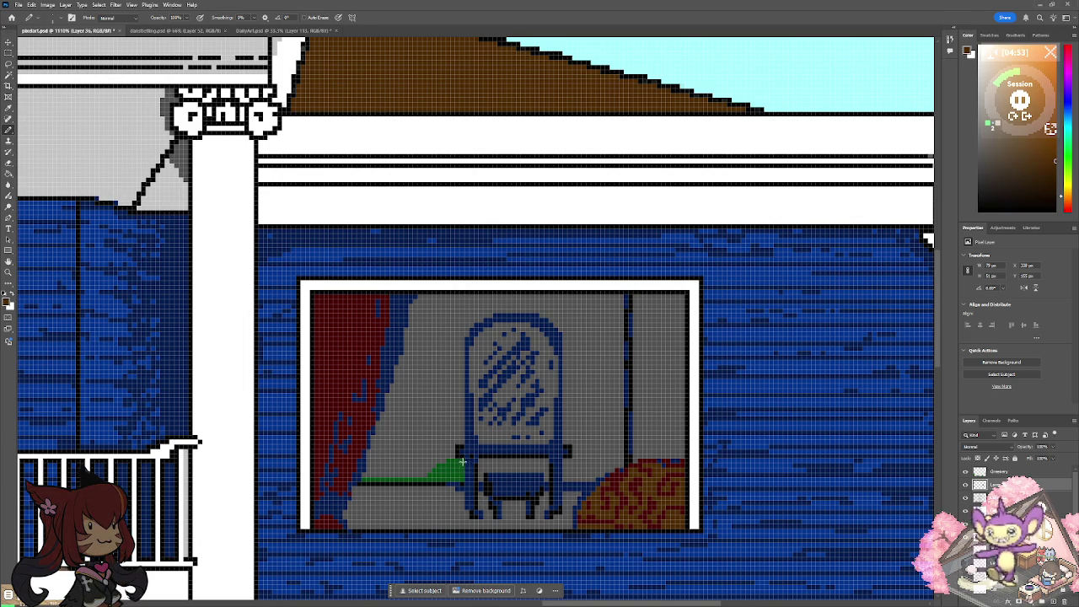
mouse_move(459, 479)
mouse_down()
mouse_move(366, 477)
mouse_move(454, 478)
mouse_up()
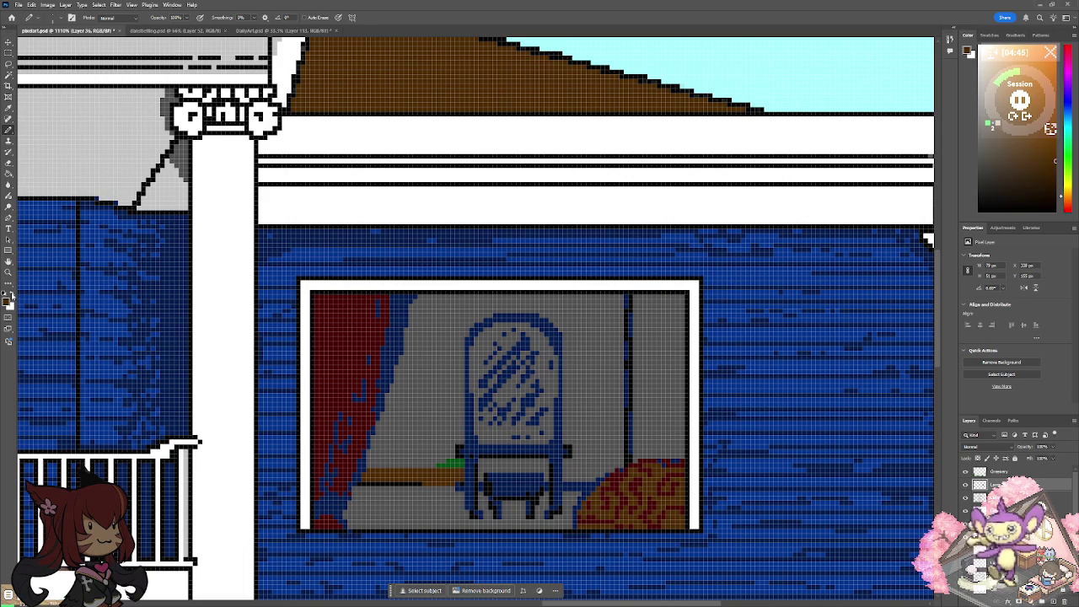
Switch the drawing colour to black and outline the top of the brown shelf.
click(12, 294)
click(12, 294)
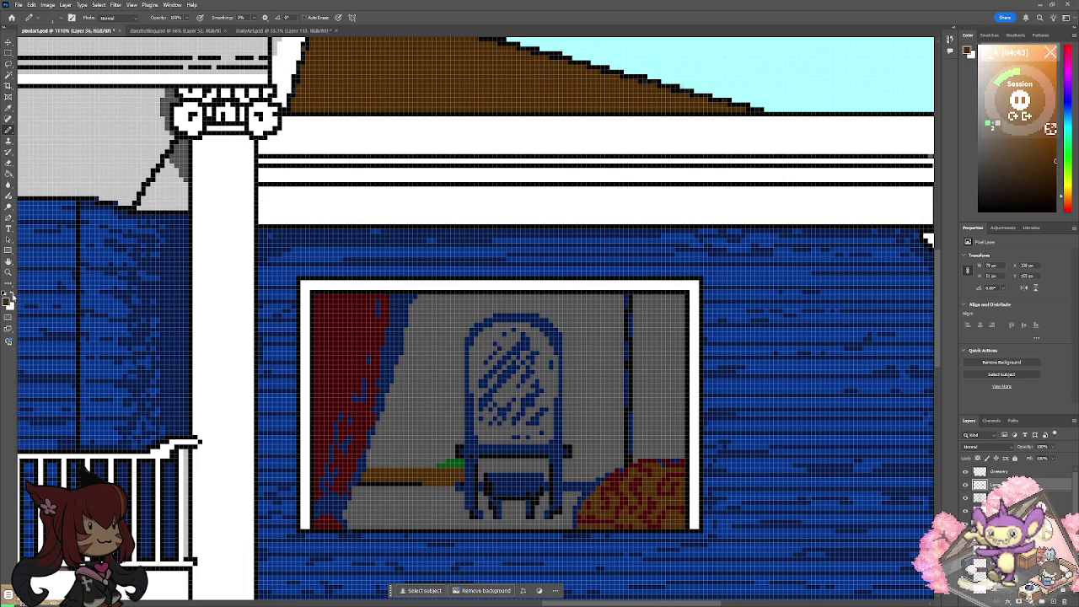
click(12, 296)
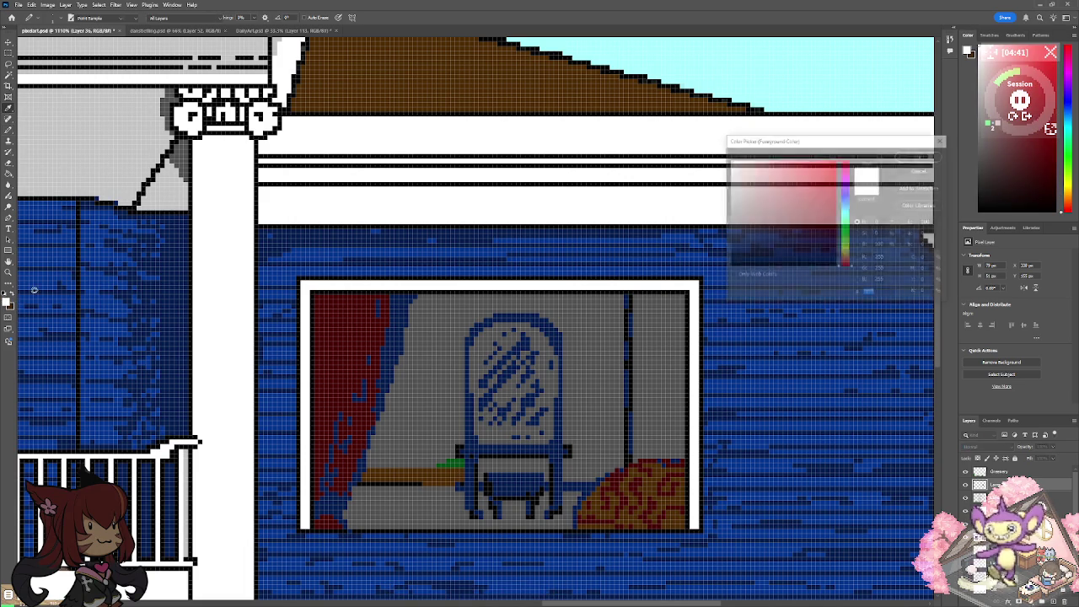
click(90, 297)
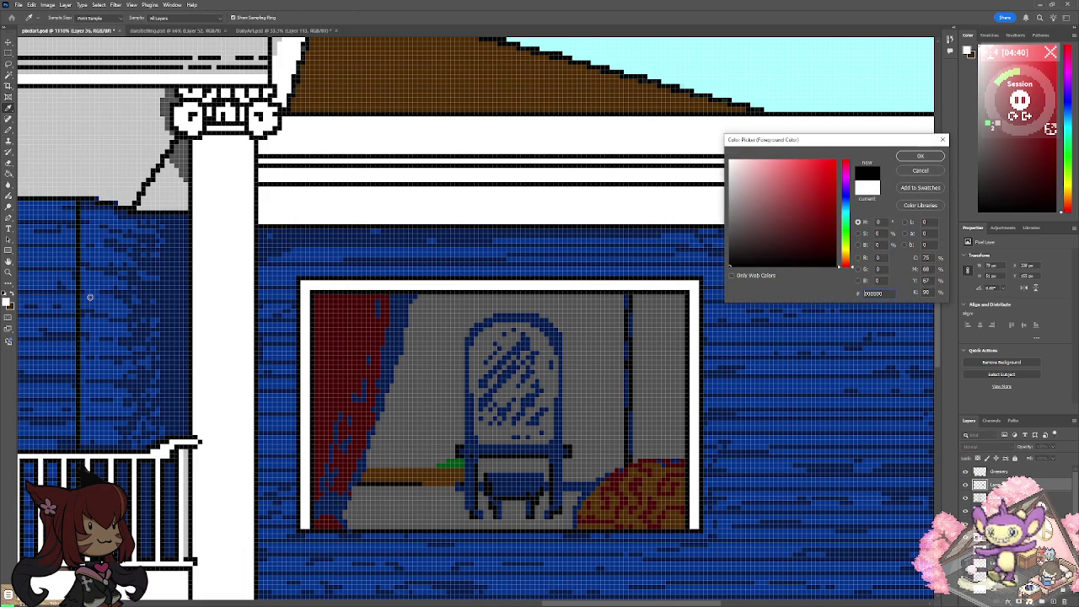
click(918, 159)
drag(424, 484, 469, 484)
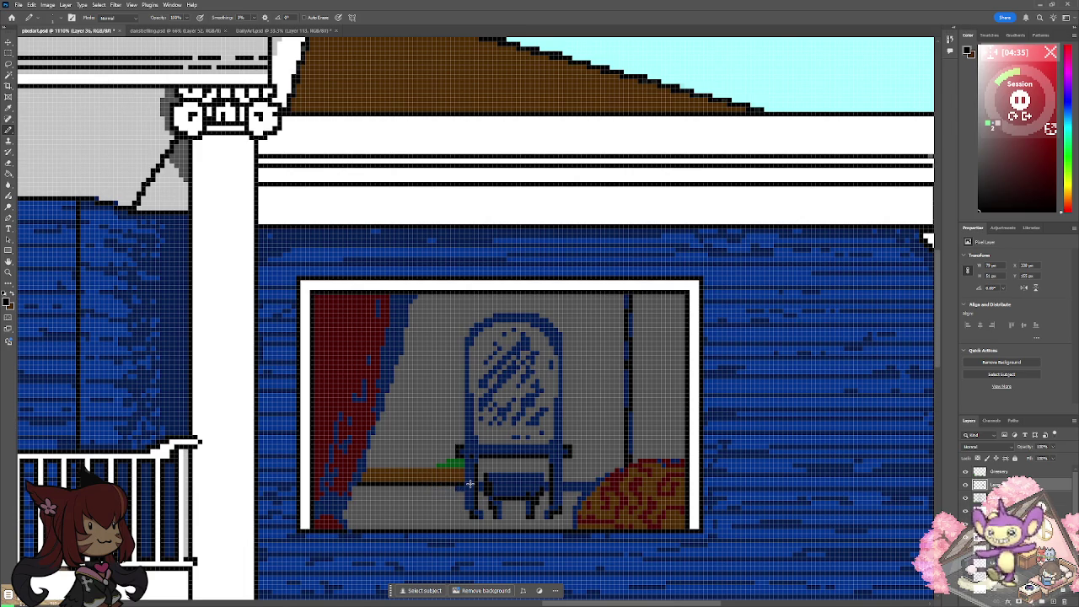
scroll(470, 483, right, 2)
scroll(469, 483, right, 3)
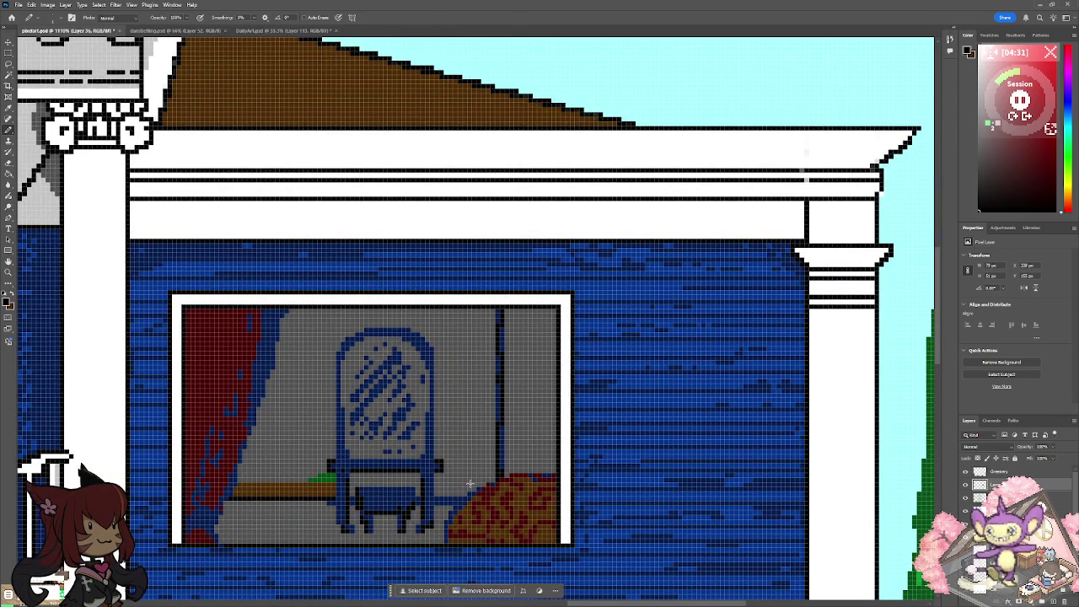
drag(237, 480, 333, 478)
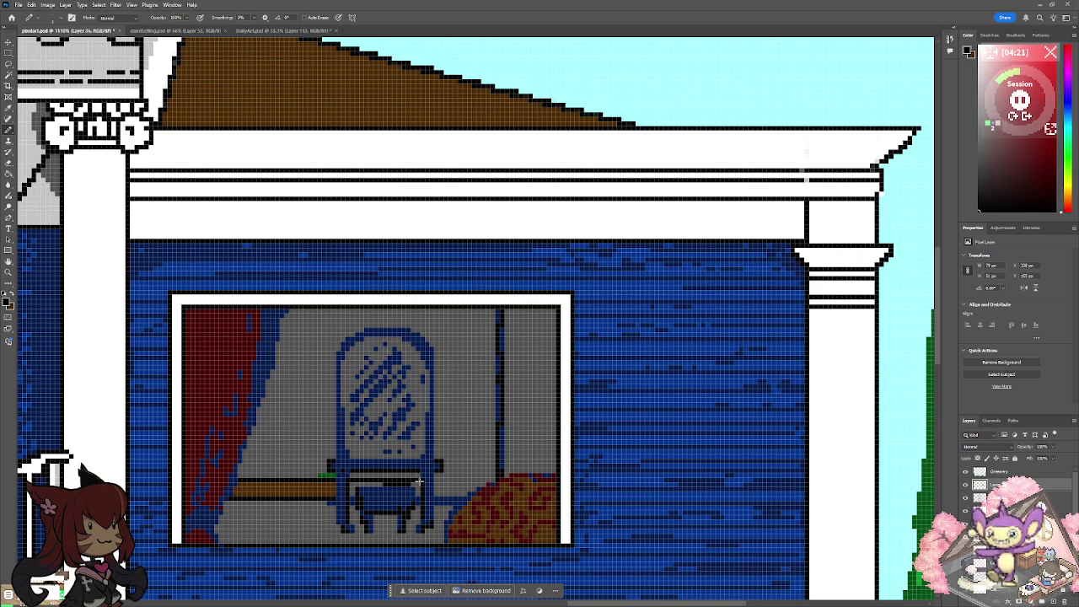
drag(445, 481, 490, 481)
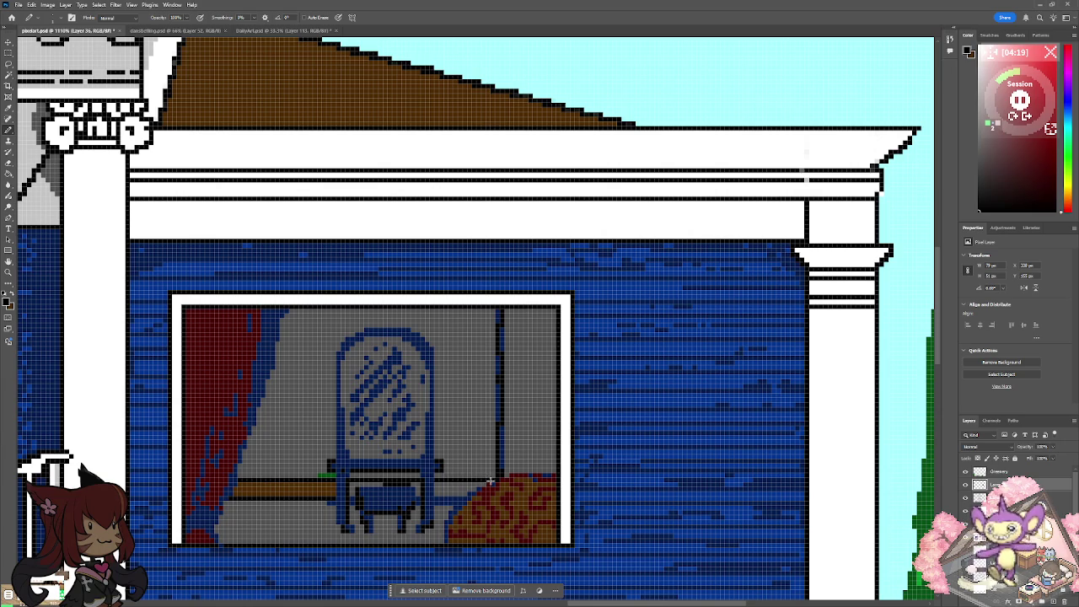
Extend the brown shelf across behind the chair.
scroll(128, 253, up, 2)
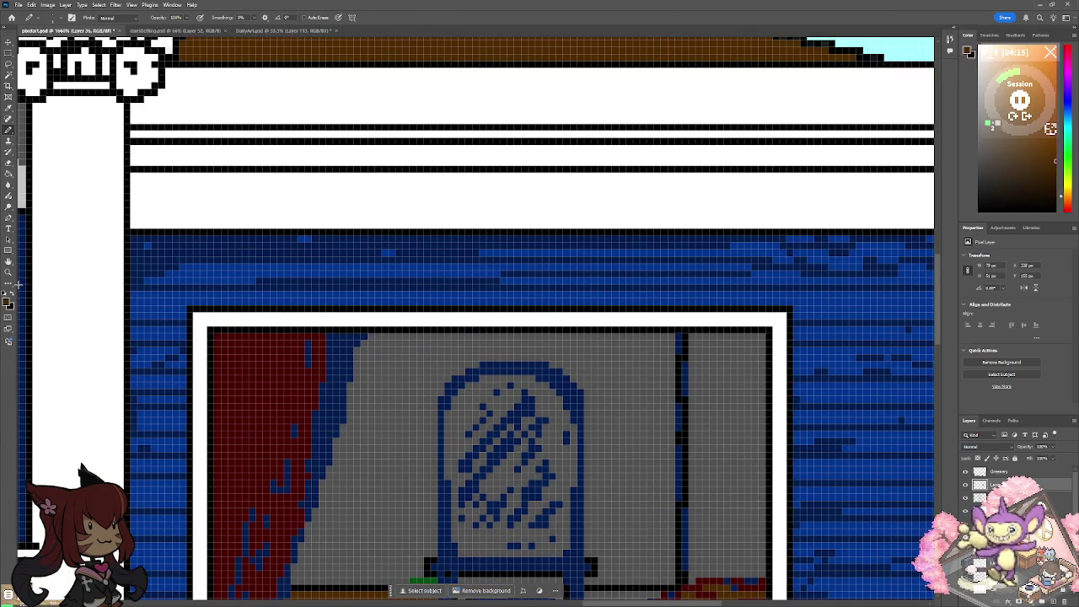
scroll(532, 338, down, 5)
scroll(532, 338, up, 1)
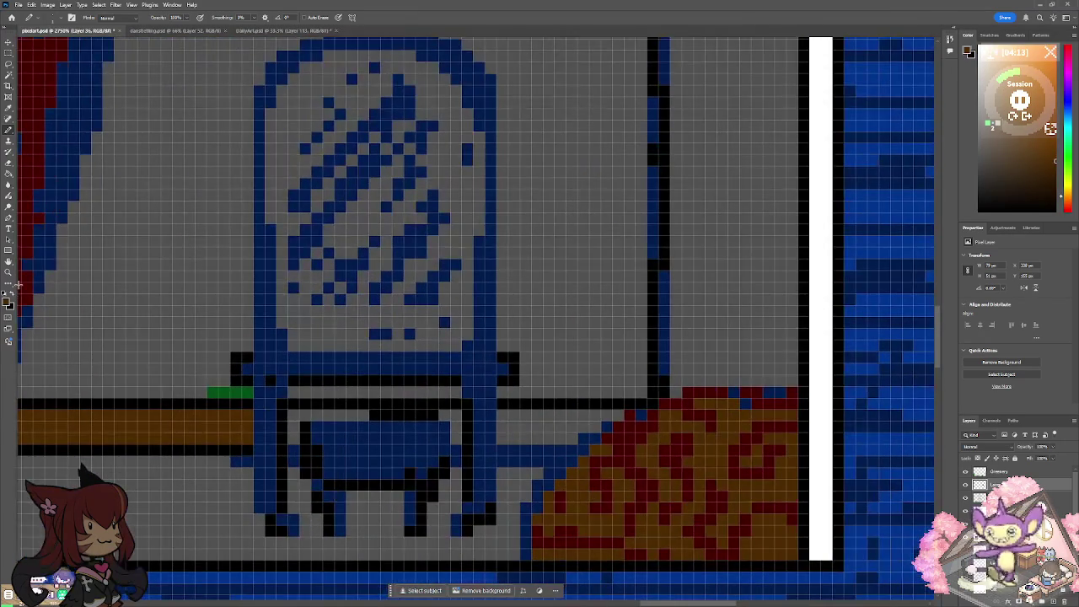
click(295, 417)
mouse_move(317, 414)
mouse_down()
mouse_move(440, 414)
mouse_move(453, 433)
mouse_move(506, 436)
mouse_move(559, 436)
mouse_move(611, 414)
mouse_move(512, 422)
mouse_move(634, 417)
mouse_move(580, 447)
mouse_move(506, 452)
mouse_up()
Restore blue on the chair seat corner and outline the chair's inner edges in black.
click(17, 287)
mouse_move(444, 439)
mouse_down()
mouse_move(429, 425)
mouse_move(447, 435)
mouse_move(340, 426)
mouse_move(293, 466)
mouse_up()
drag(450, 450, 455, 456)
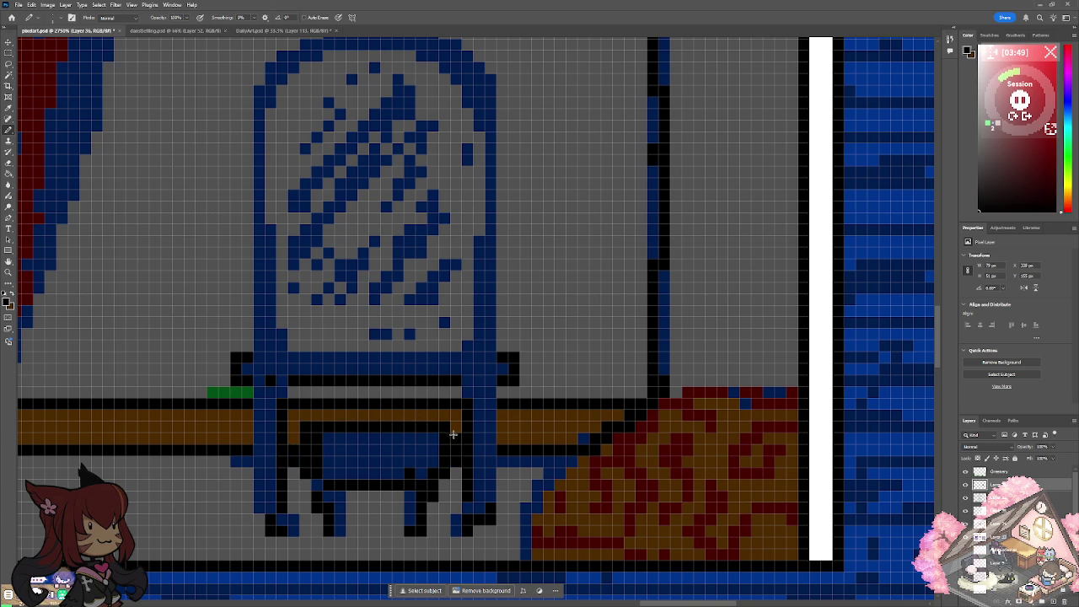
key(ctrl+minus)
key(ctrl+minus)
key(ctrl+minus)
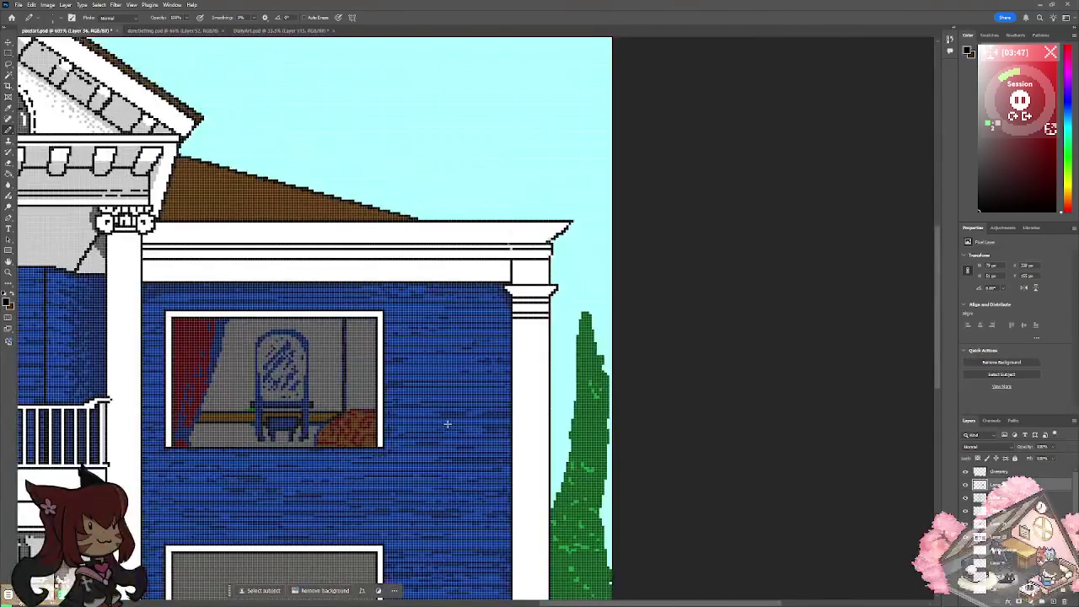
key(ctrl+minus)
key(ctrl+minus)
key(ctrl+minus)
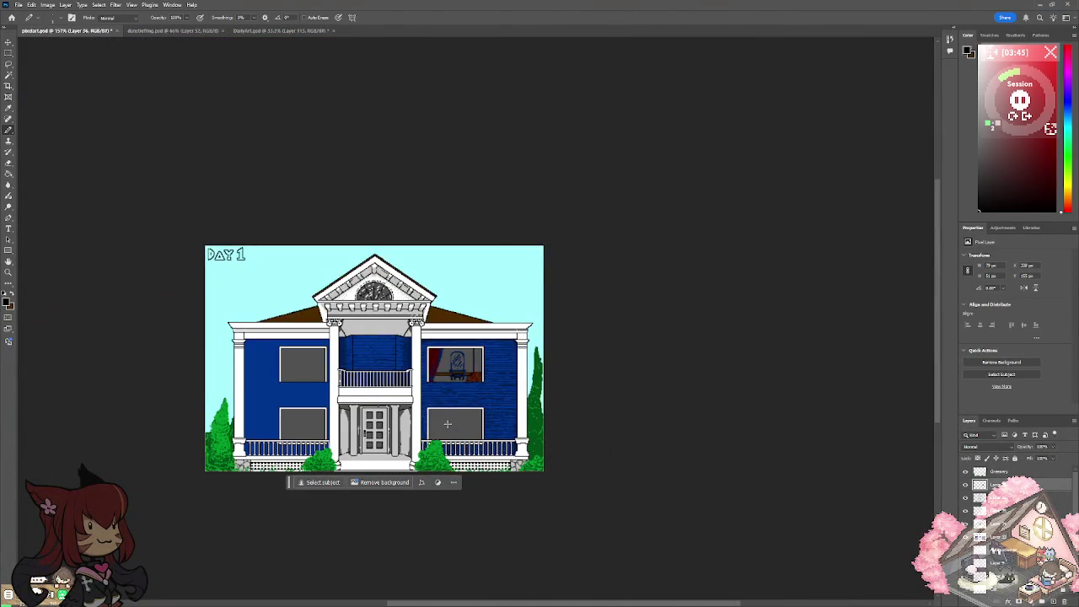
Erase the old dark line and stray pixel inside the upstairs window.
key(ctrl+plus)
key(ctrl+plus)
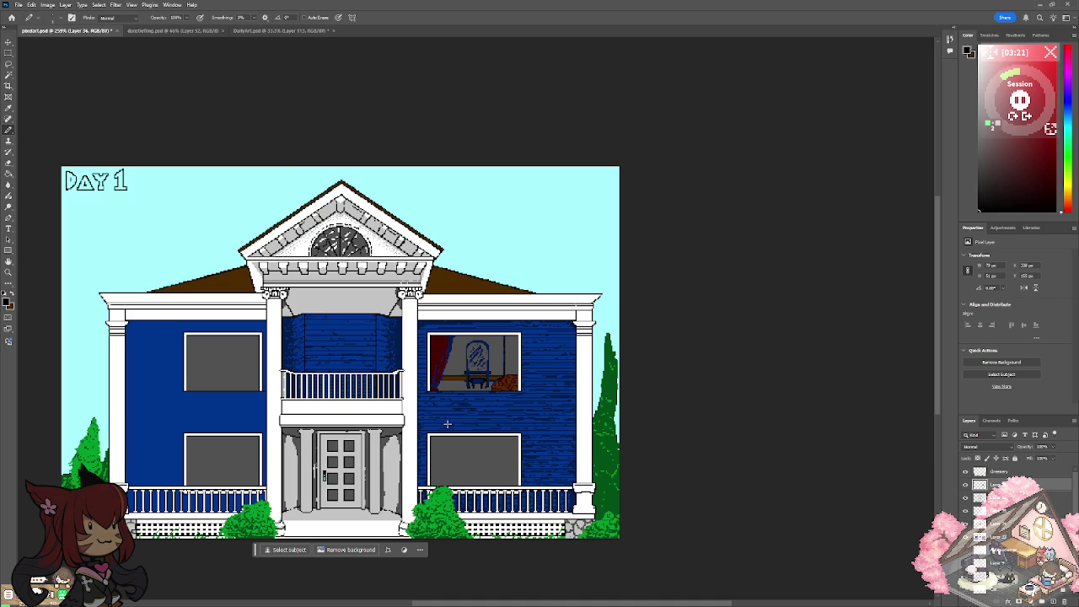
scroll(448, 424, up, 2)
scroll(448, 424, up, 2)
scroll(448, 424, up, 1)
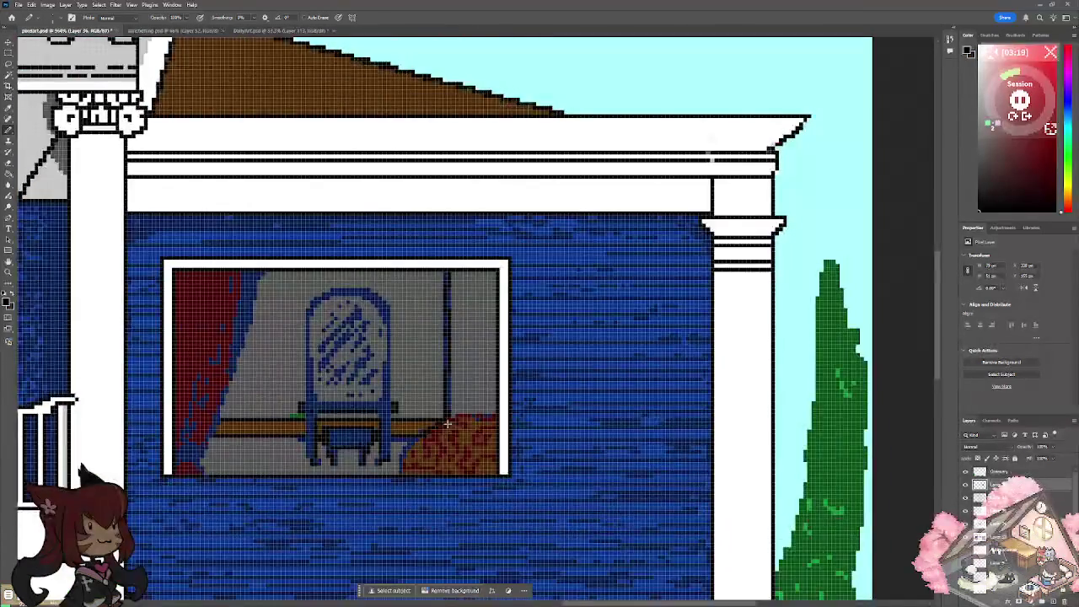
scroll(447, 424, up, 2)
scroll(448, 425, down, 1)
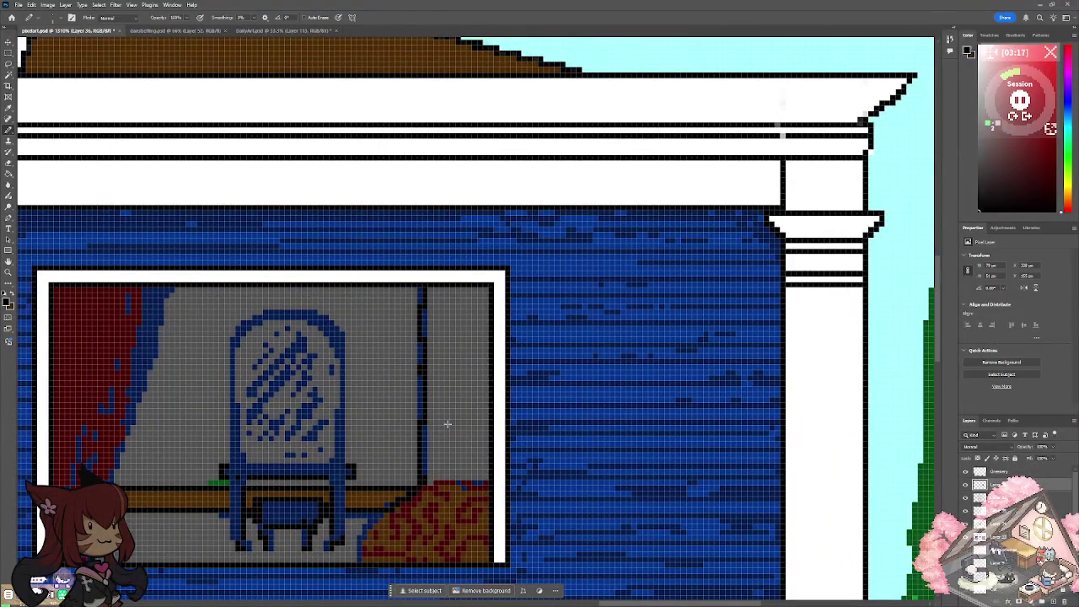
drag(422, 289, 422, 482)
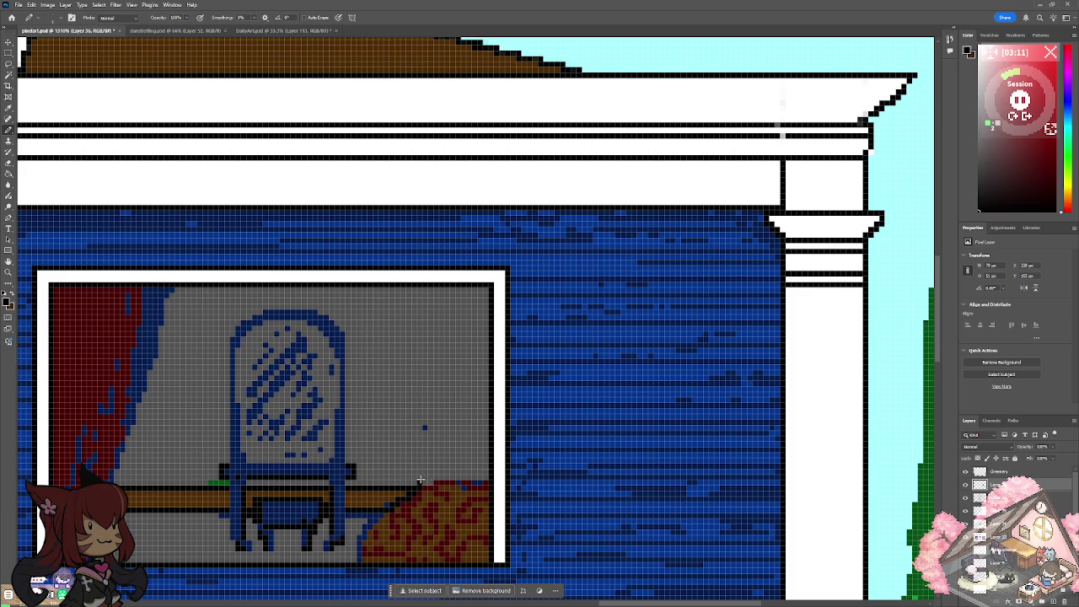
click(421, 428)
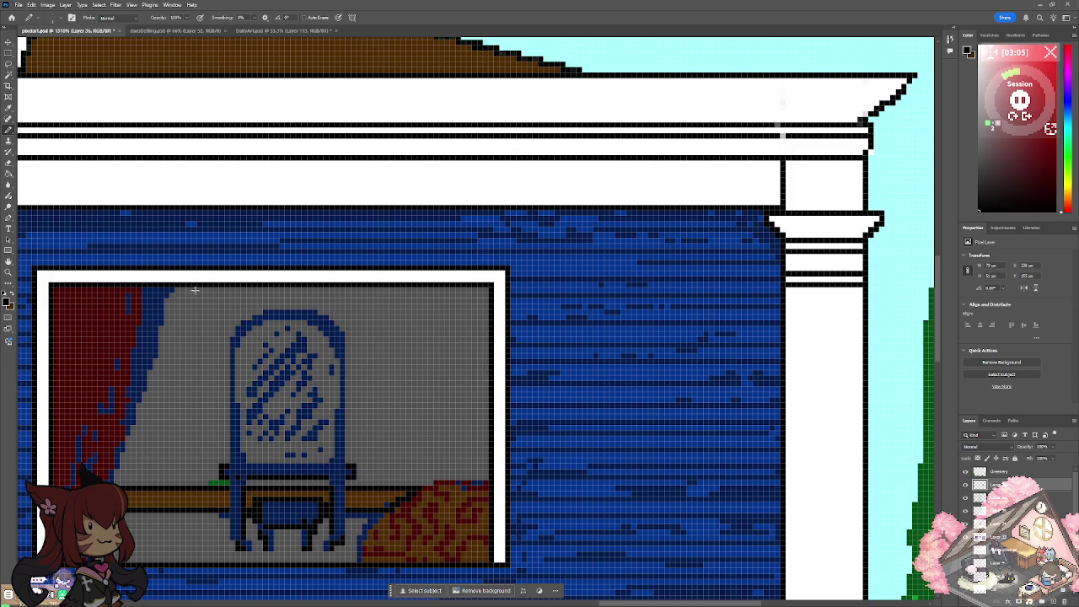
Draw the black lamp shade outline and two pole lines in the window's upper right.
mouse_move(437, 293)
mouse_down()
mouse_move(447, 295)
mouse_move(404, 326)
mouse_move(422, 344)
mouse_move(479, 347)
mouse_move(488, 326)
mouse_up()
drag(486, 287, 487, 312)
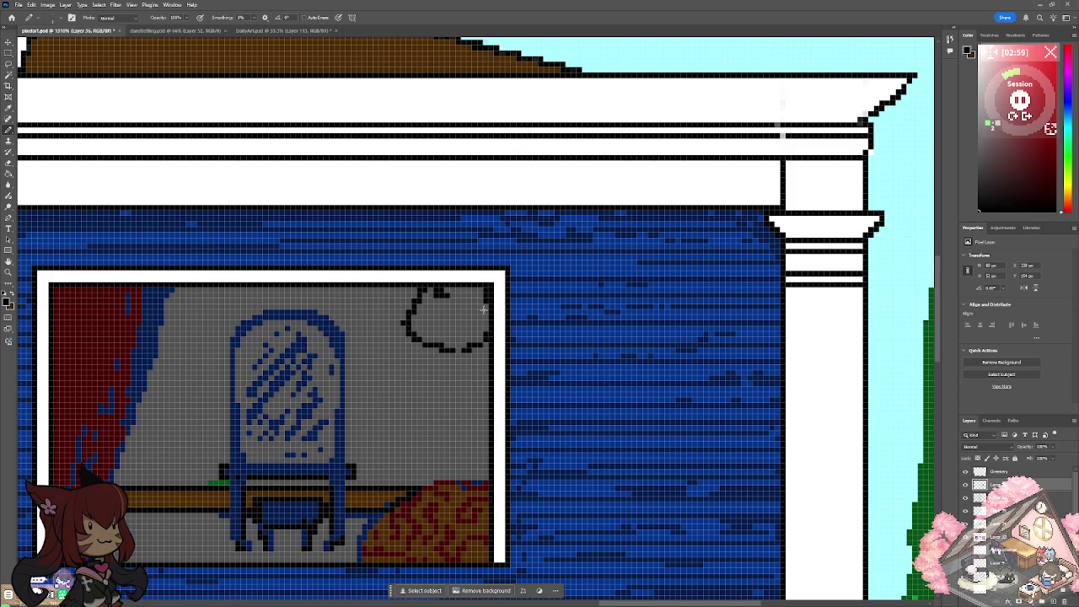
drag(444, 357, 444, 478)
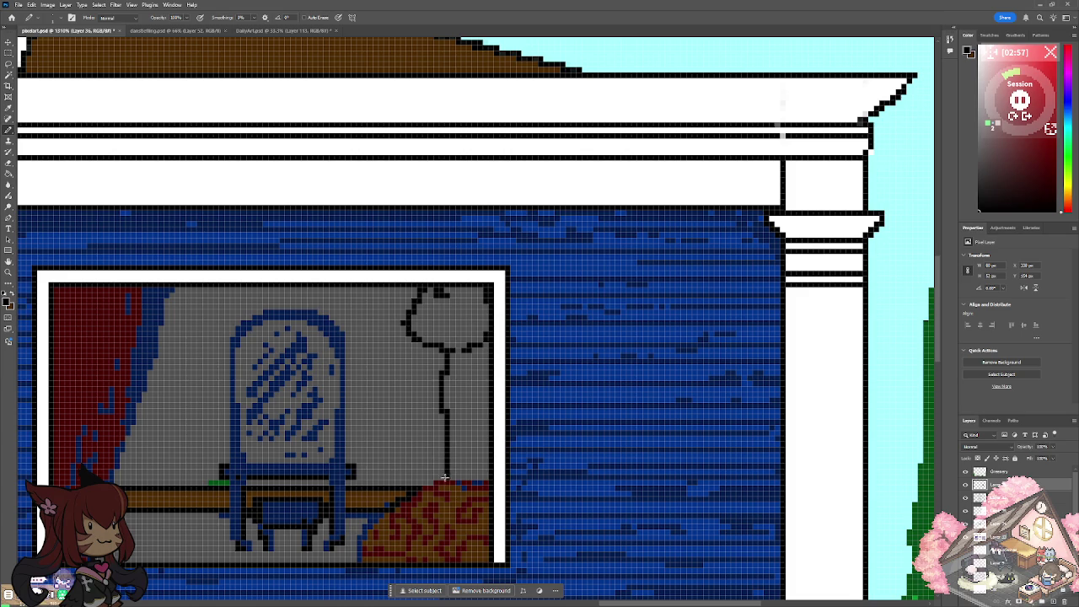
drag(459, 354, 460, 479)
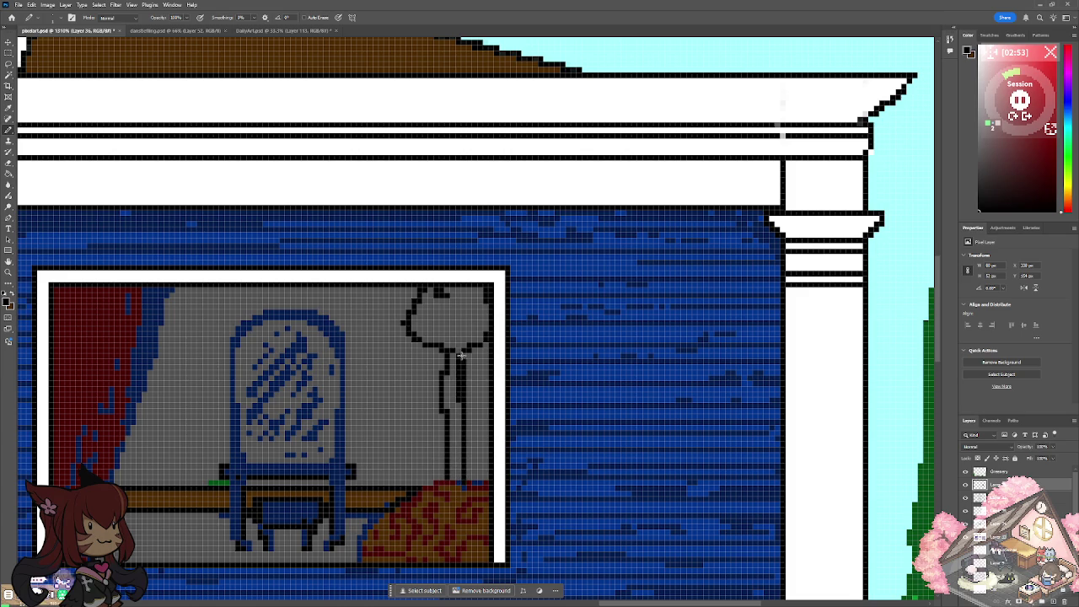
mouse_move(439, 417)
mouse_down()
mouse_move(438, 365)
mouse_move(447, 418)
mouse_up()
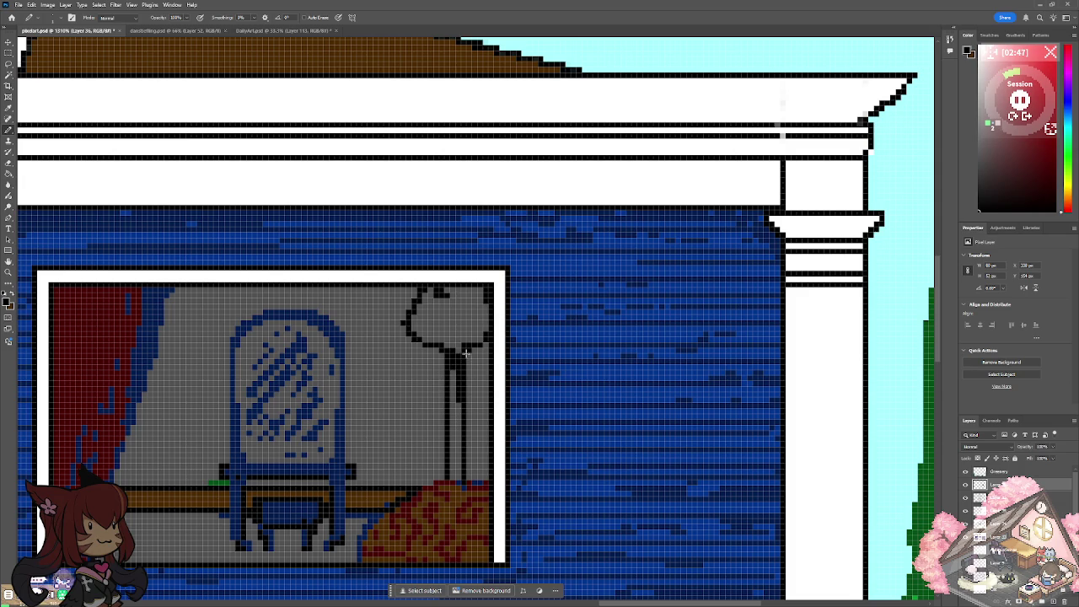
click(7, 305)
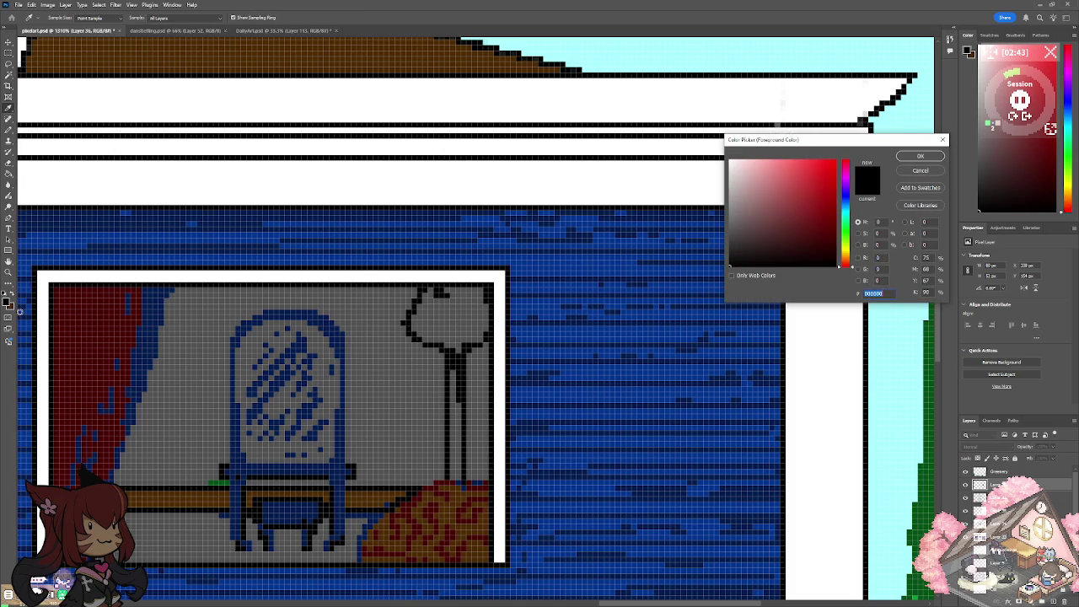
Set a light grey foreground and fill the lamp's rounded shade with it.
click(920, 170)
scroll(909, 171, down, 3)
scroll(909, 172, down, 3)
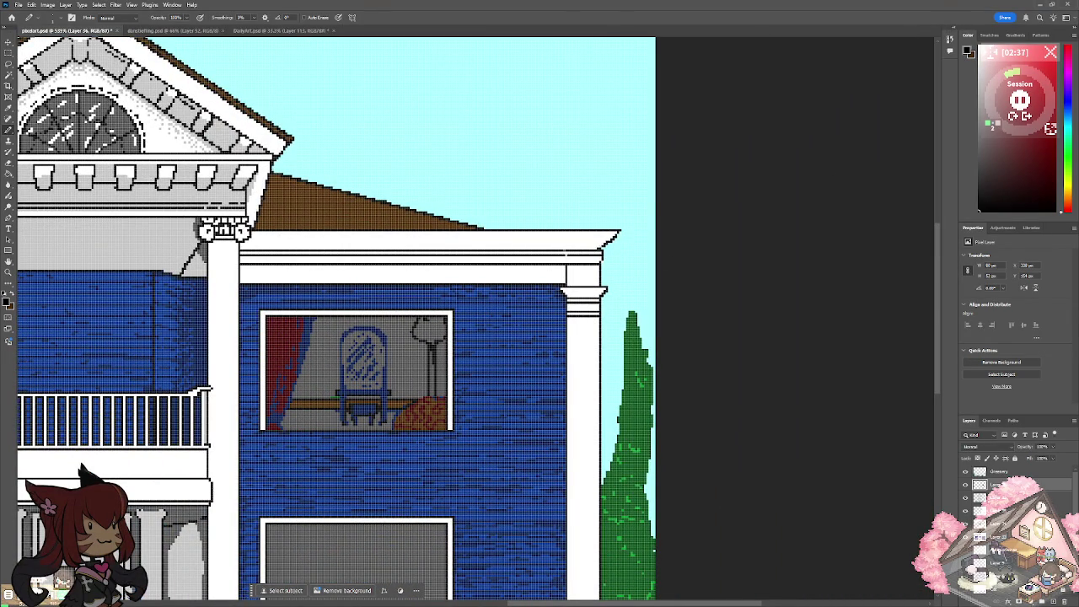
click(12, 295)
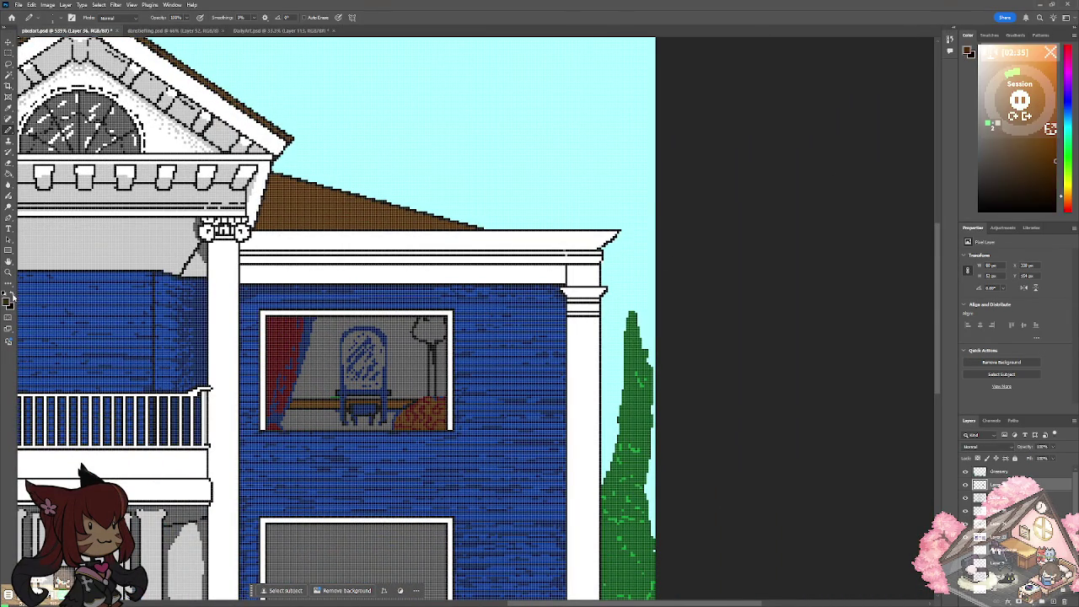
click(7, 302)
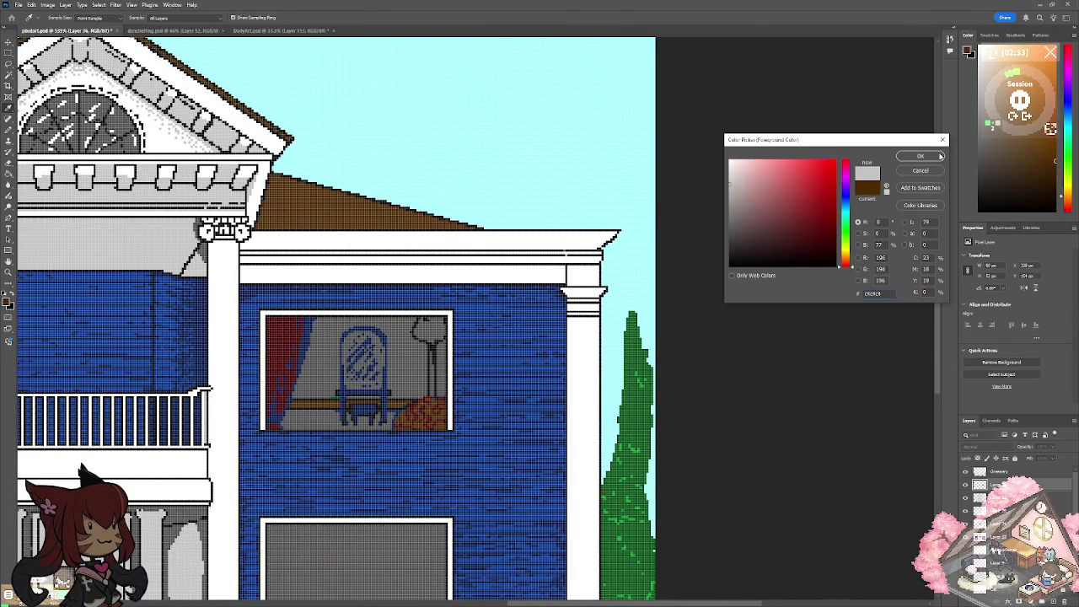
click(921, 156)
key(b)
key(ctrl+plus)
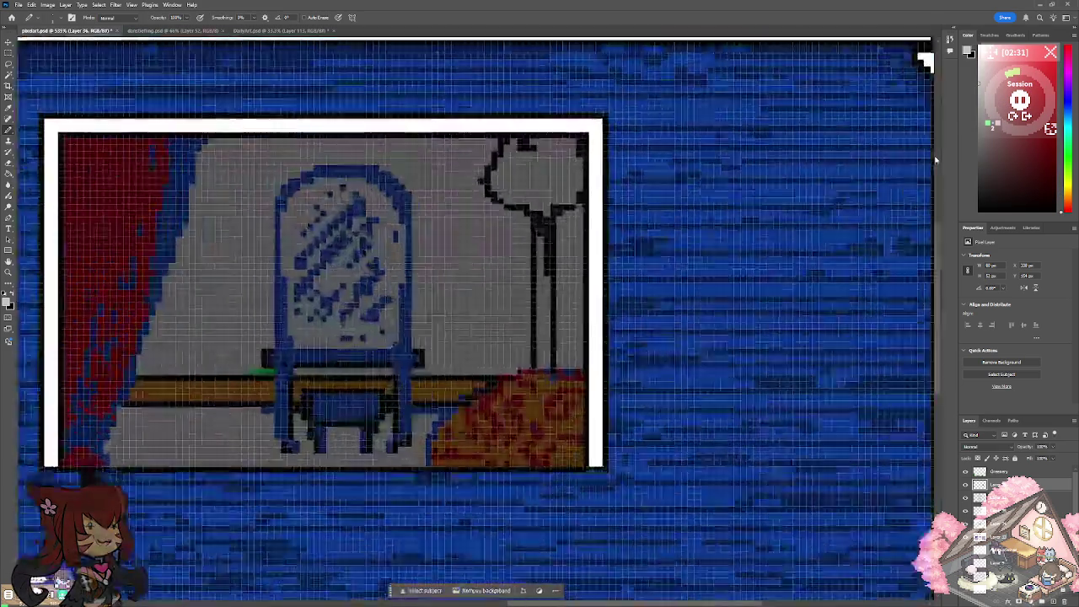
mouse_move(458, 201)
mouse_down()
mouse_move(431, 236)
mouse_move(479, 268)
mouse_move(513, 195)
mouse_move(511, 243)
mouse_move(529, 238)
mouse_move(458, 253)
mouse_move(463, 221)
mouse_move(444, 236)
mouse_move(480, 200)
mouse_move(494, 203)
mouse_move(477, 211)
mouse_move(495, 221)
mouse_up()
Reset the colours and shift the Color Picker hue towards yellow.
scroll(498, 225, down, 2)
scroll(498, 225, down, 4)
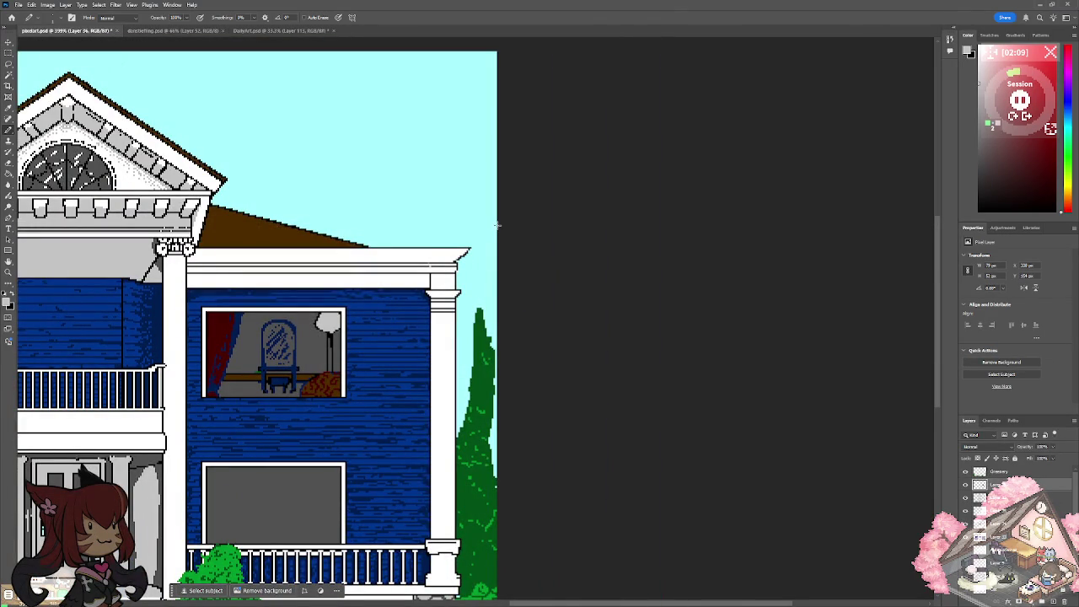
scroll(497, 225, down, 1)
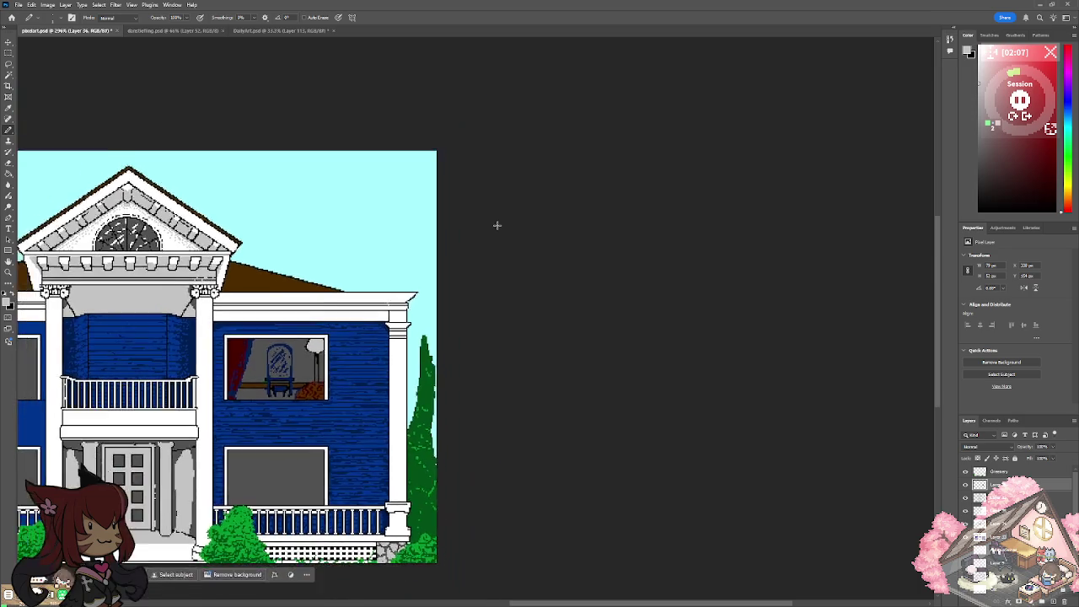
scroll(498, 225, up, 2)
scroll(498, 225, up, 1)
scroll(498, 225, up, 1)
scroll(497, 225, up, 1)
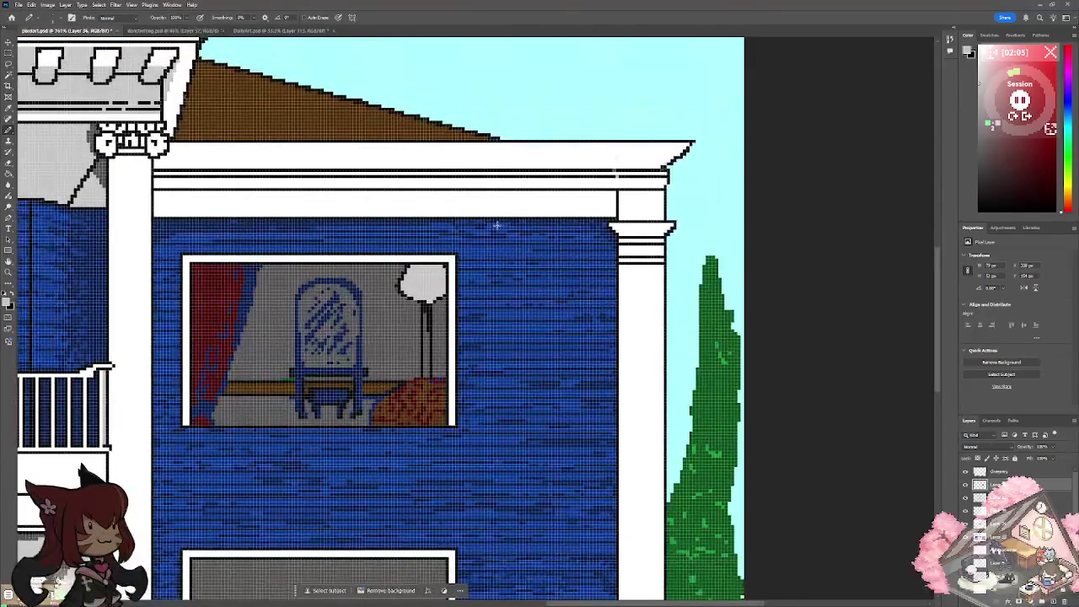
click(12, 299)
click(9, 301)
drag(846, 265, 835, 216)
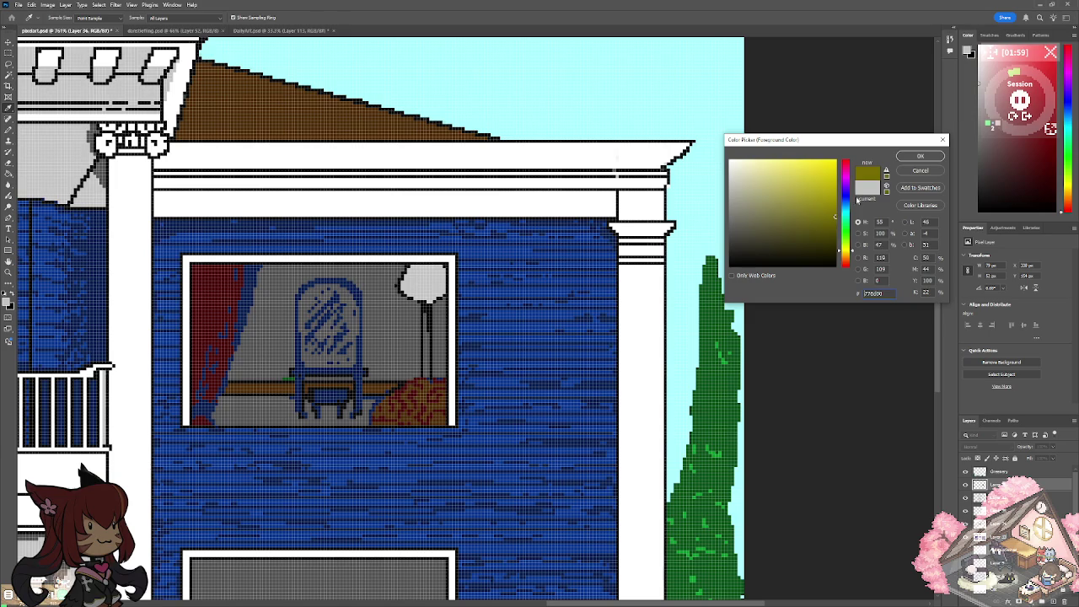
Accept the olive-yellow colour and paint the lamp pole golden yellow.
click(919, 158)
drag(426, 305, 427, 375)
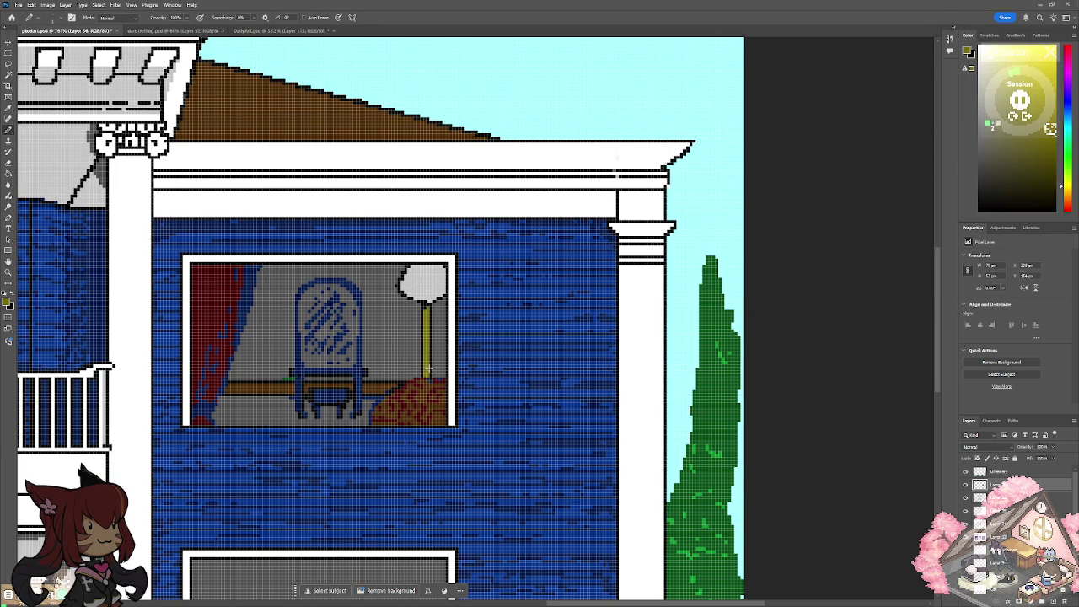
scroll(435, 369, down, 5)
scroll(436, 367, down, 1)
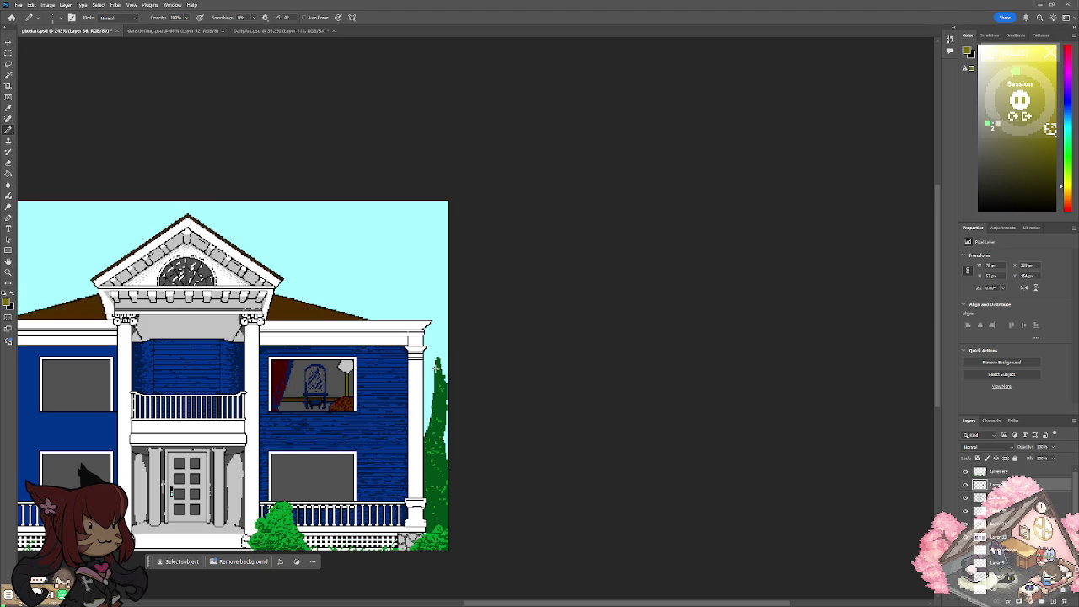
scroll(436, 368, up, 3)
scroll(436, 368, up, 2)
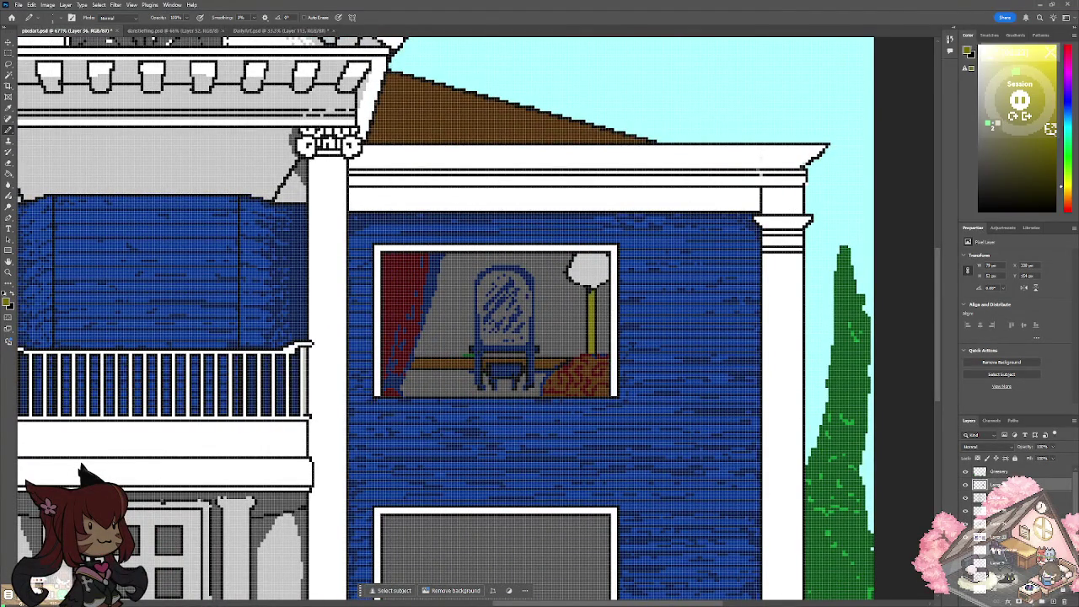
Pick dark navy and paint a navy shape between the red curtain and the mirror.
click(8, 301)
click(434, 278)
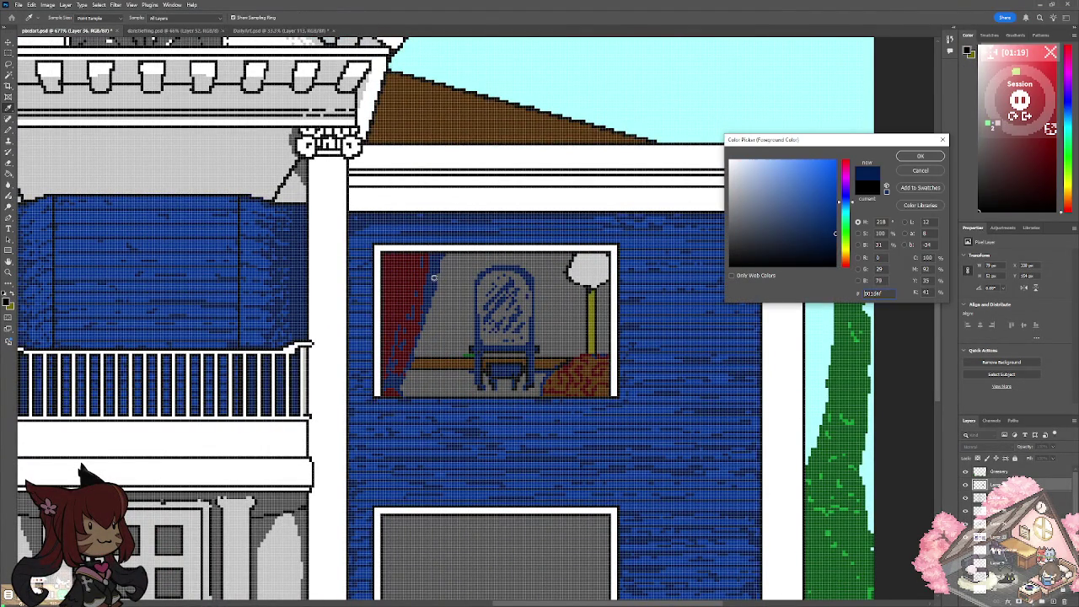
click(918, 157)
key(b)
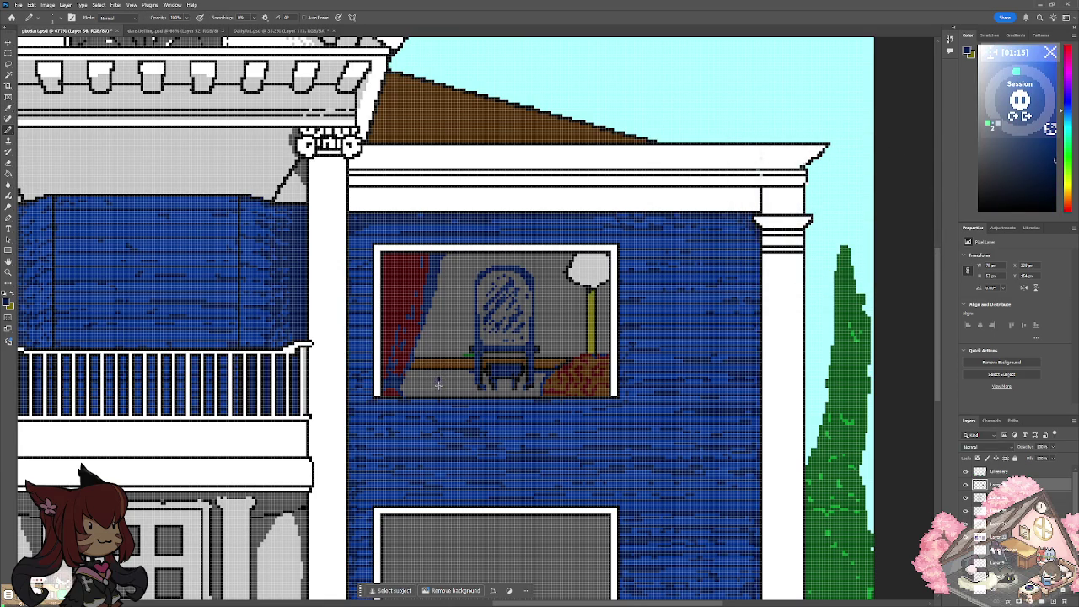
drag(442, 384, 444, 341)
mouse_move(447, 384)
mouse_down()
mouse_move(423, 334)
mouse_move(419, 352)
mouse_up()
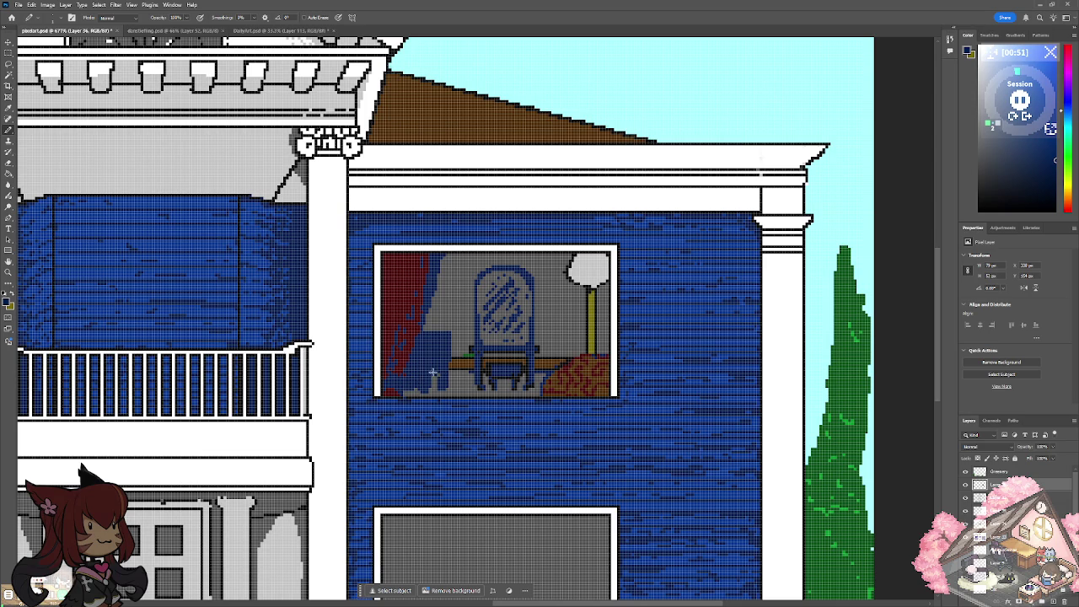
Set the colour to hex 000000 and trace a black outline up the curtain edge.
scroll(448, 356, down, 5)
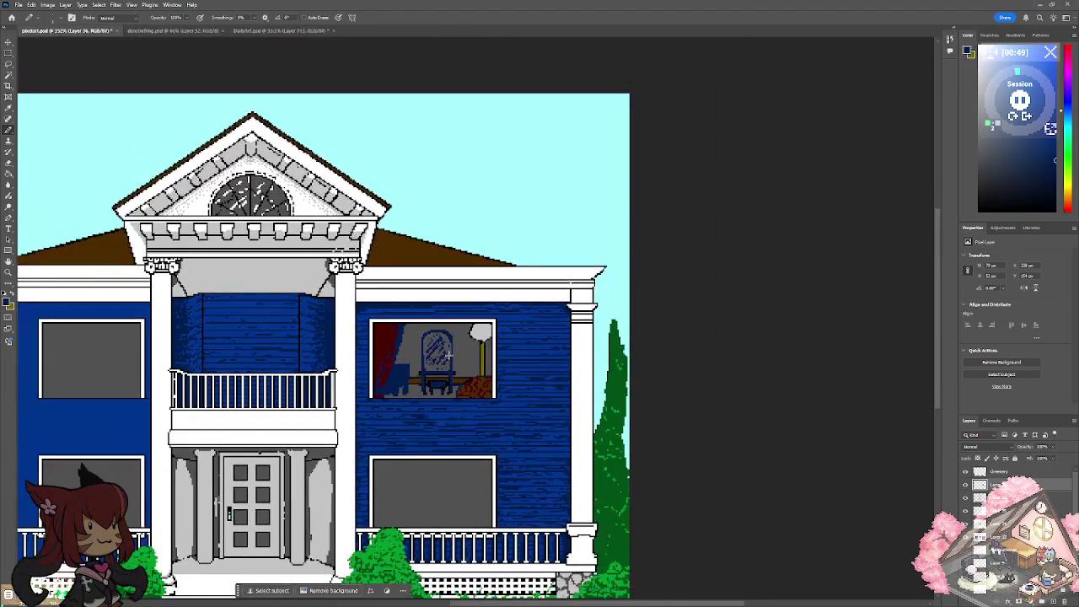
scroll(448, 354, up, 2)
scroll(449, 354, up, 2)
scroll(449, 354, up, 2)
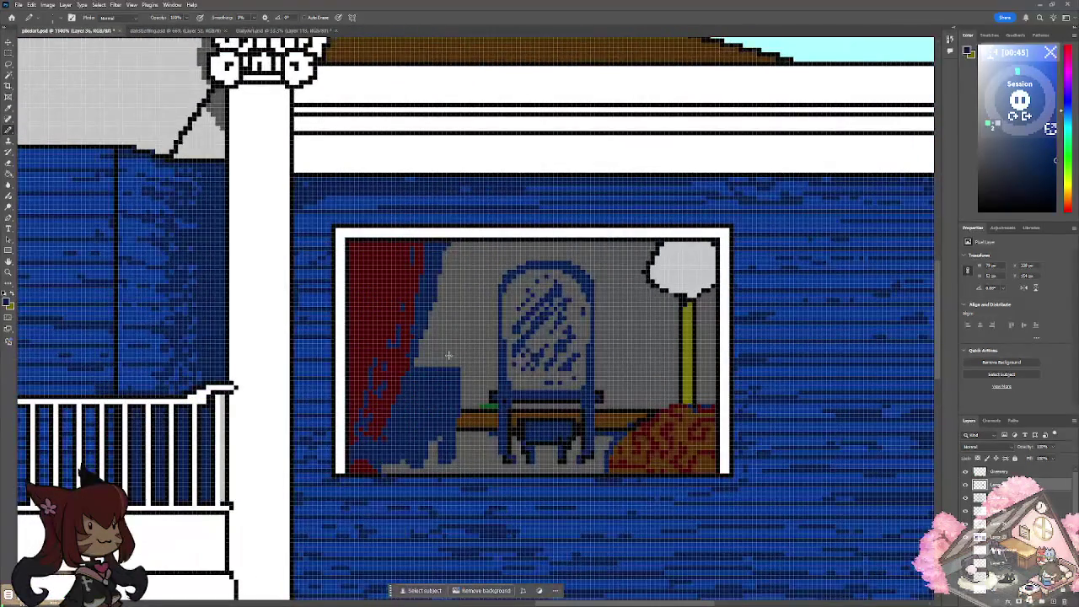
click(9, 304)
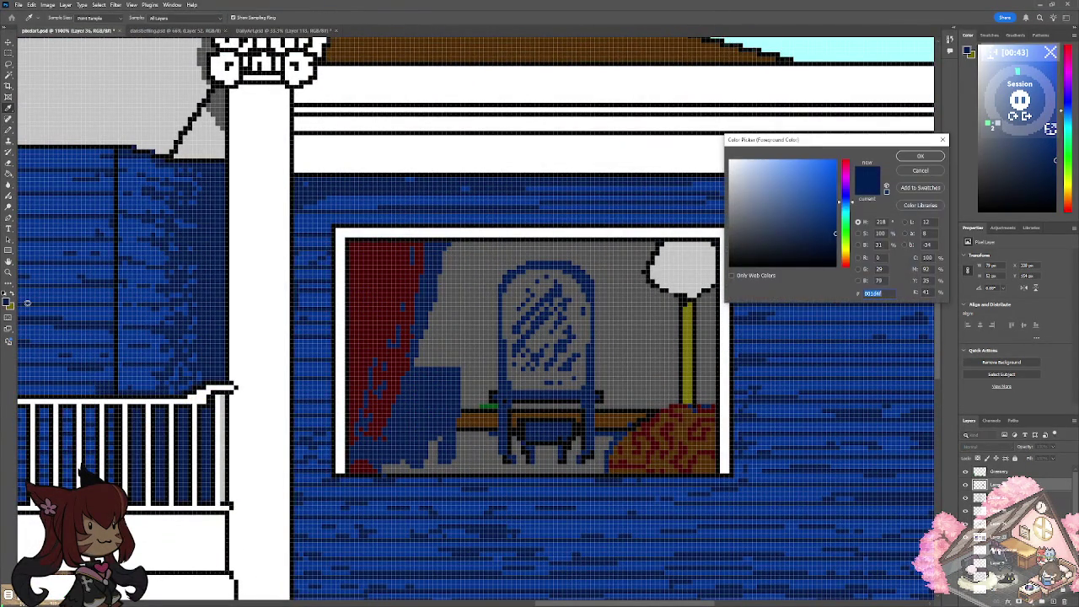
text(000000)
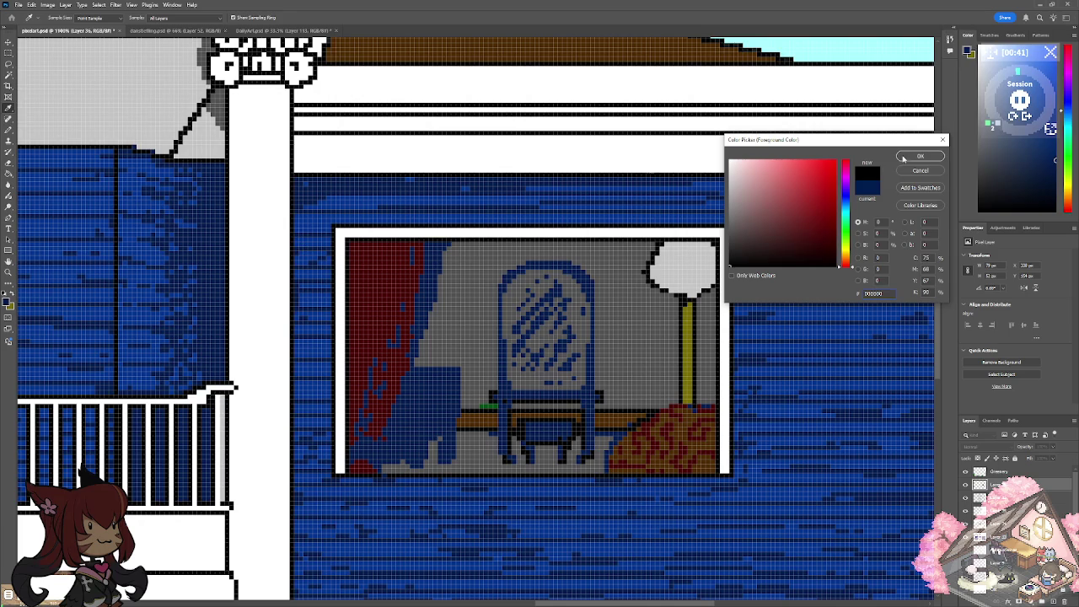
click(913, 158)
drag(398, 453, 401, 412)
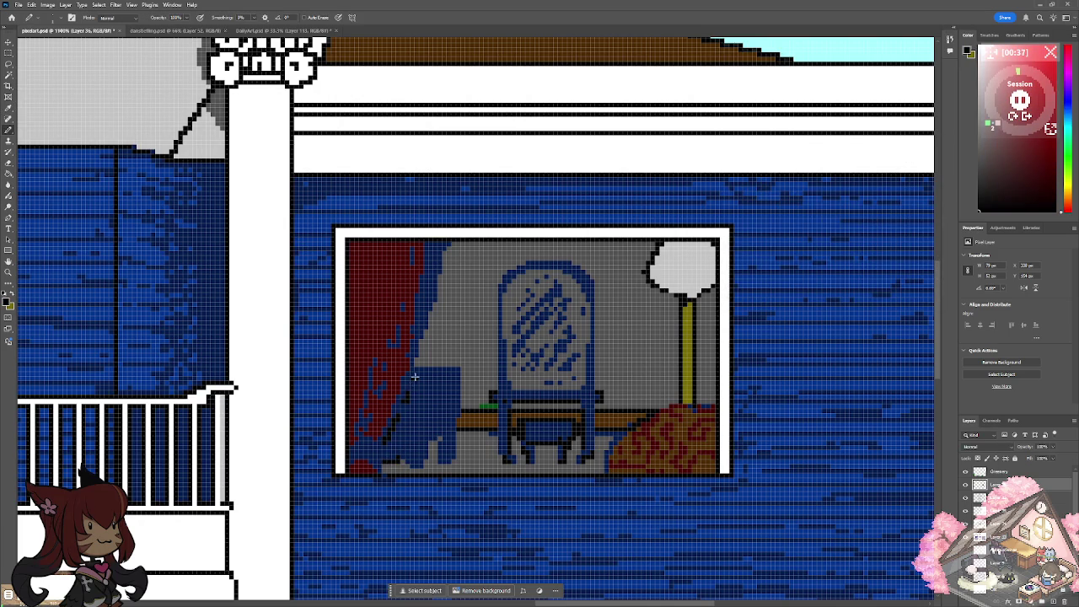
scroll(452, 305, down, 5)
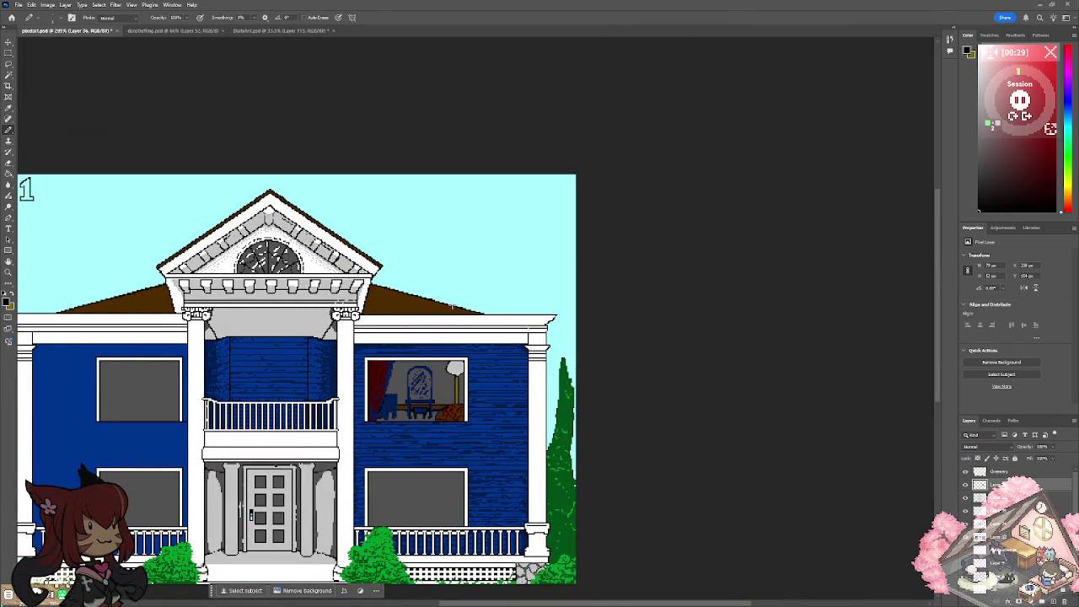
Sample dark navy from the vanity and draw the picture frame's top and sides.
scroll(452, 305, up, 5)
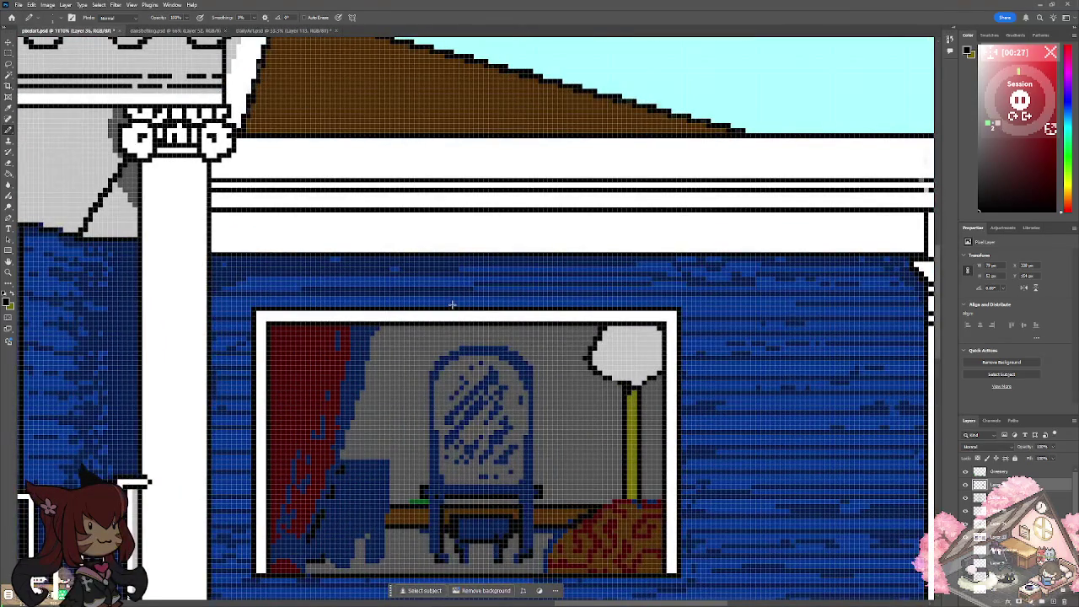
click(8, 304)
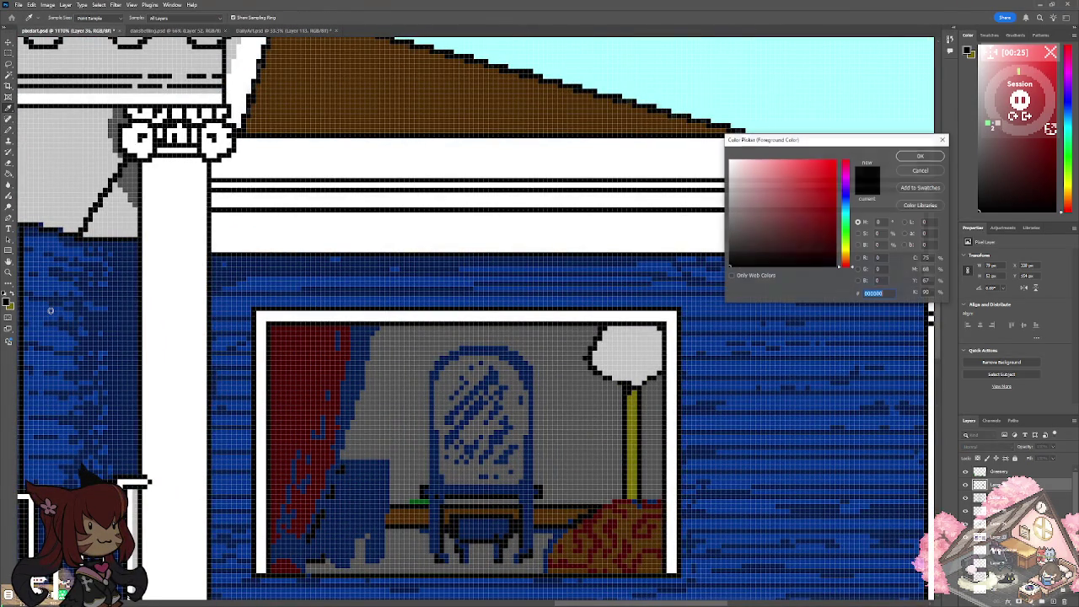
click(506, 344)
click(917, 155)
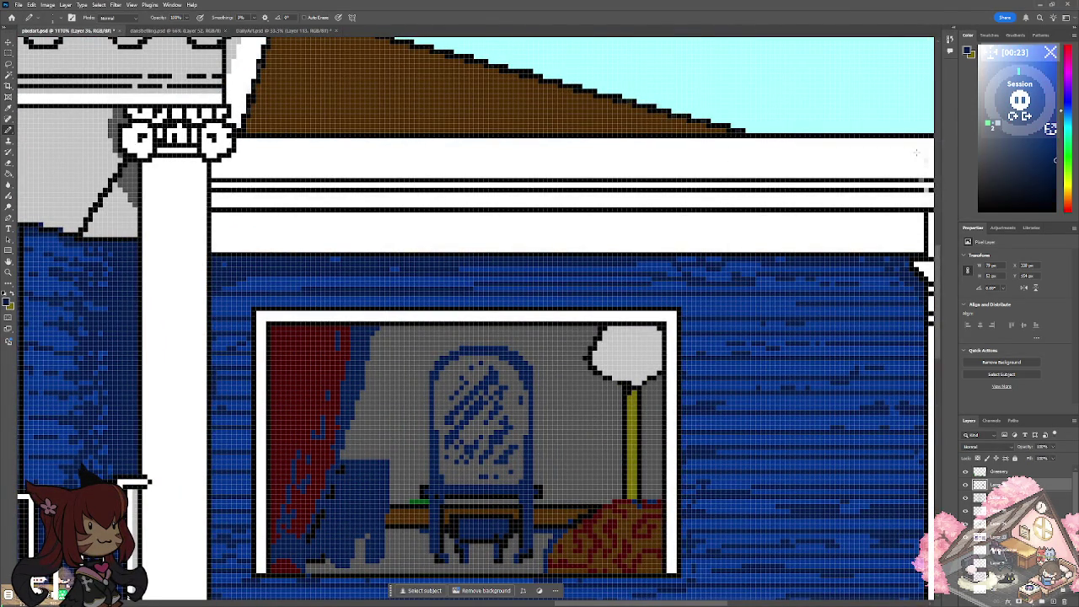
drag(401, 334, 403, 371)
drag(406, 325, 408, 373)
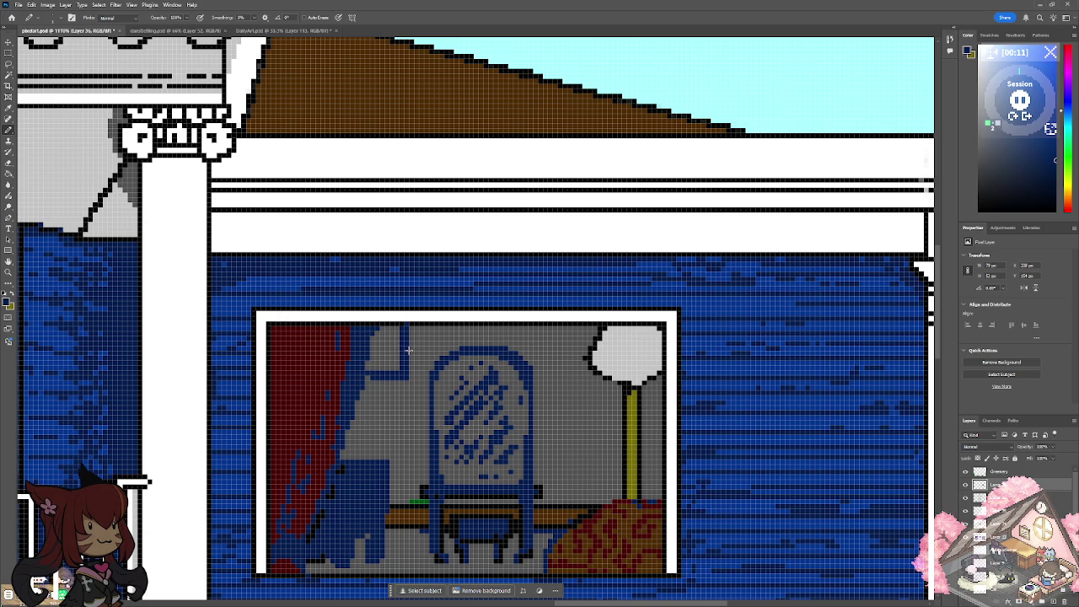
Switch to light grey and fill the inside of the picture.
click(10, 302)
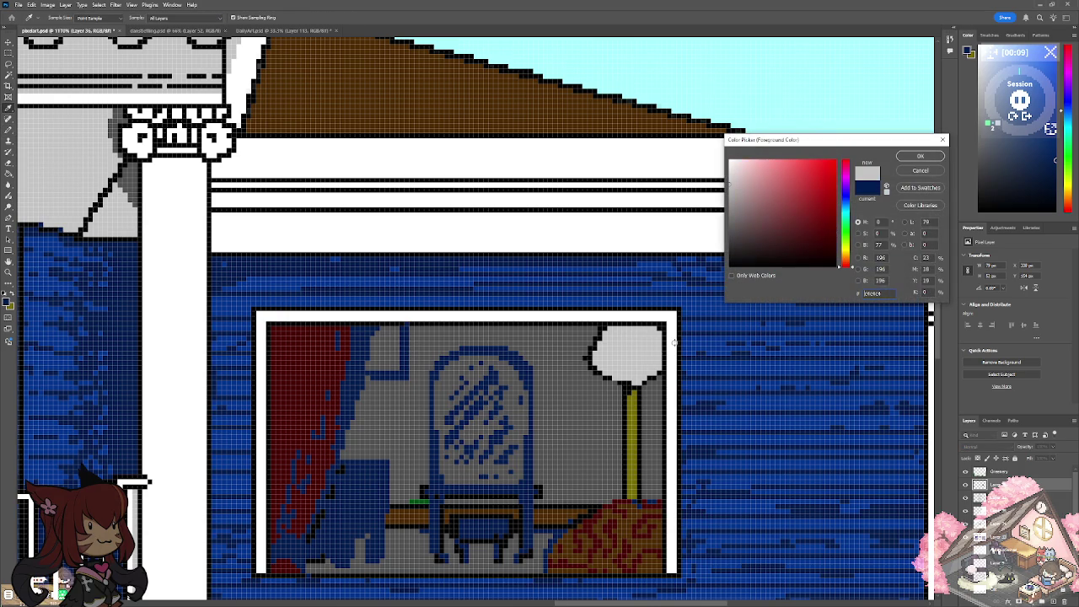
click(920, 156)
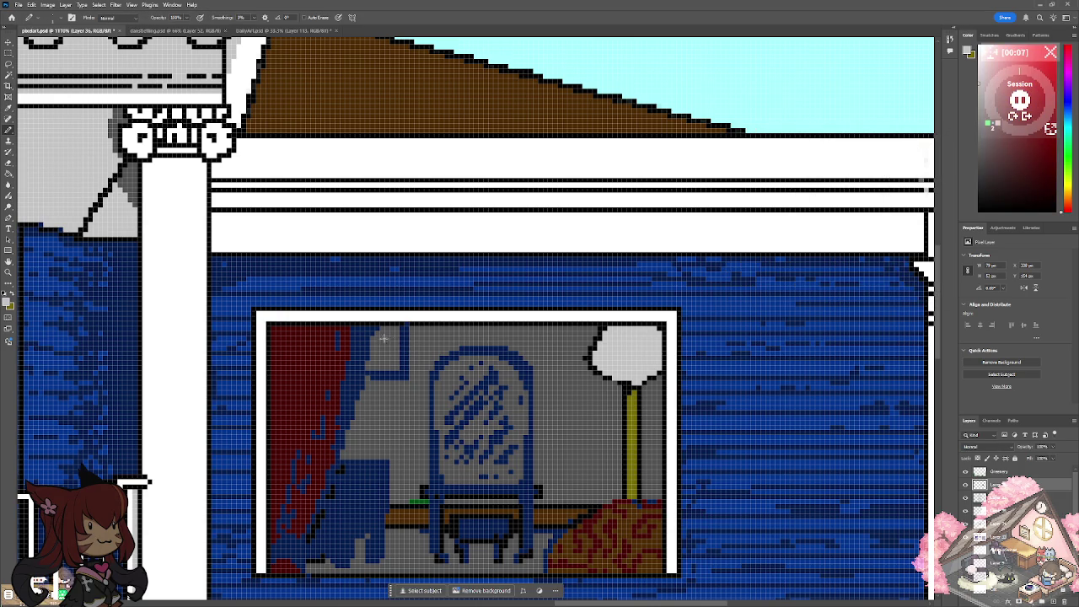
mouse_move(396, 334)
mouse_down()
mouse_move(390, 366)
mouse_move(370, 366)
mouse_move(386, 330)
mouse_move(398, 368)
mouse_move(381, 354)
mouse_up()
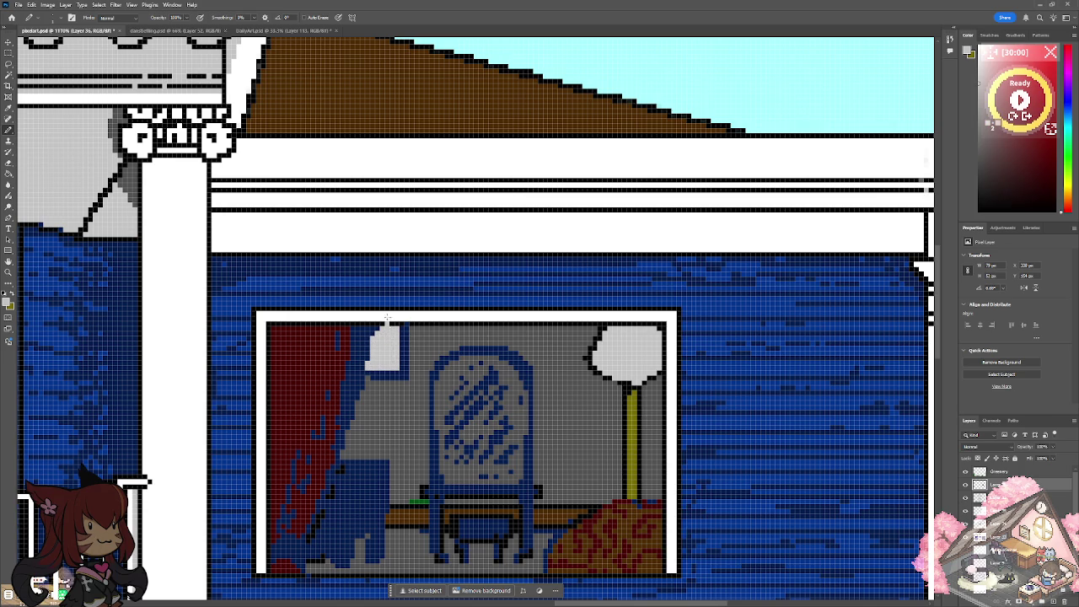
scroll(395, 315, down, 3)
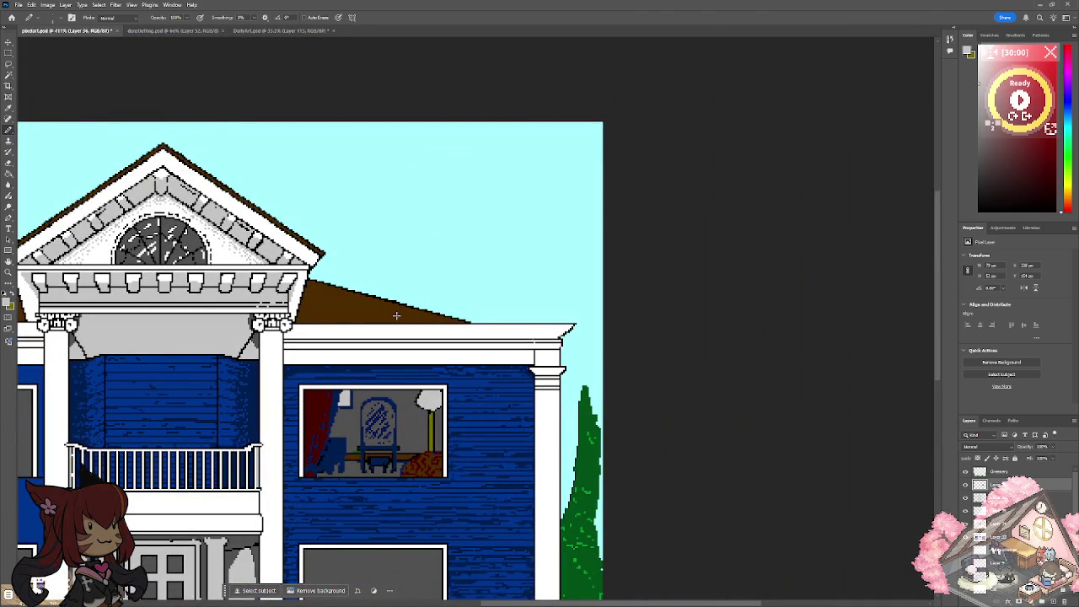
Sample the mirror's dark blue and add curls and detail along the mirror frame's top edges.
scroll(306, 440, up, 3)
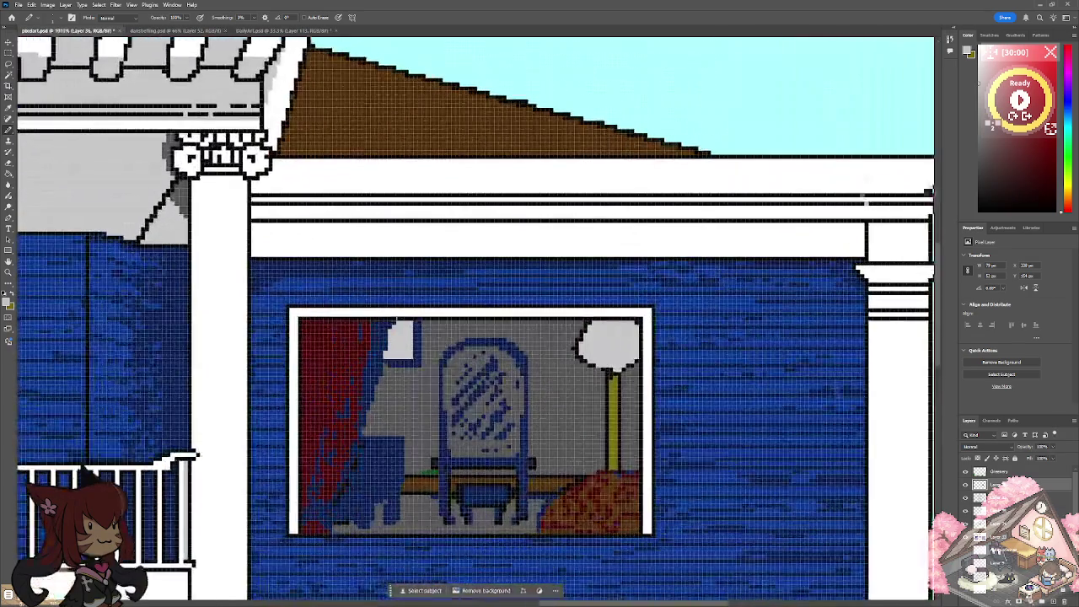
click(8, 303)
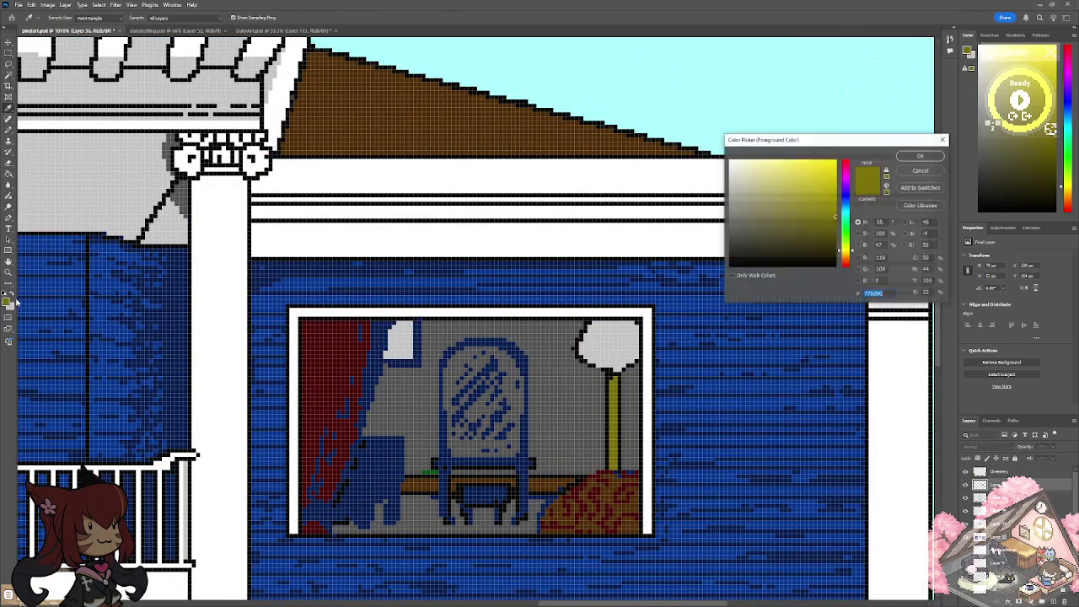
click(522, 357)
click(920, 156)
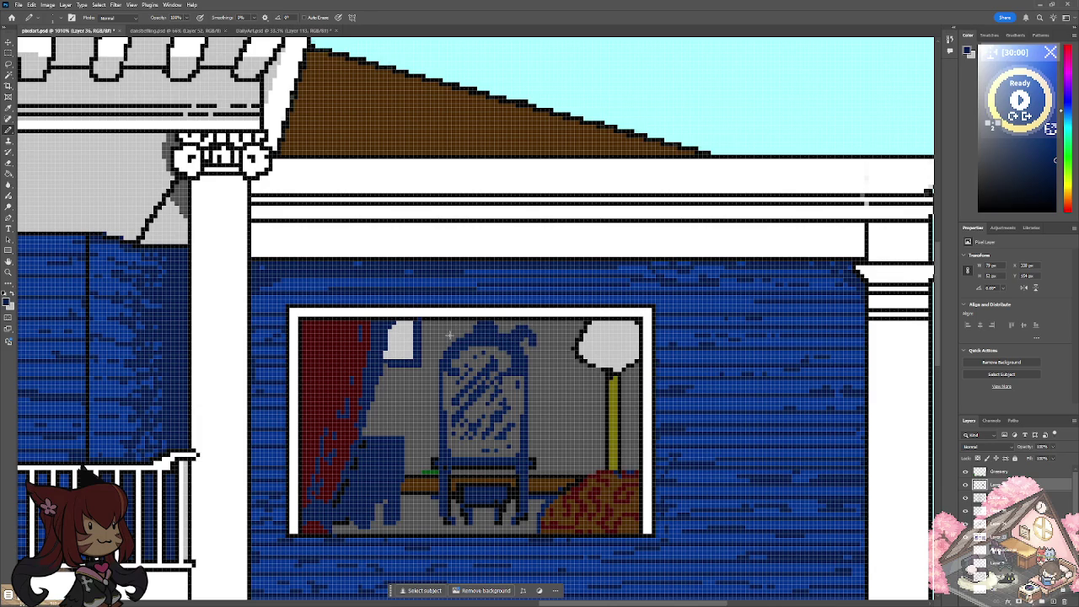
drag(460, 339, 448, 331)
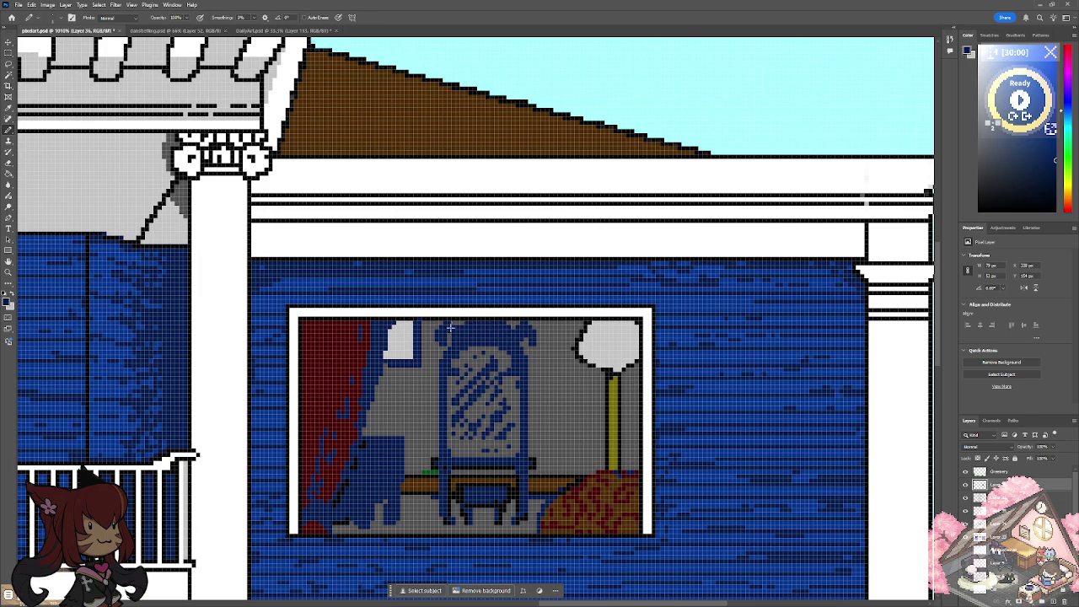
drag(434, 327, 432, 345)
drag(535, 347, 530, 324)
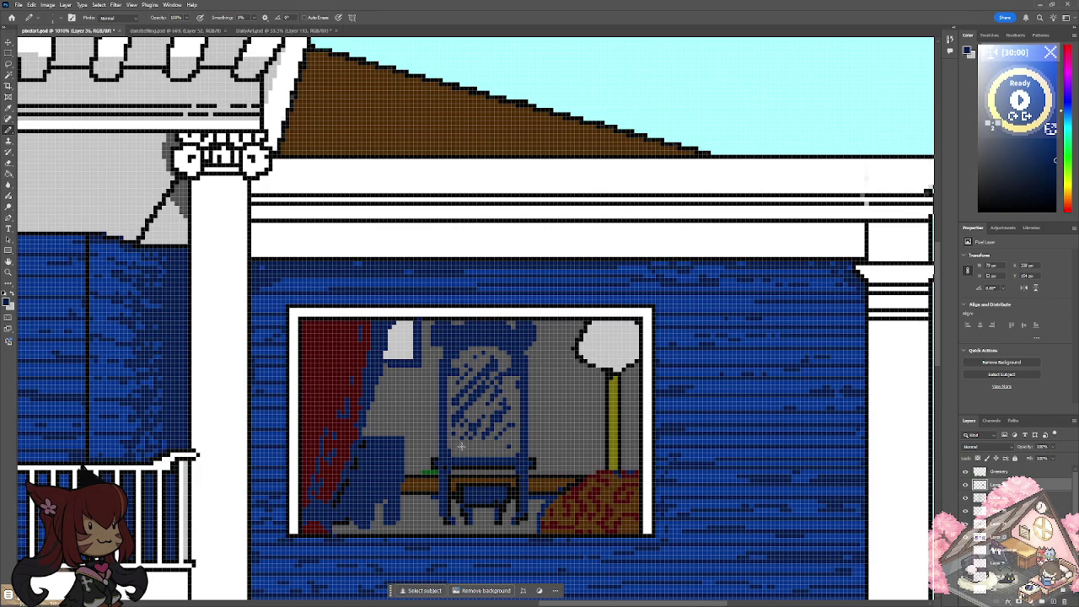
Draw thin dark blue supports from the mirror down to the seat.
scroll(462, 445, up, 2)
scroll(459, 445, up, 3)
mouse_move(544, 362)
mouse_down()
mouse_move(554, 409)
mouse_move(511, 409)
mouse_up()
mouse_move(441, 371)
mouse_down()
mouse_move(446, 408)
mouse_move(412, 373)
mouse_move(414, 409)
mouse_move(427, 407)
mouse_up()
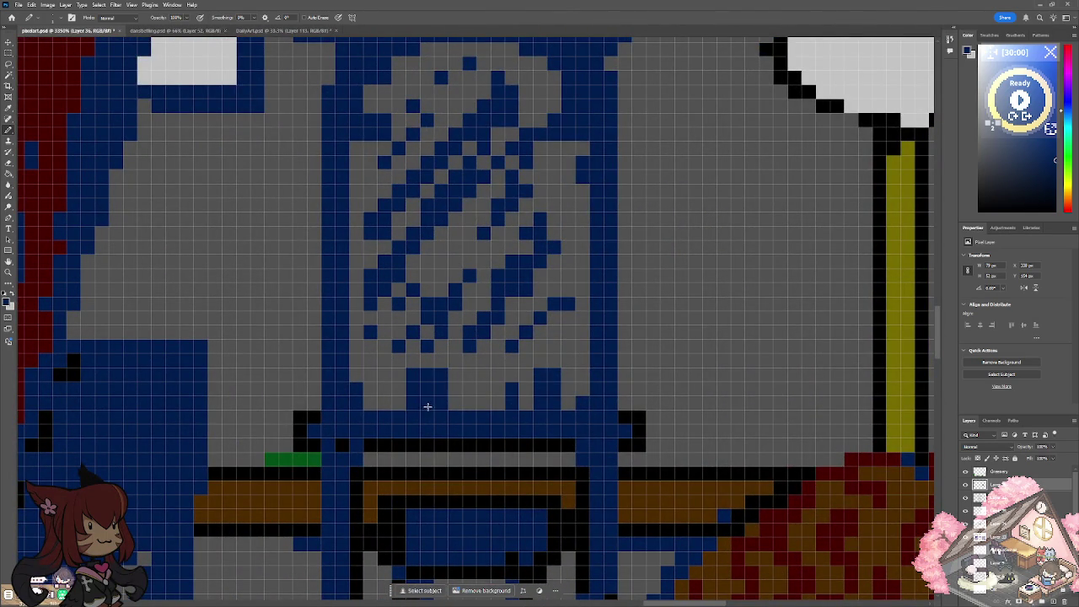
drag(373, 384, 373, 410)
Erase pixels to thin out the mirror's blue reflection streaks.
mouse_move(421, 347)
mouse_down()
mouse_move(552, 245)
mouse_move(506, 221)
mouse_up()
mouse_move(491, 169)
mouse_down()
mouse_move(386, 283)
mouse_move(450, 194)
mouse_up()
drag(514, 91, 386, 234)
drag(572, 303, 557, 311)
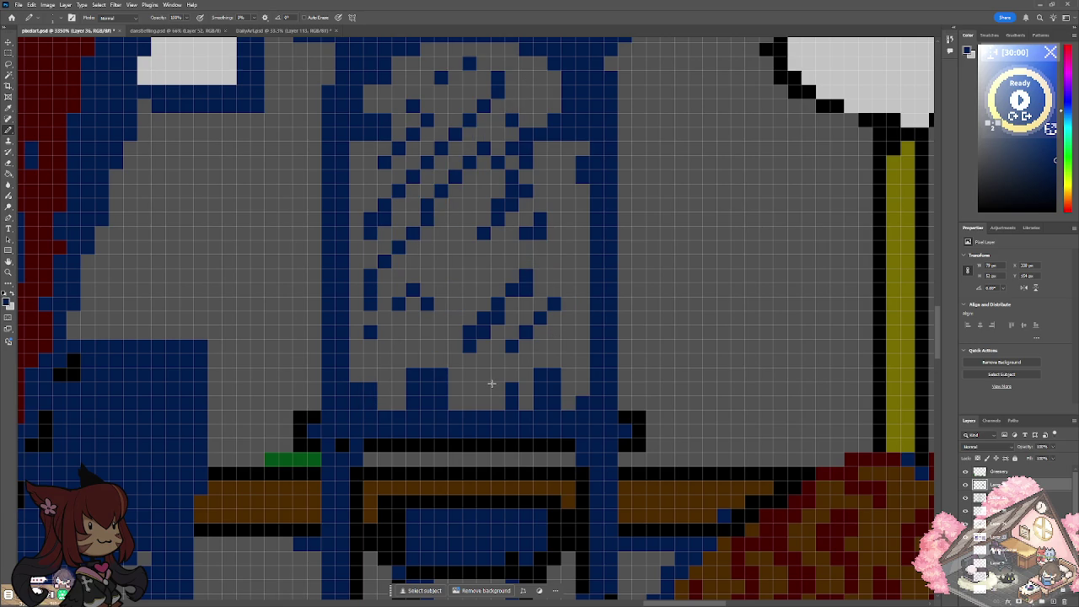
drag(468, 334, 498, 317)
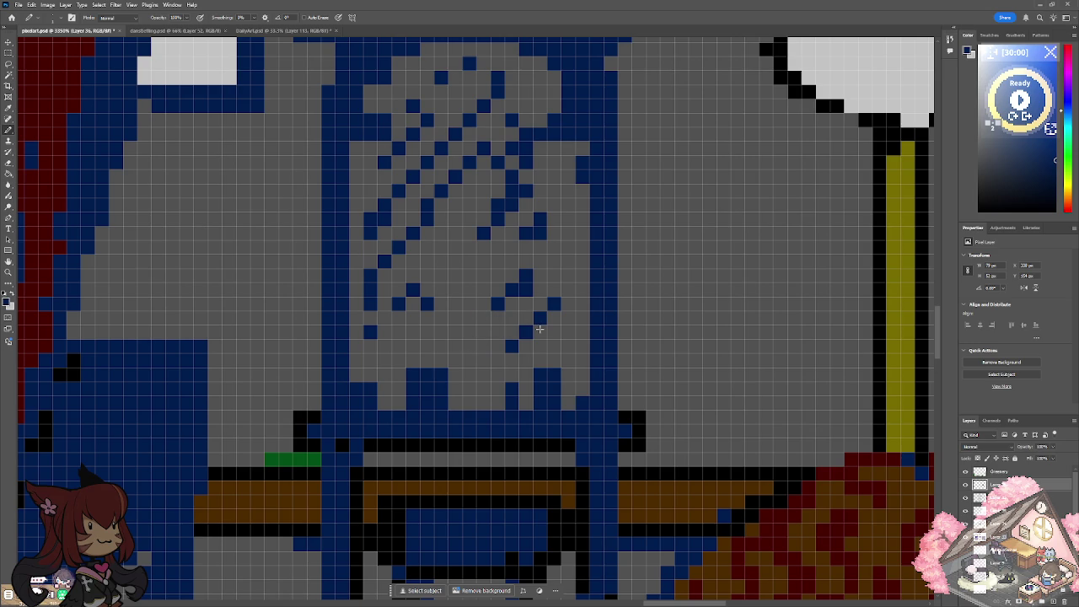
Extend the frame's bottom-right edge, add a small arch and single blue pixels above the base.
scroll(540, 329, down, 5)
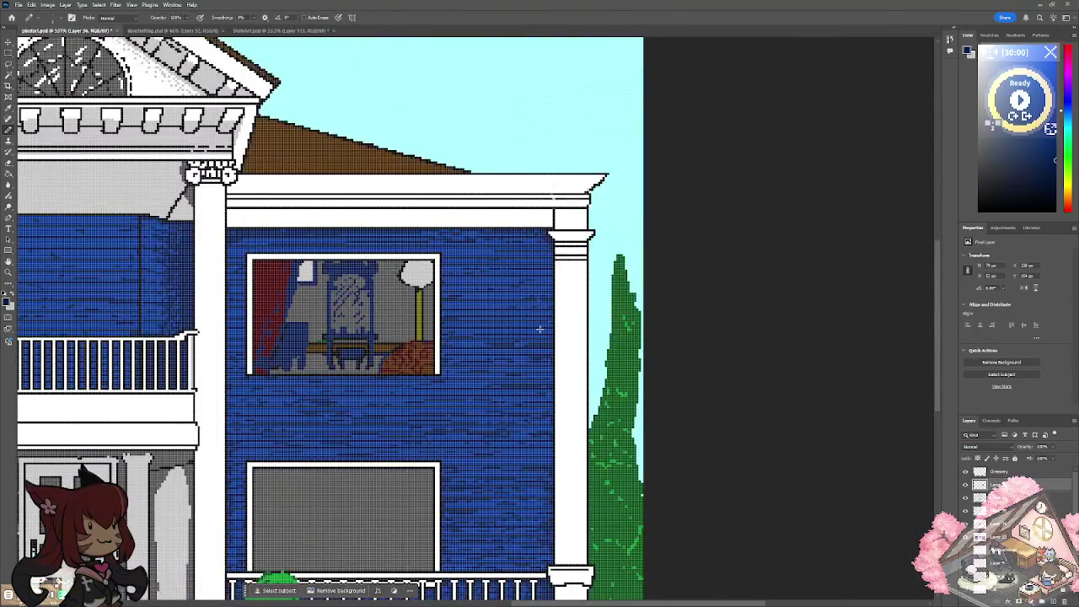
scroll(540, 329, up, 5)
scroll(540, 329, up, 2)
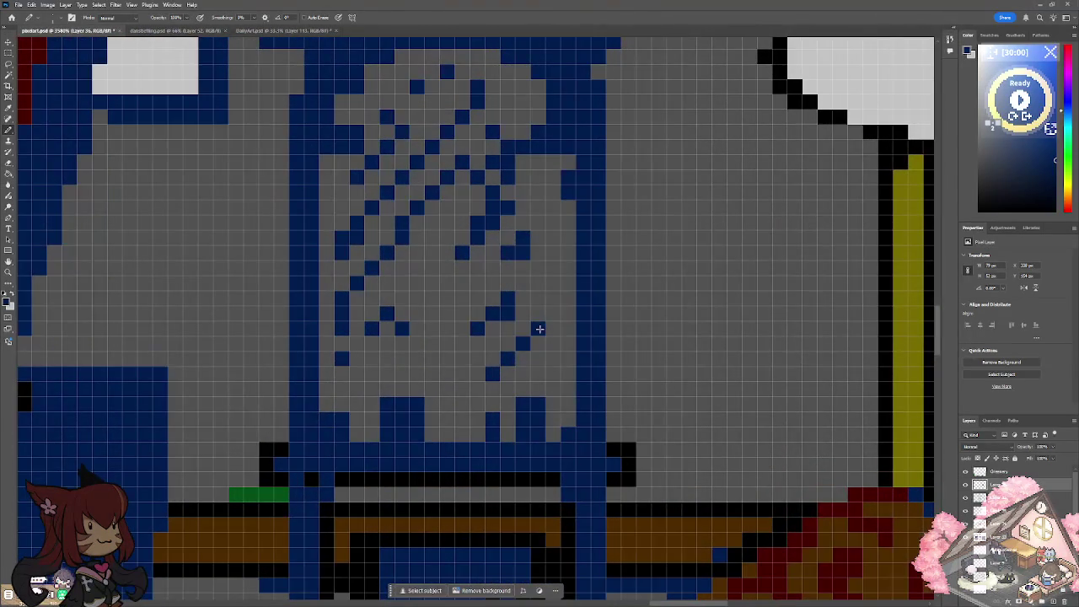
mouse_move(572, 409)
mouse_down()
mouse_move(613, 417)
mouse_move(614, 452)
mouse_up()
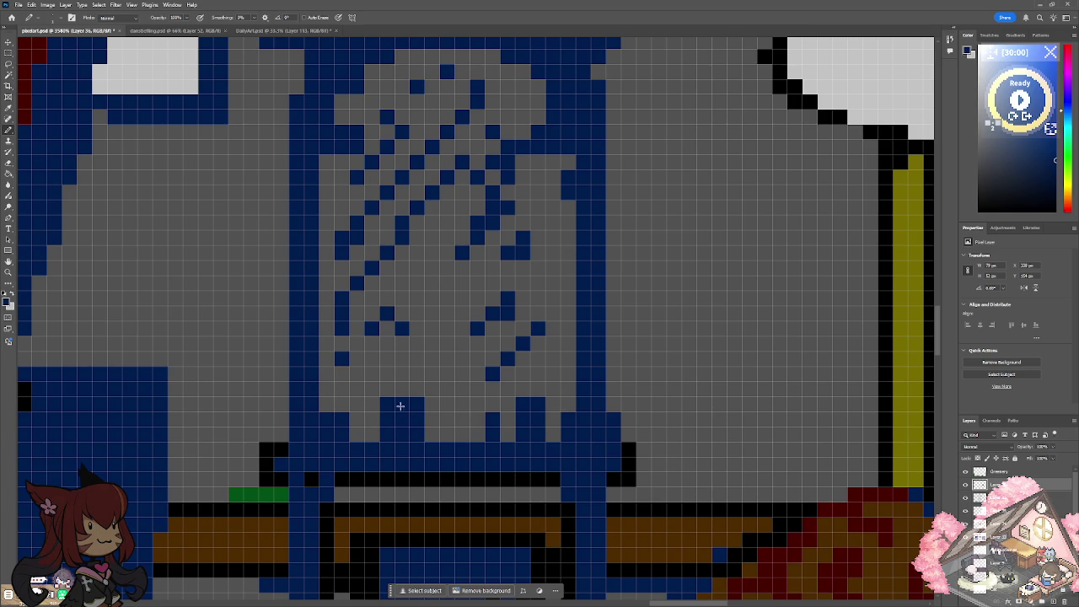
mouse_move(400, 387)
mouse_down()
mouse_move(402, 374)
mouse_move(434, 371)
mouse_move(433, 393)
mouse_up()
click(448, 434)
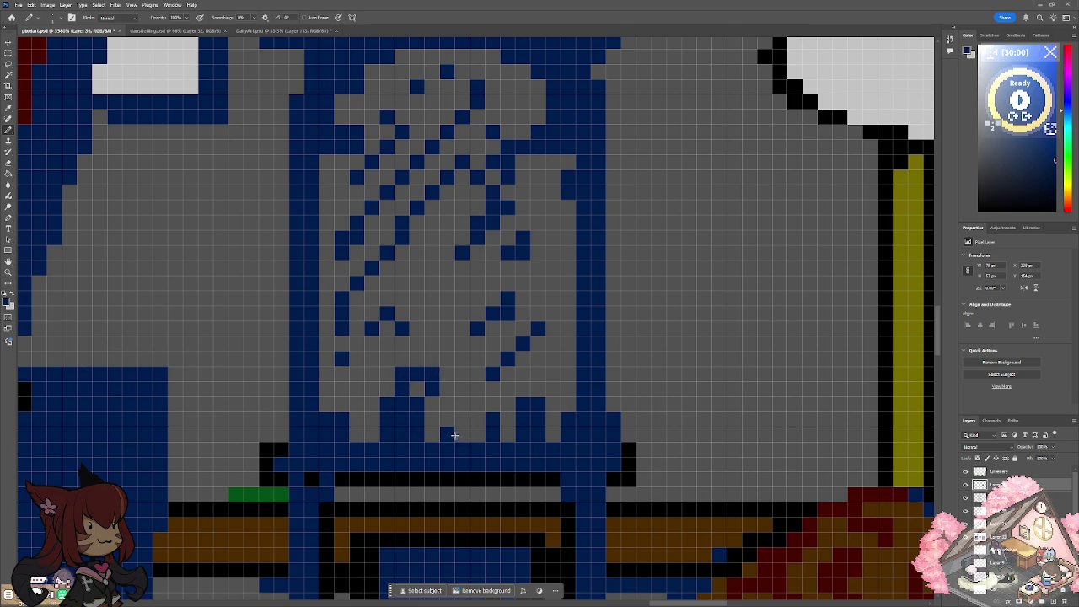
click(357, 424)
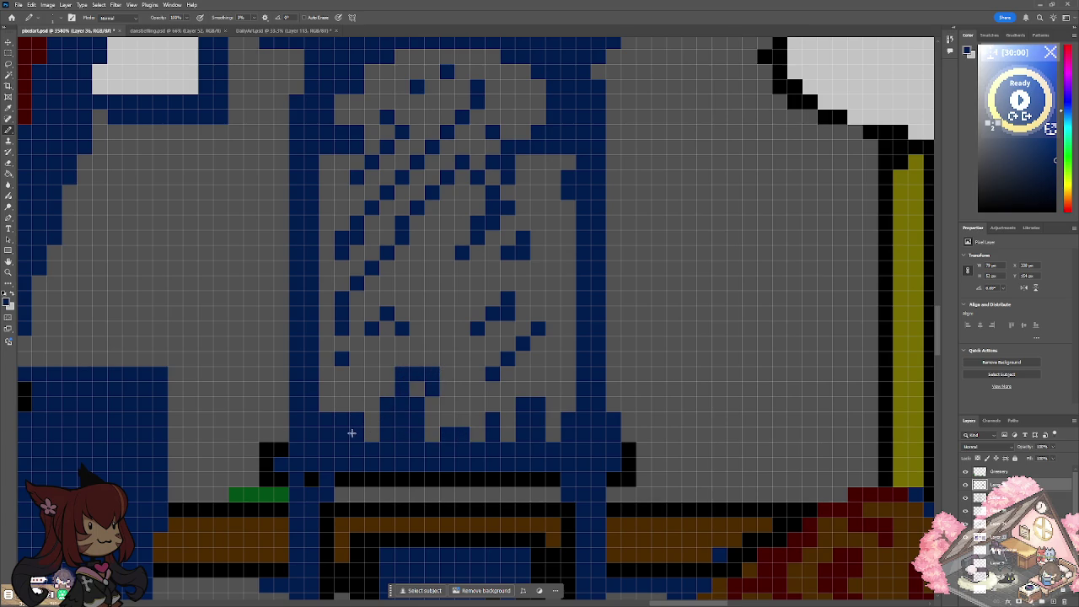
scroll(354, 428, down, 8)
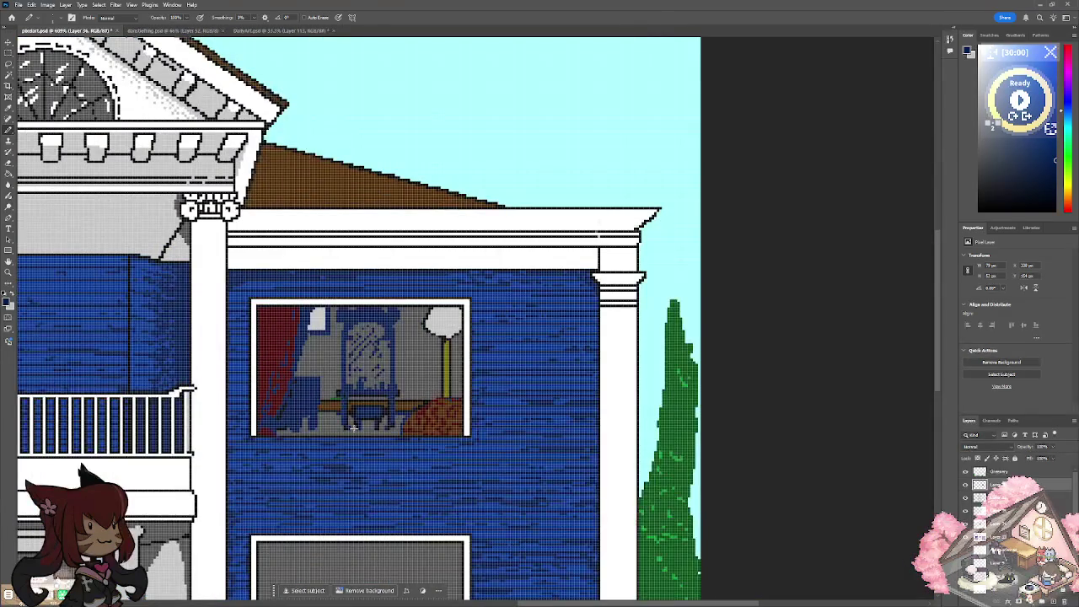
scroll(355, 429, down, 3)
scroll(354, 430, up, 2)
scroll(354, 431, up, 2)
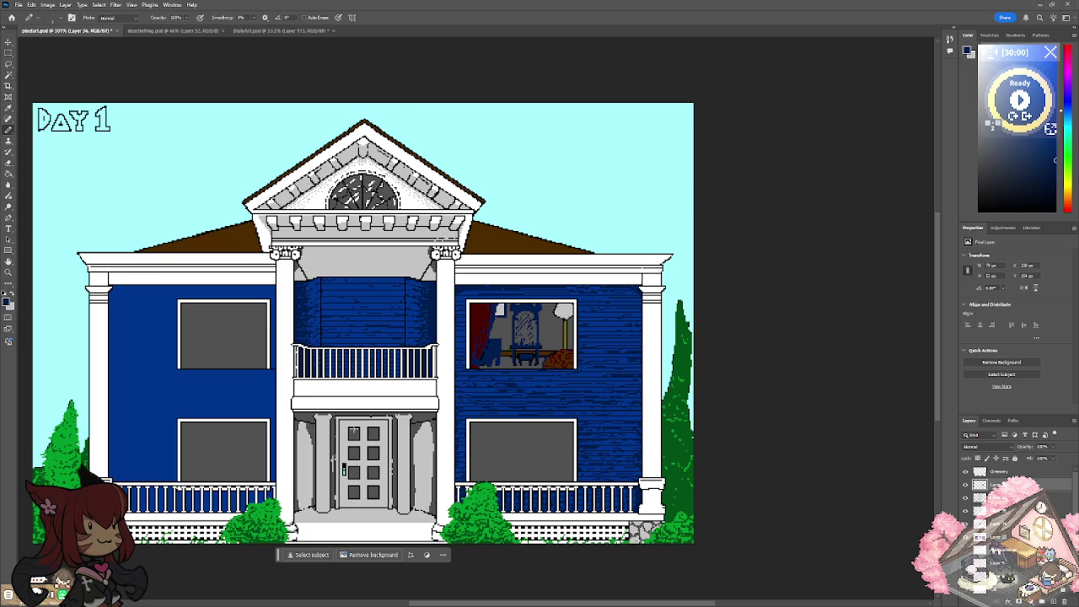
scroll(518, 363, up, 3)
Draw a dark blue vase-like shape with diagonal branches rising beside the lamp.
scroll(519, 364, up, 2)
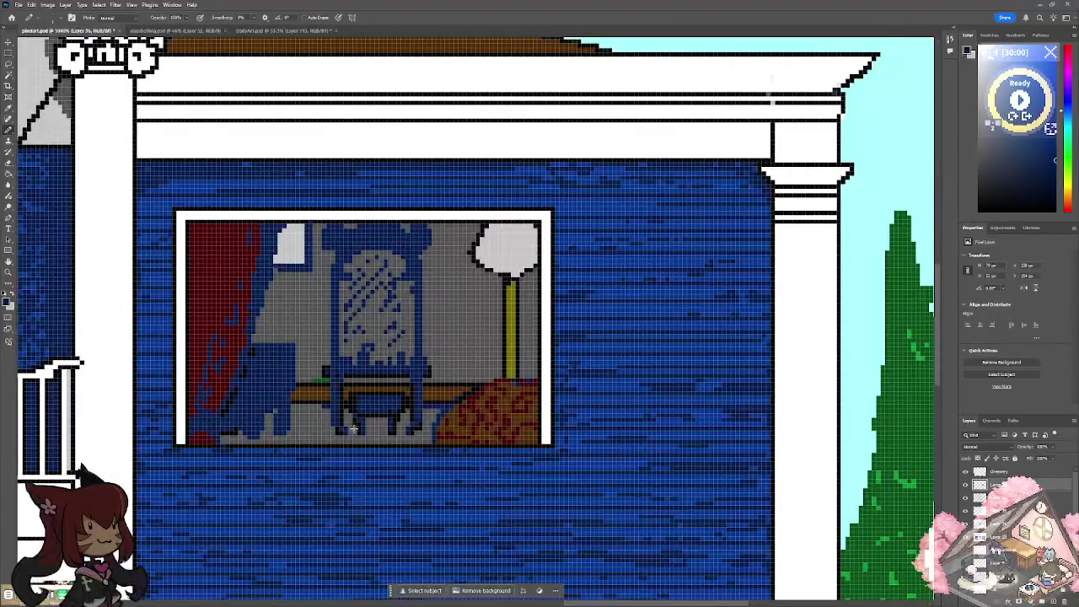
mouse_move(461, 314)
mouse_down()
mouse_move(450, 390)
mouse_move(473, 346)
mouse_move(466, 389)
mouse_move(486, 377)
mouse_move(476, 319)
mouse_move(450, 316)
mouse_up()
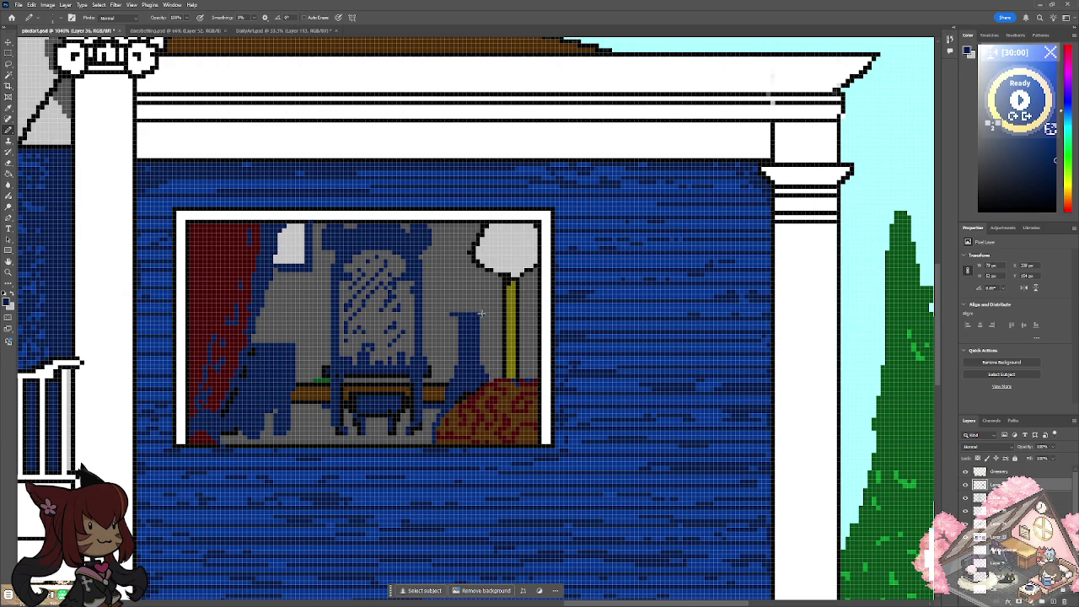
mouse_move(465, 319)
mouse_down()
mouse_move(439, 233)
mouse_move(461, 248)
mouse_move(472, 312)
mouse_move(479, 270)
mouse_move(495, 292)
mouse_move(502, 283)
mouse_up()
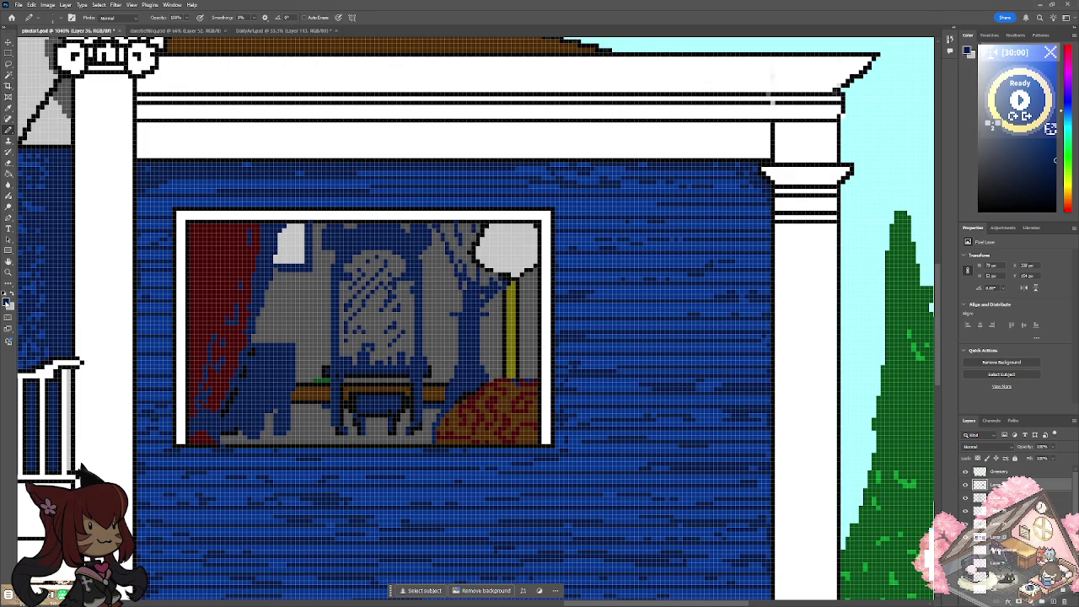
click(8, 302)
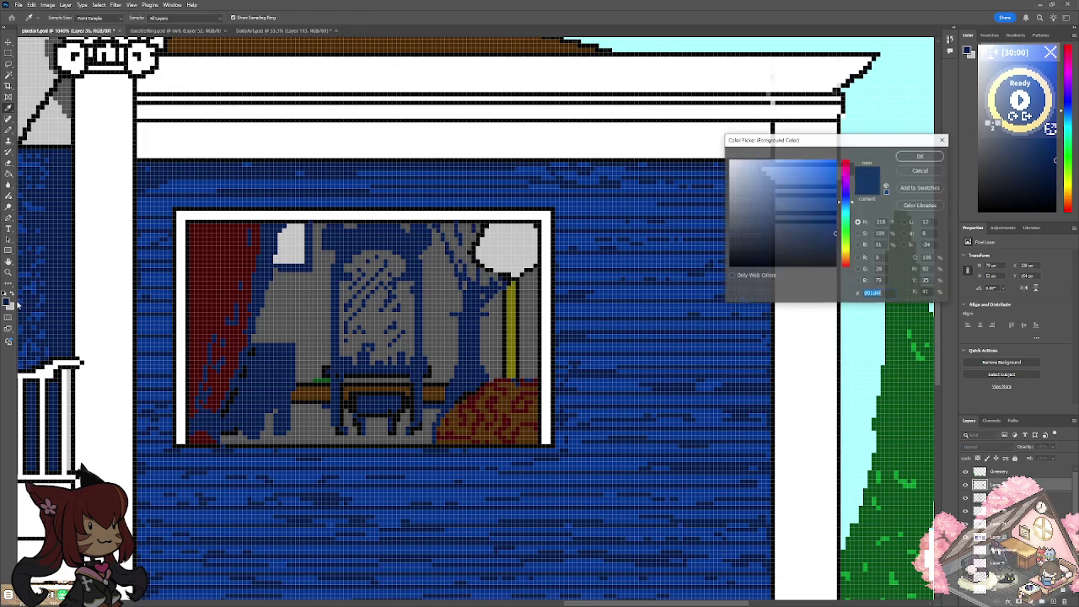
Confirm black as the colour and draw a small dark figure in the picture.
click(908, 156)
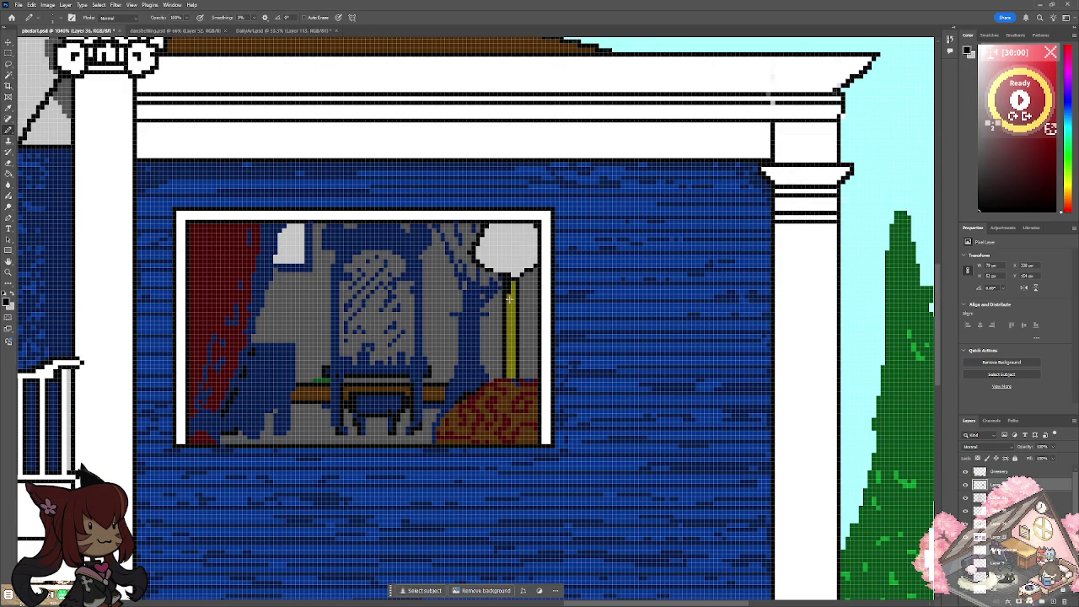
scroll(506, 296, down, 5)
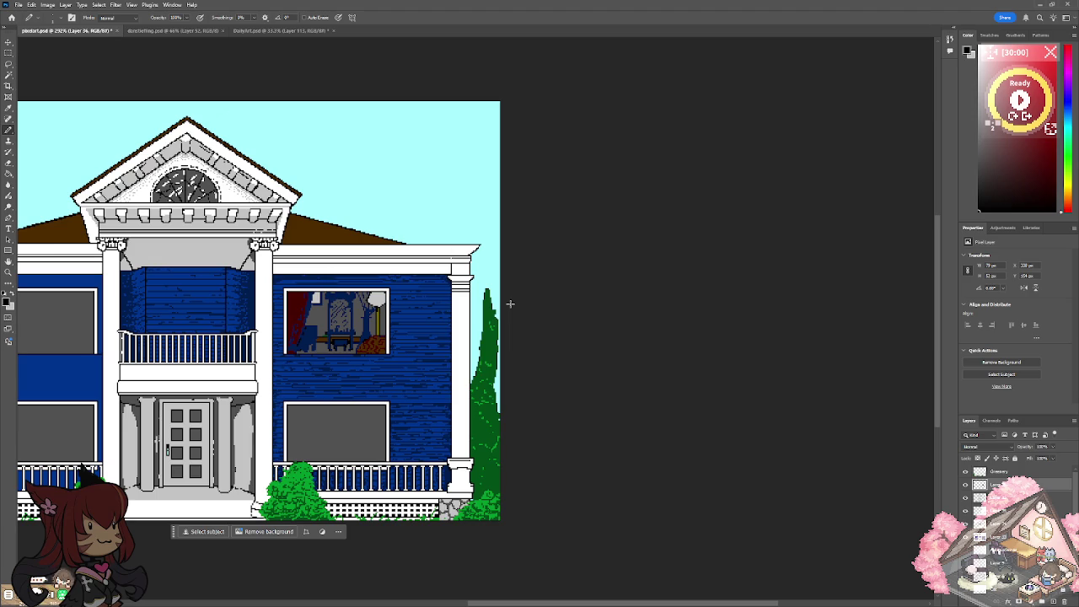
scroll(510, 303, up, 3)
scroll(510, 303, up, 3)
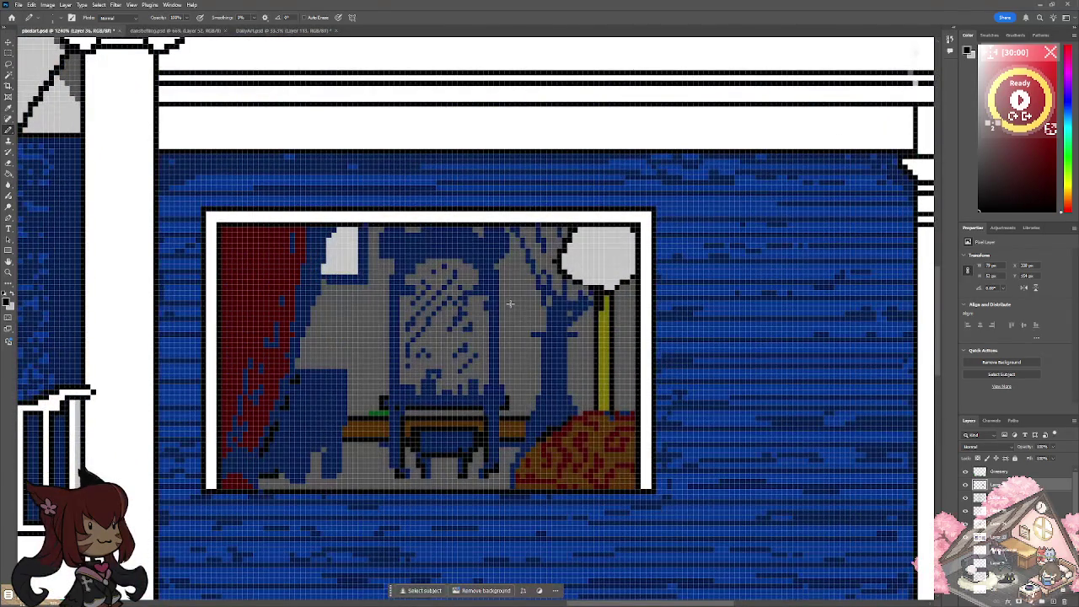
mouse_move(342, 246)
mouse_down()
mouse_move(341, 266)
mouse_move(329, 268)
mouse_move(333, 232)
mouse_up()
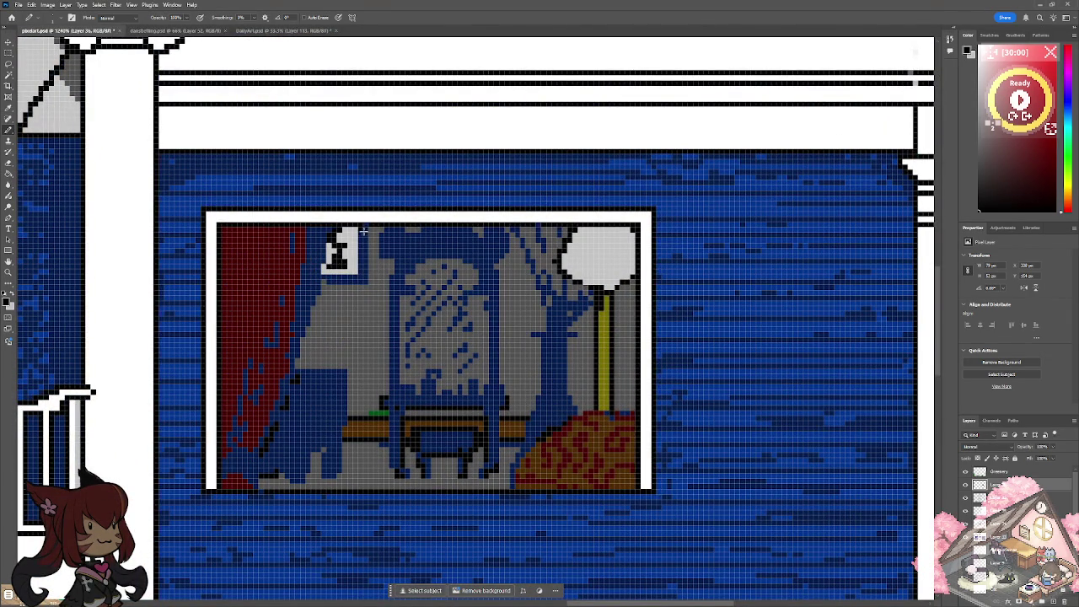
scroll(306, 344, down, 5)
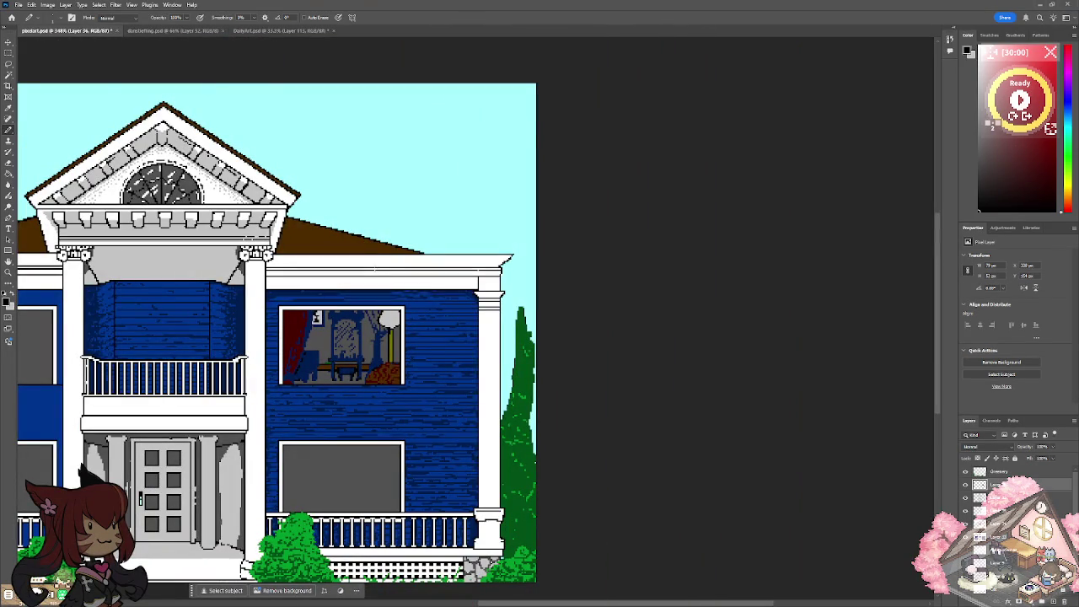
scroll(375, 268, up, 5)
Outline the blue chair's top, inner diagonal and bottom edge in black.
mouse_move(393, 356)
mouse_down()
mouse_move(366, 368)
mouse_move(396, 387)
mouse_up()
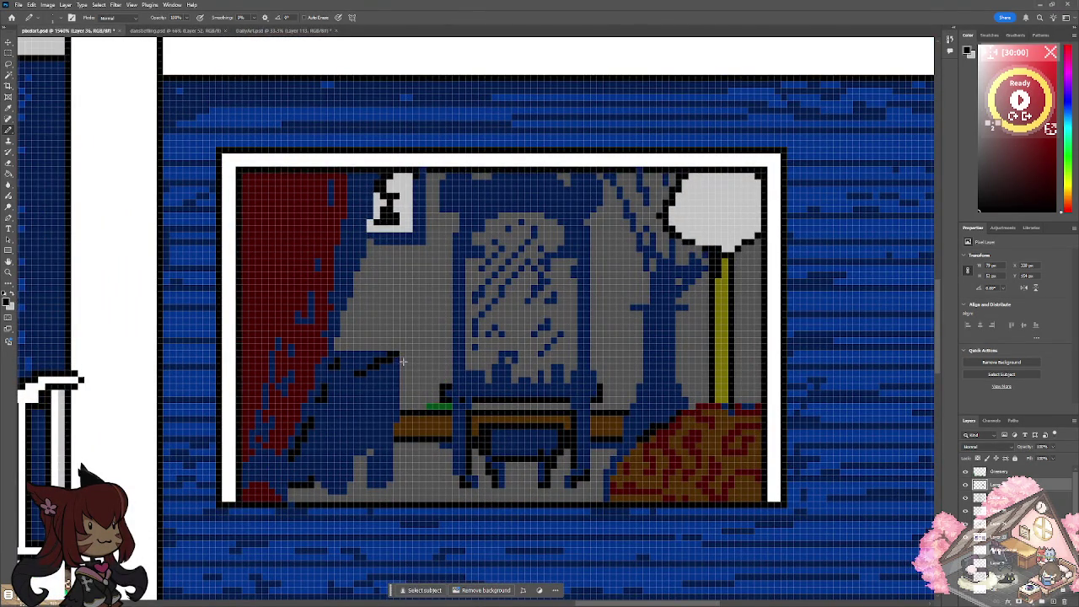
drag(386, 437, 349, 477)
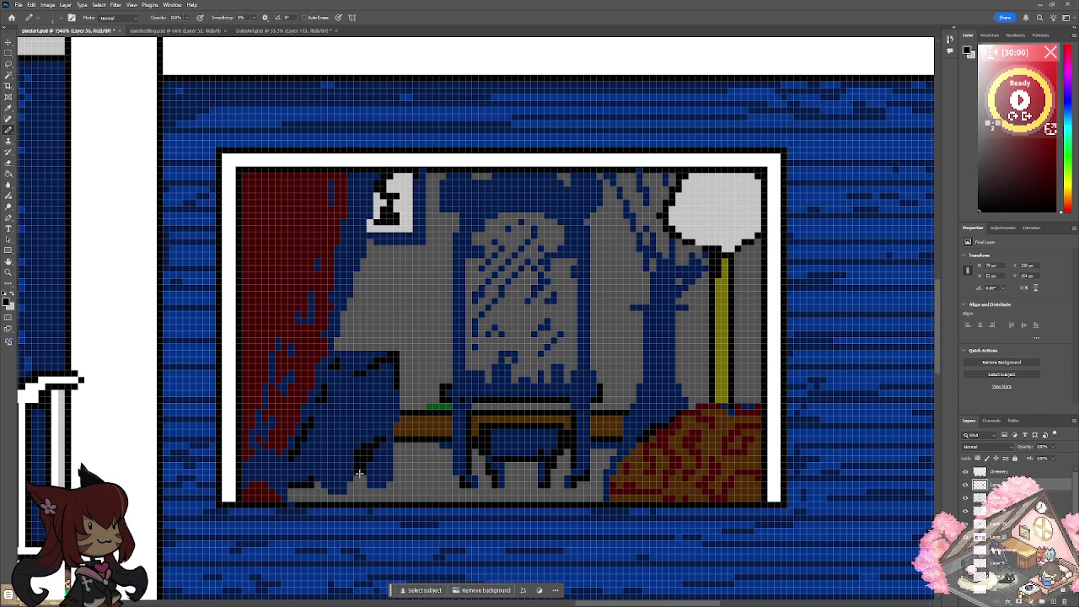
drag(324, 487, 294, 487)
scroll(294, 487, down, 5)
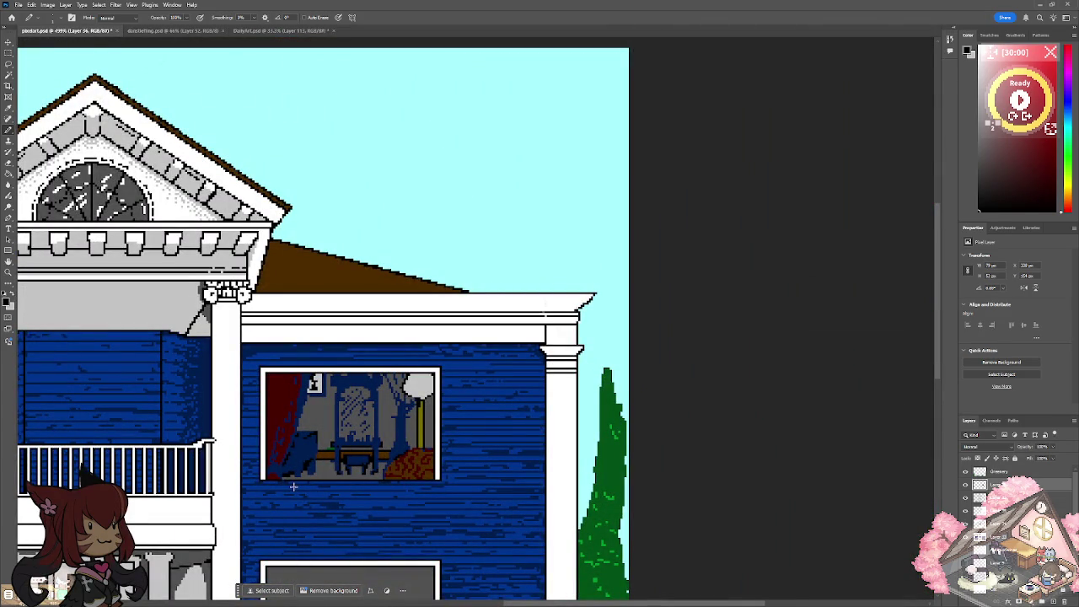
scroll(294, 486, up, 3)
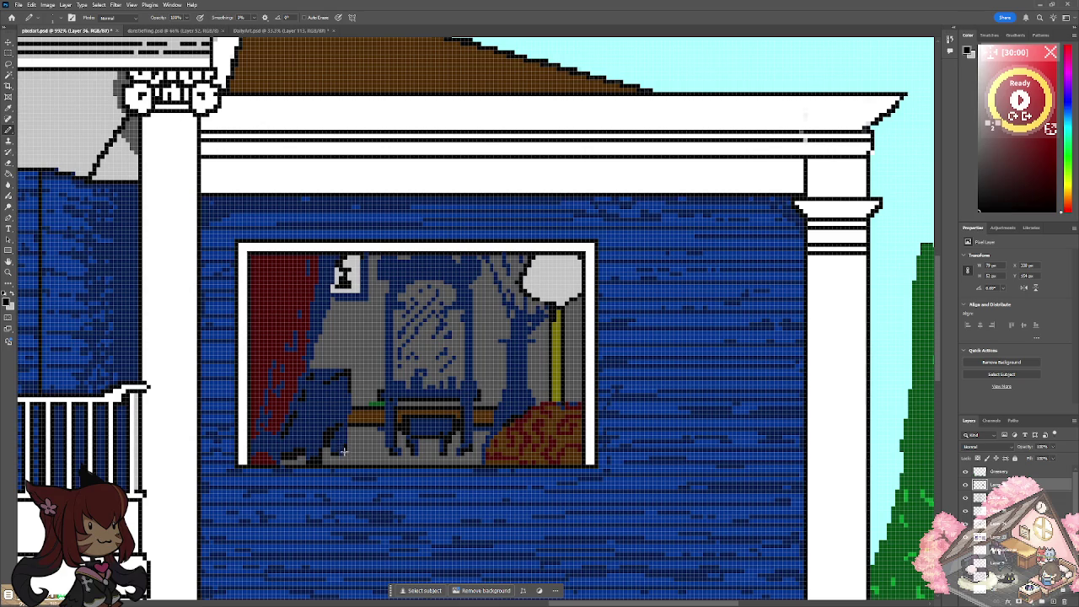
scroll(342, 447, down, 4)
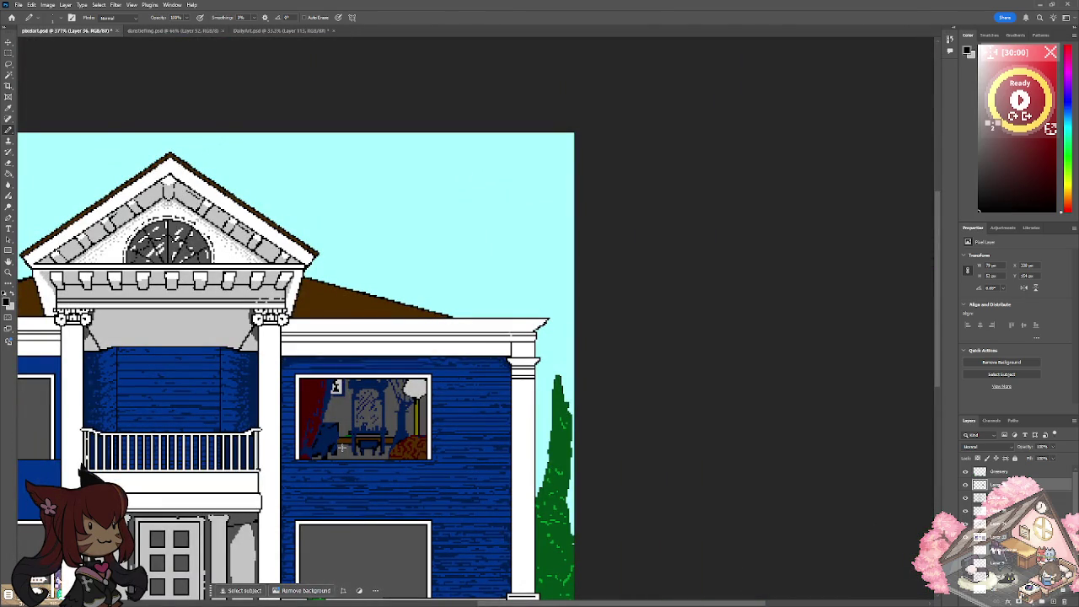
scroll(342, 448, up, 3)
scroll(342, 448, up, 2)
Draw a vertical black outline and fill the gap under the vanity table with black.
mouse_move(396, 247)
mouse_down()
mouse_move(385, 419)
mouse_move(434, 451)
mouse_move(520, 451)
mouse_up()
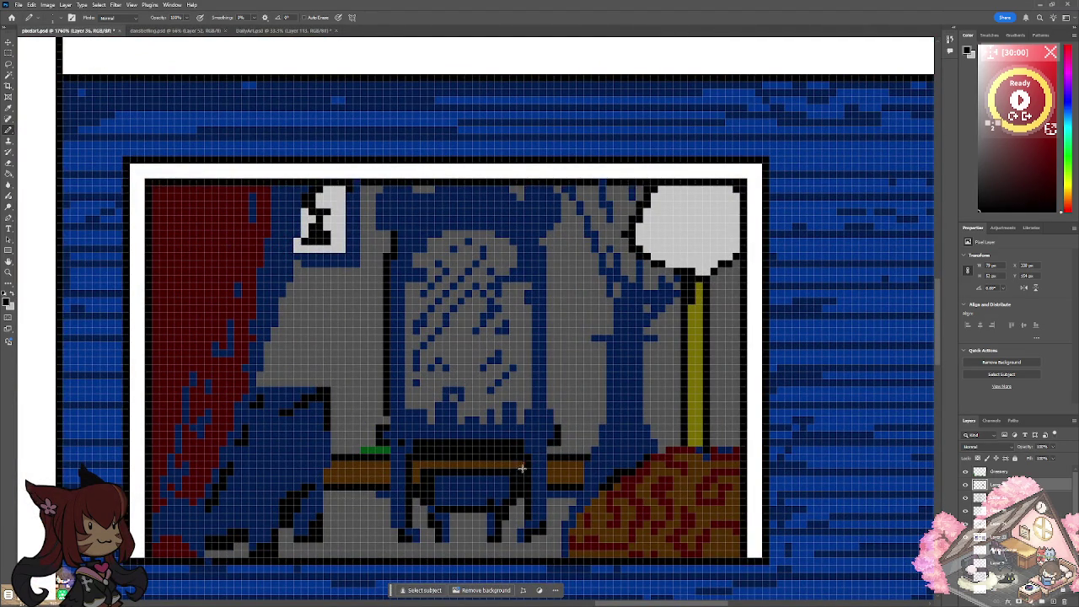
drag(460, 518, 488, 522)
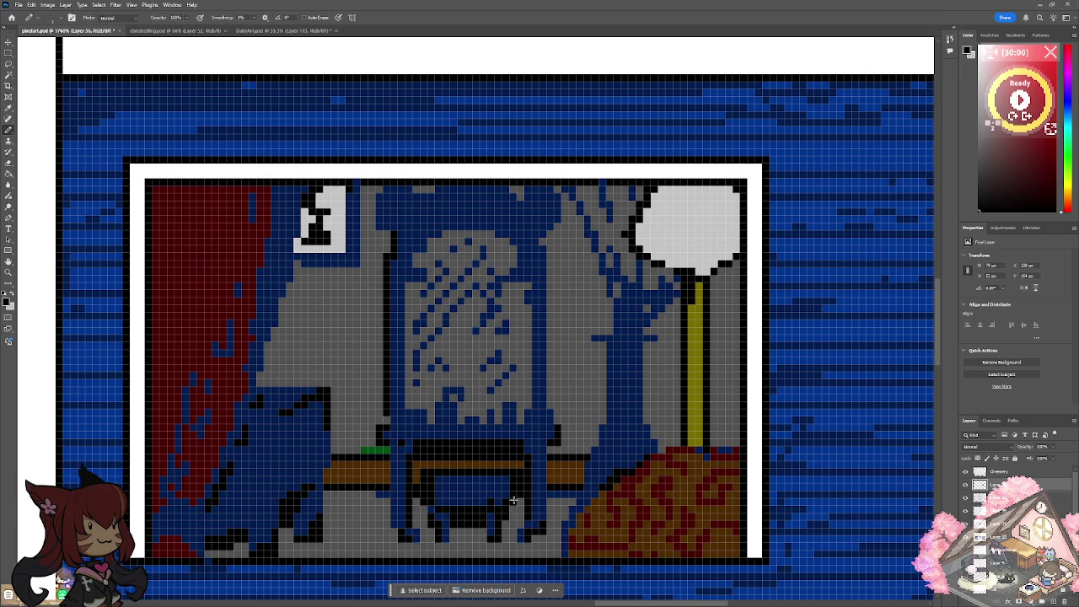
scroll(513, 500, down, 5)
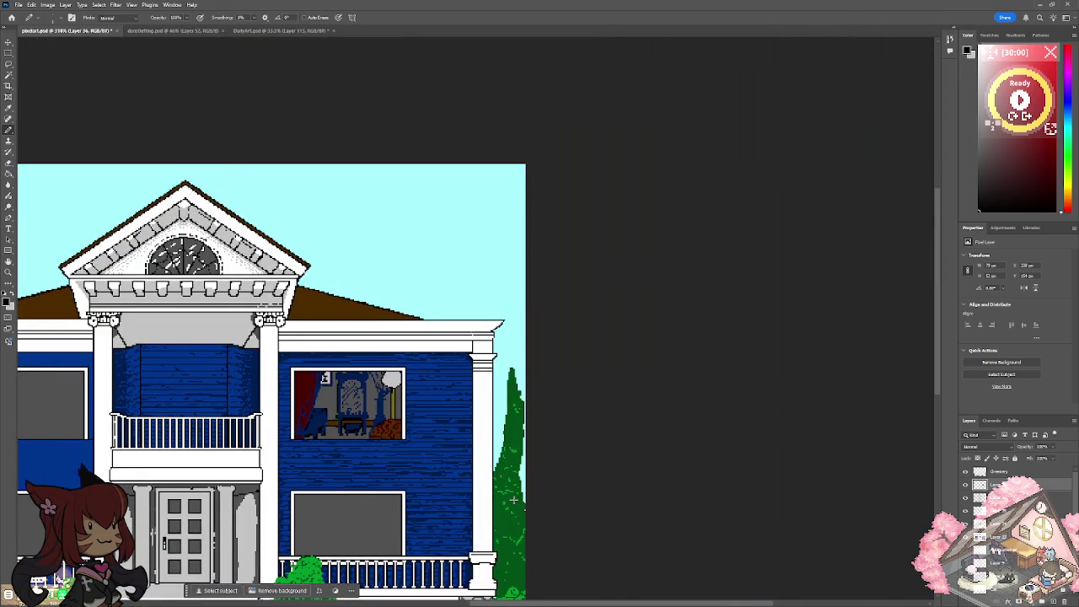
scroll(513, 500, up, 3)
Pencil black outlines along the lamp shade's left and right edges, plus one pixel beside it.
scroll(512, 500, up, 1)
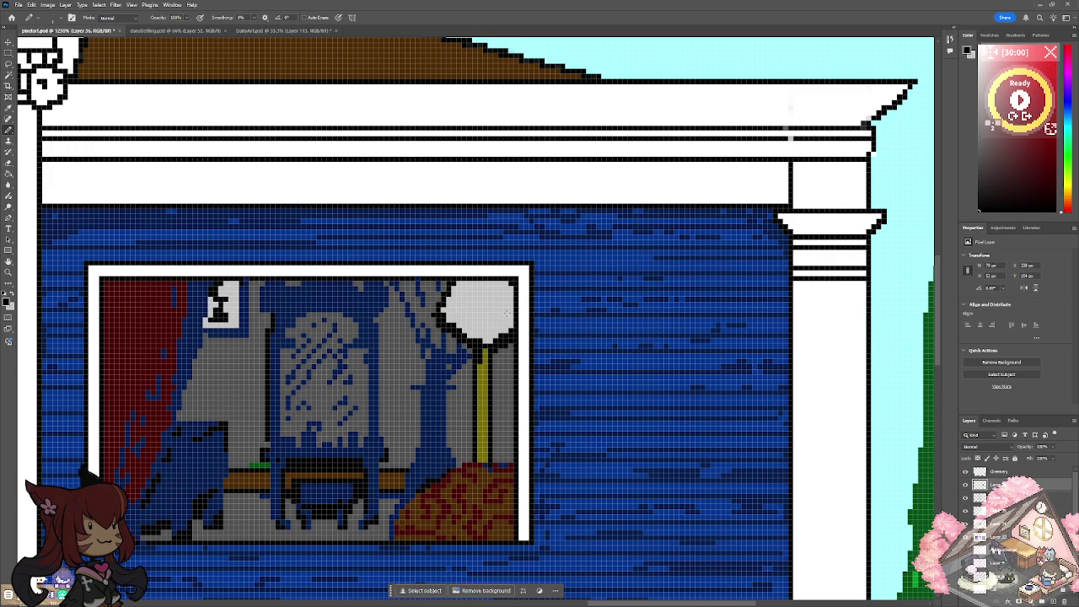
drag(465, 286, 482, 339)
drag(496, 281, 507, 324)
scroll(510, 346, down, 5)
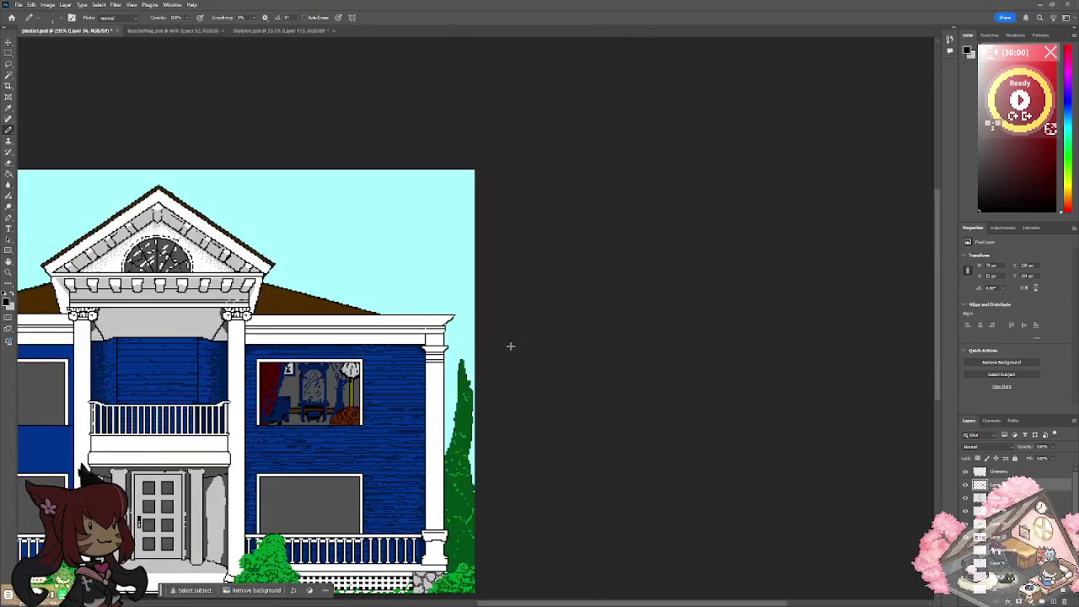
scroll(369, 361, up, 5)
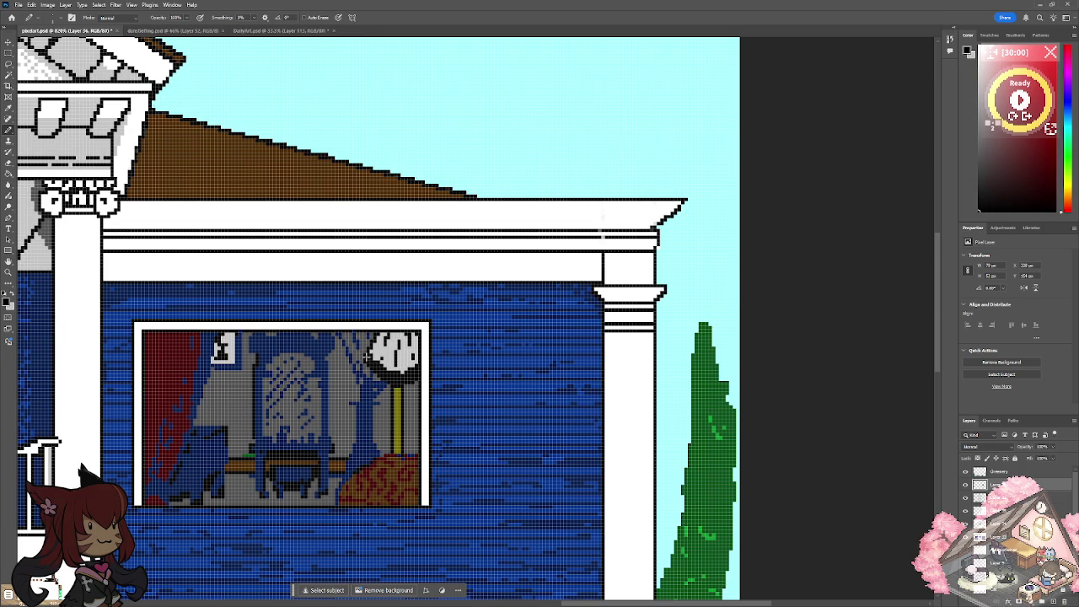
click(404, 384)
Highlight the lamp shade's lower-left edge in white, restore black, and zoom out to the whole house.
click(18, 291)
mouse_move(368, 357)
mouse_down()
mouse_move(379, 375)
mouse_move(417, 369)
mouse_move(405, 376)
mouse_up()
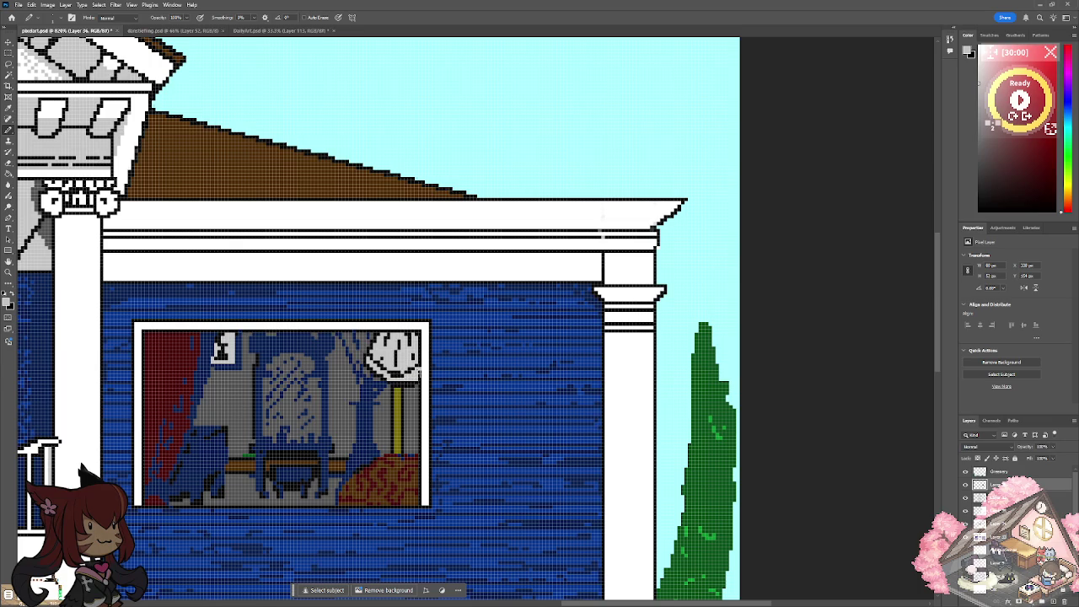
click(15, 294)
scroll(412, 382, down, 3)
scroll(413, 381, down, 2)
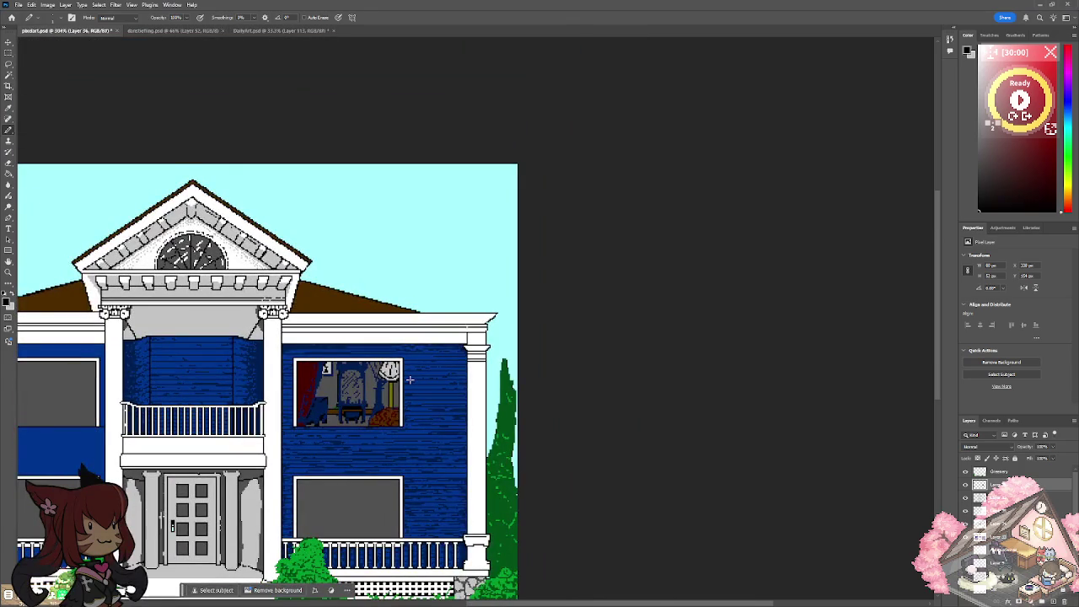
drag(409, 381, 519, 361)
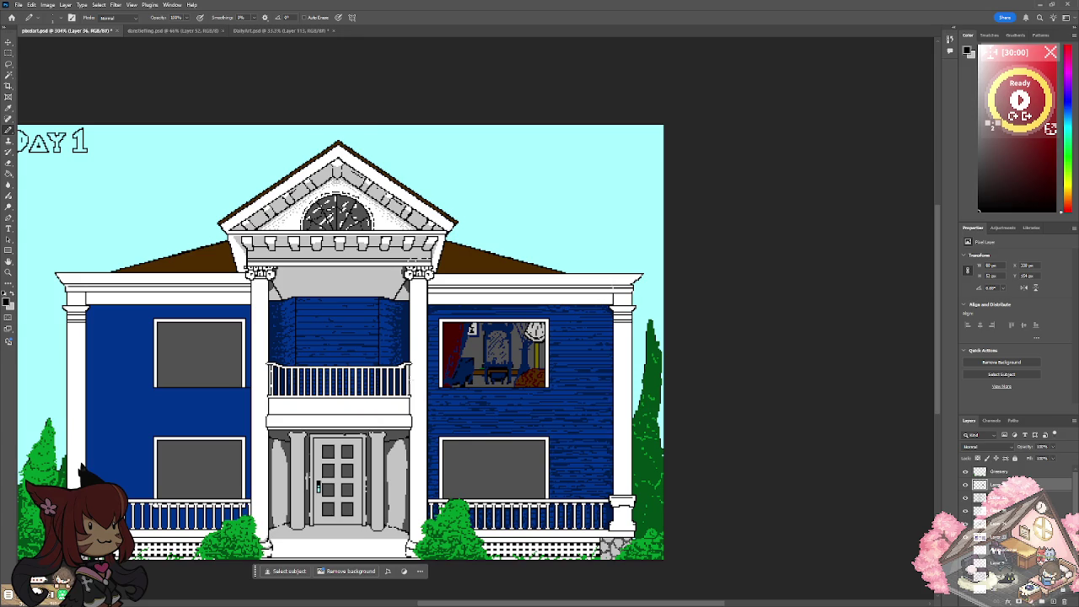
Paint three white diagonal highlight streaks on the vanity mirror.
scroll(524, 326, up, 5)
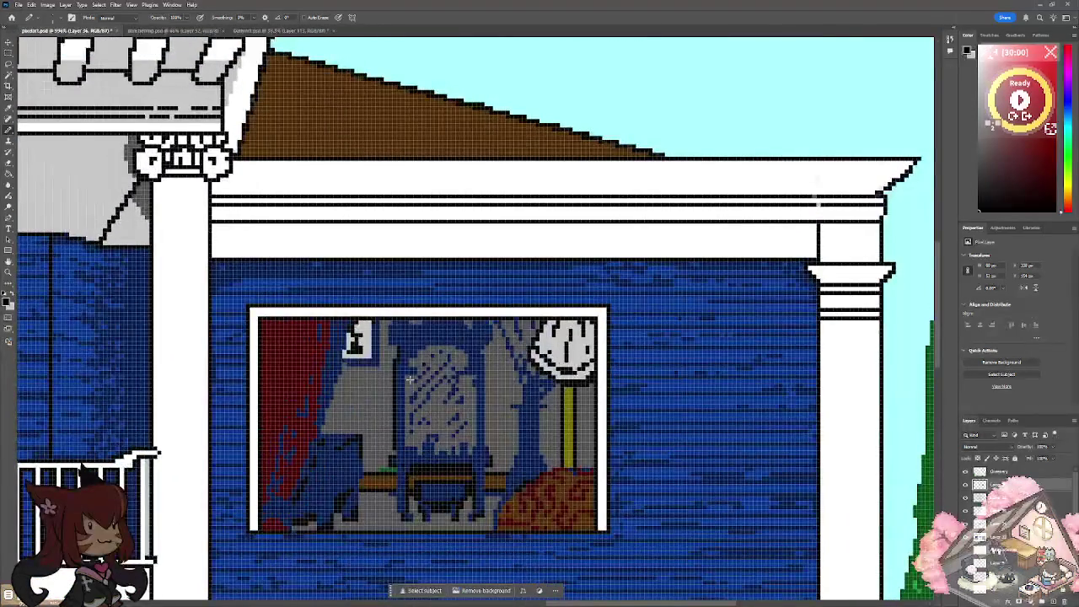
key(x)
mouse_move(454, 374)
mouse_down()
mouse_move(426, 401)
mouse_move(452, 356)
mouse_up()
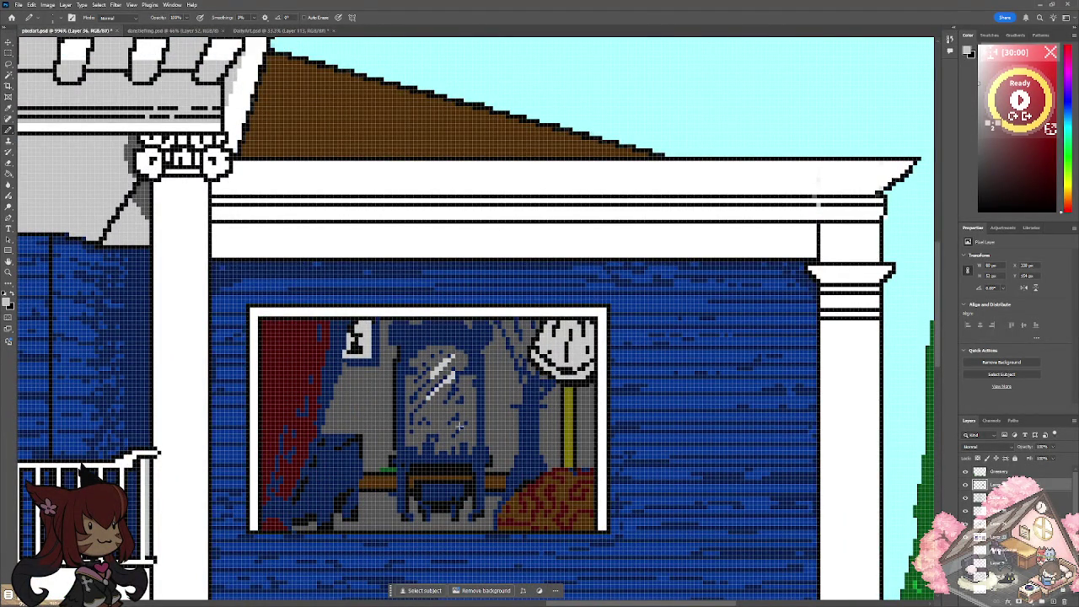
mouse_move(461, 408)
mouse_down()
mouse_move(435, 432)
mouse_move(410, 432)
mouse_up()
scroll(392, 454, down, 5)
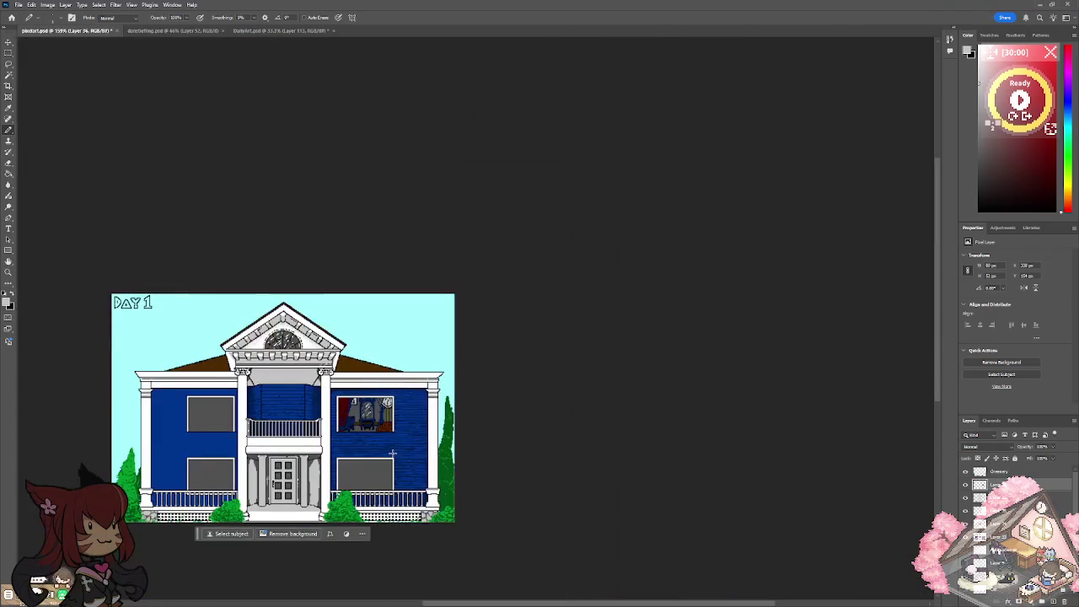
scroll(392, 453, up, 3)
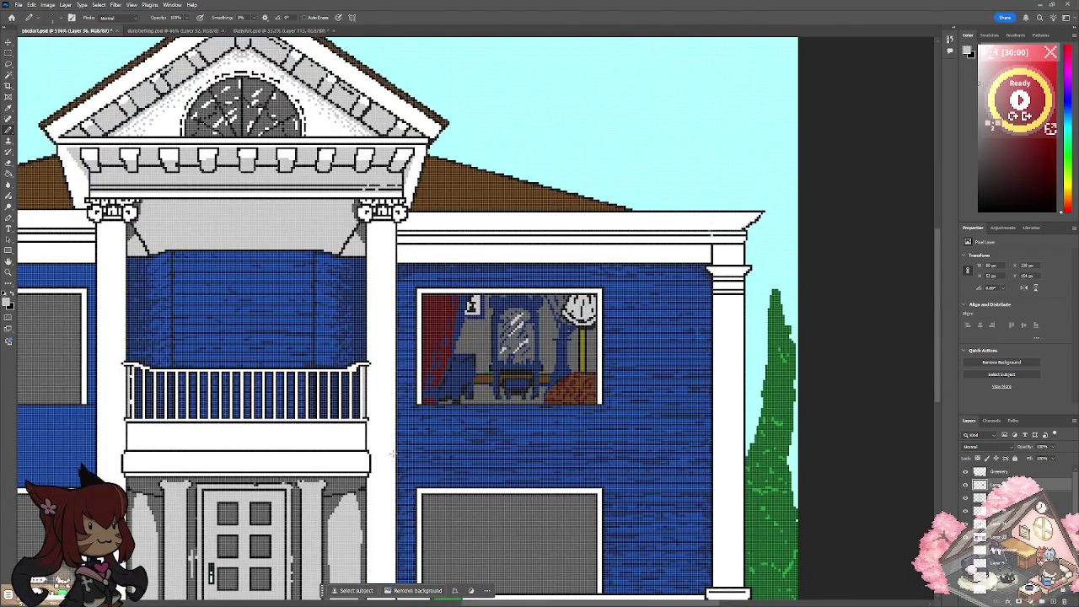
scroll(392, 454, down, 3)
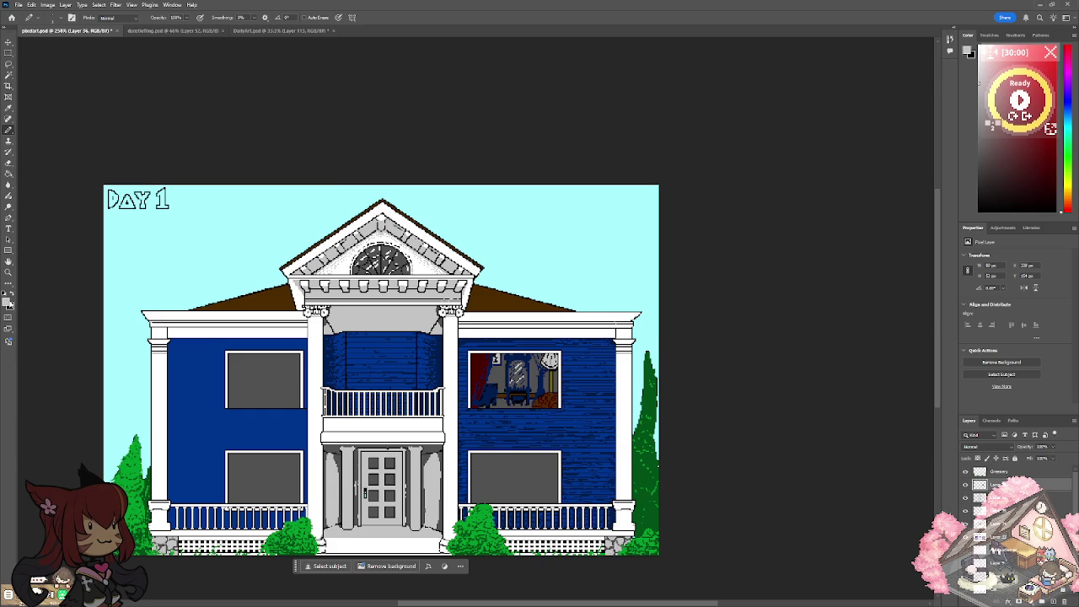
Choose a light grey and paint the lamp shade's top edge with it.
click(8, 303)
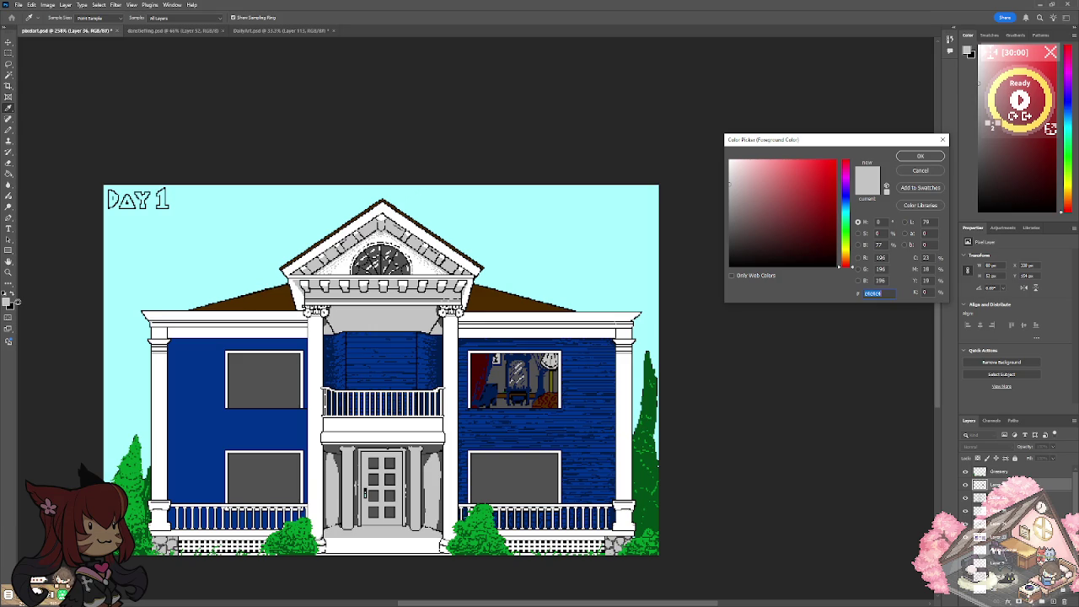
click(900, 158)
scroll(561, 362, up, 3)
scroll(561, 362, up, 3)
scroll(396, 369, up, 3)
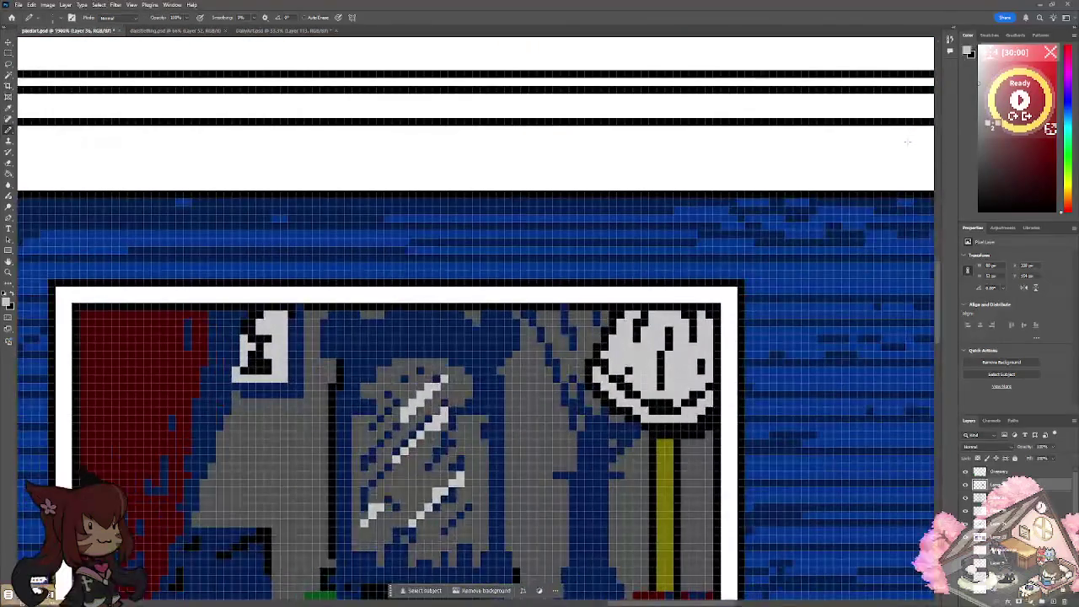
drag(708, 313, 646, 316)
Sample a grey from the artwork and pencil it along the room's top and the lamp shade.
click(9, 302)
click(534, 371)
click(911, 150)
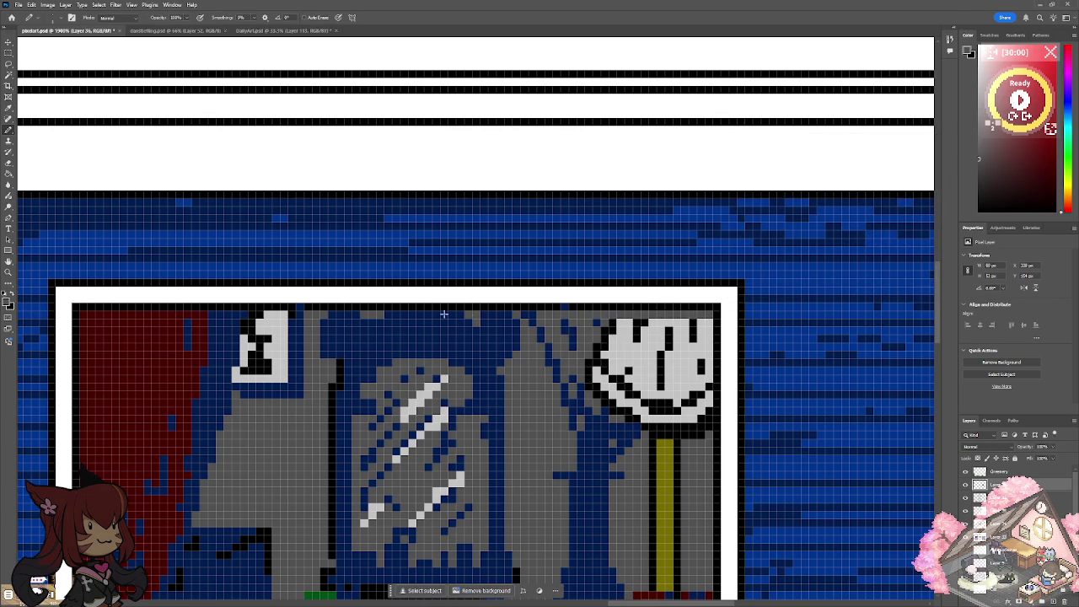
drag(322, 315, 544, 316)
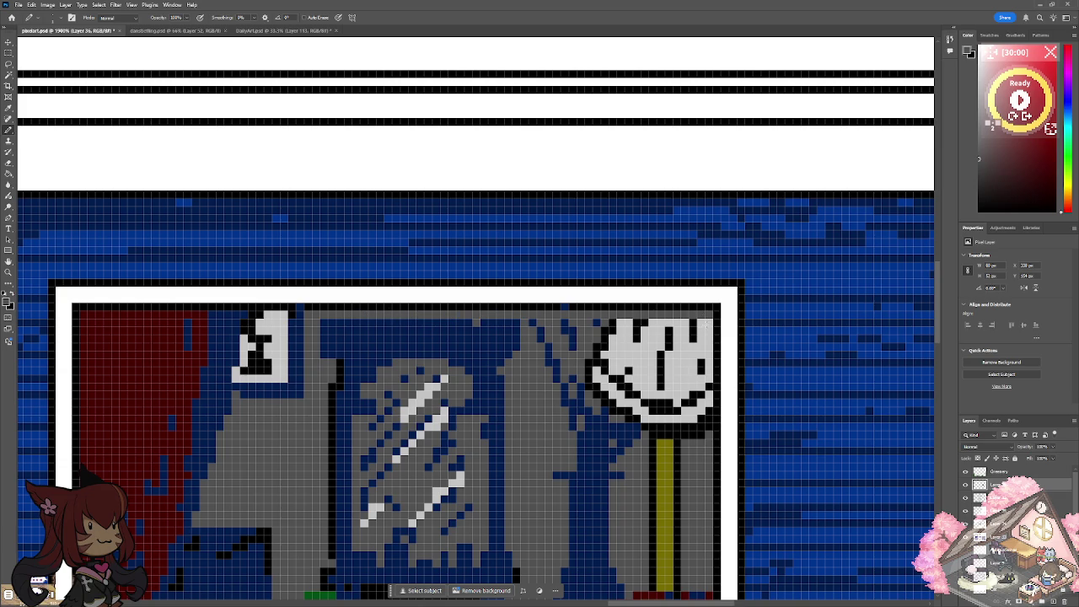
drag(679, 323, 650, 324)
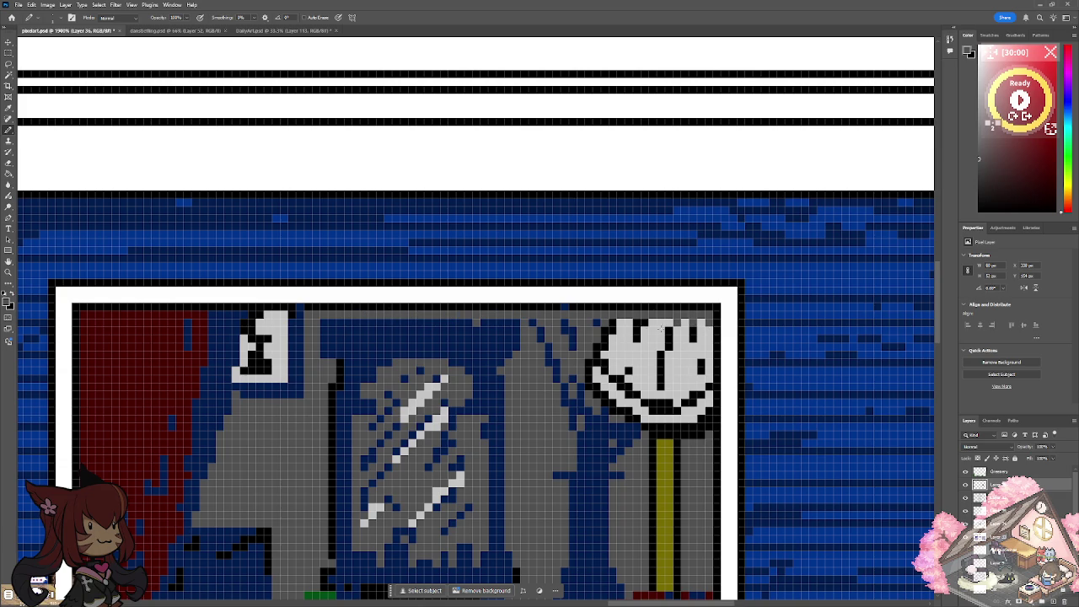